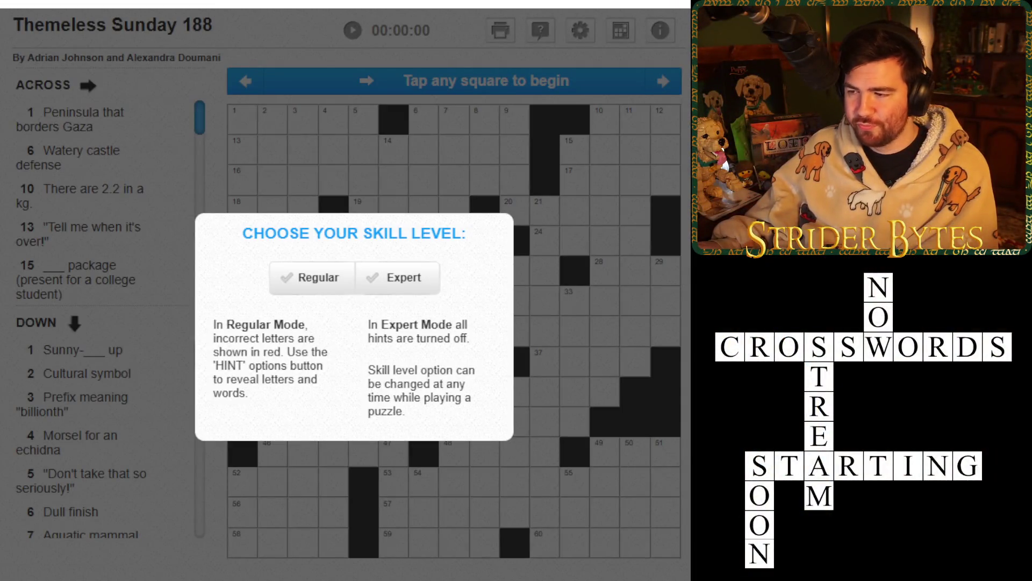
Start Themeless Sunday 188 in Expert mode and select 6-Across, 'Watery castle defense'.
left_click(430, 291)
left_click(234, 115)
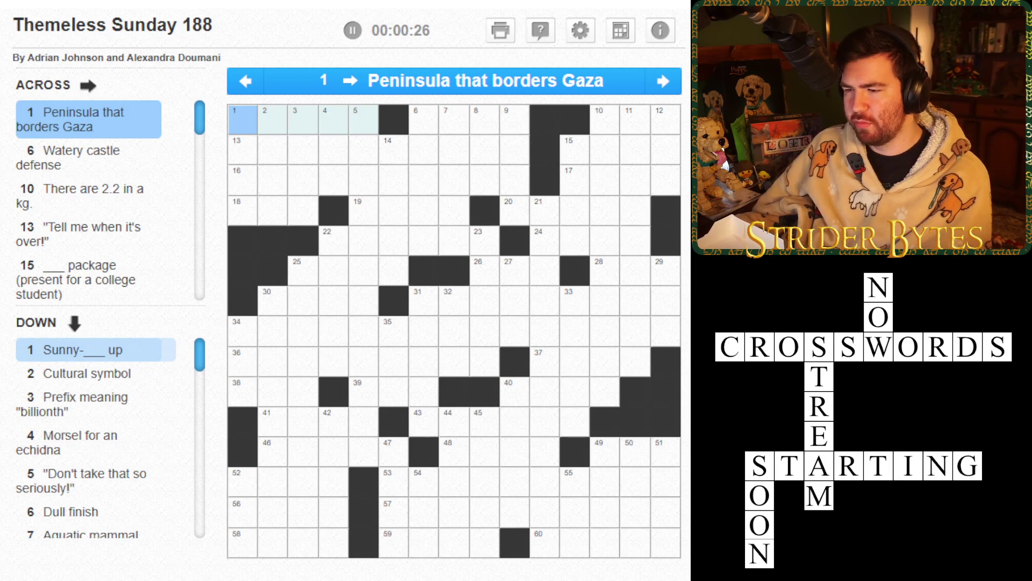
left_click(423, 118)
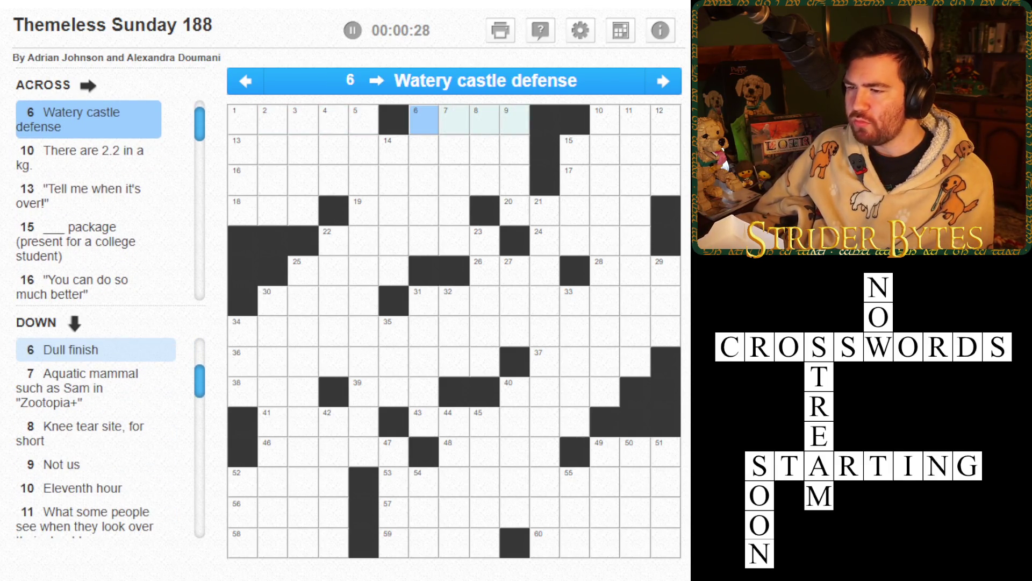
Enter MOAT at 6-Across, SINAI at 1-Across and LBS at 10-Across.
type("MOA")
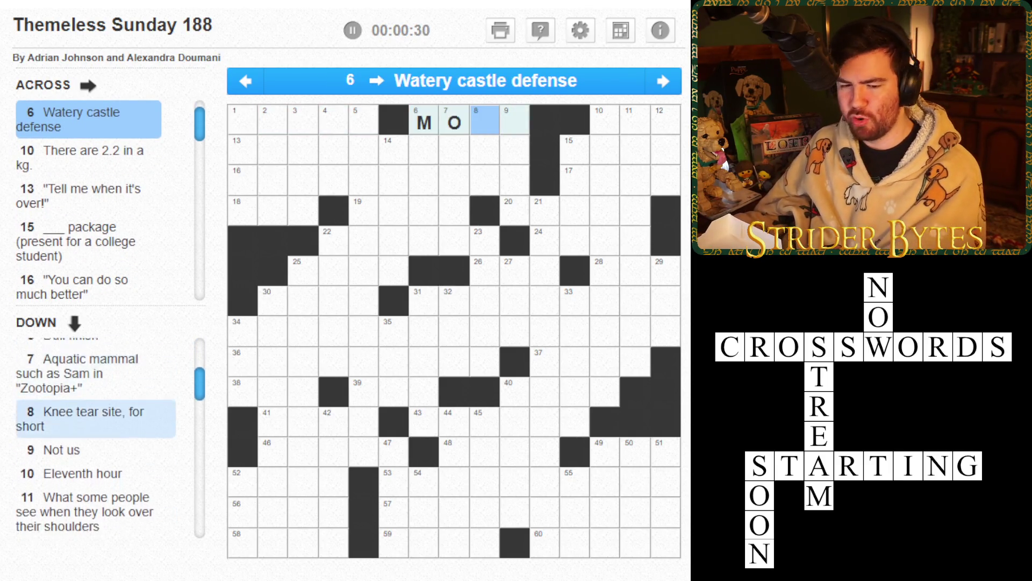
type("T")
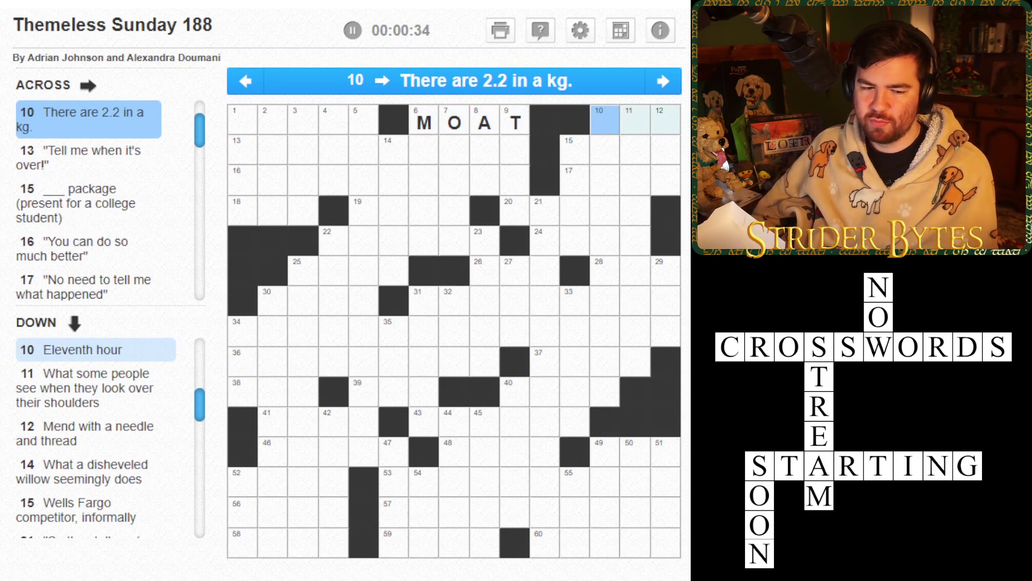
left_click(255, 121)
type("SINAI")
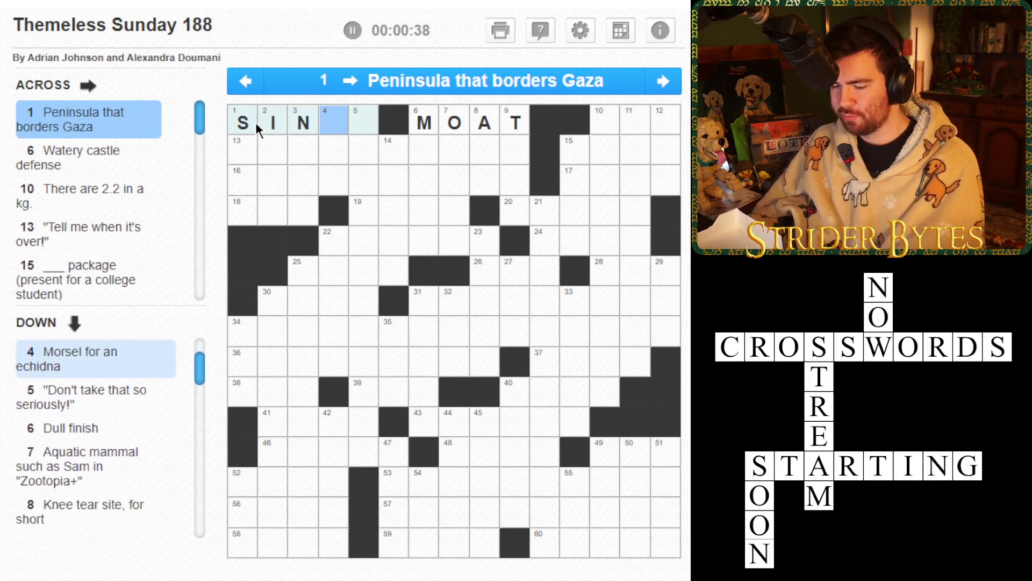
left_click(608, 124)
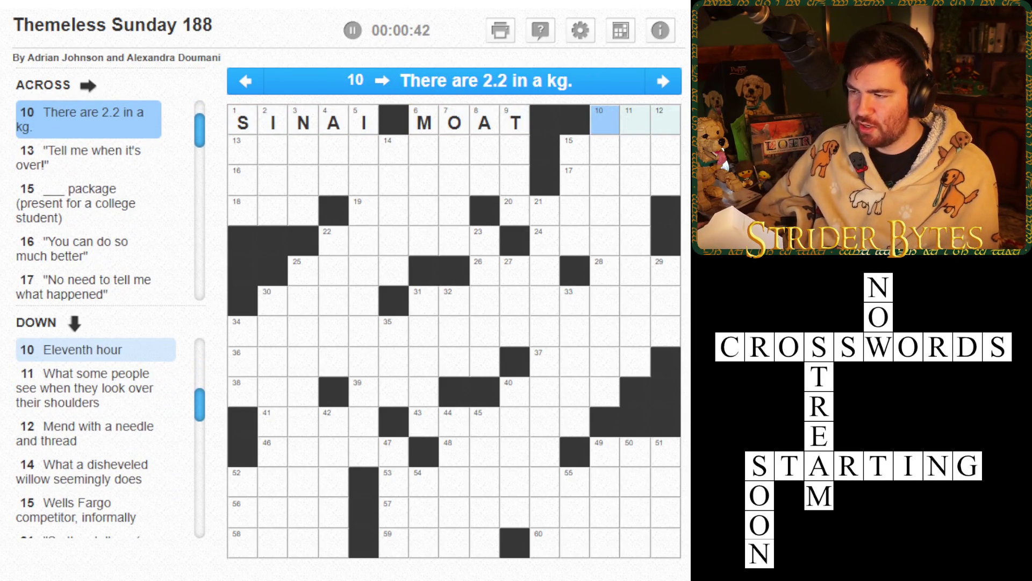
type("LBS")
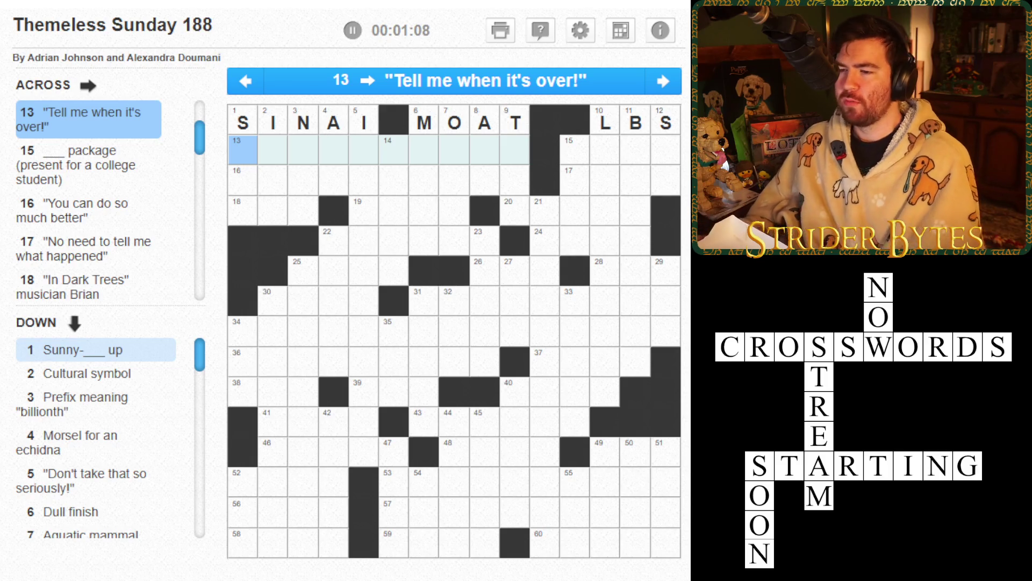
left_click(581, 153)
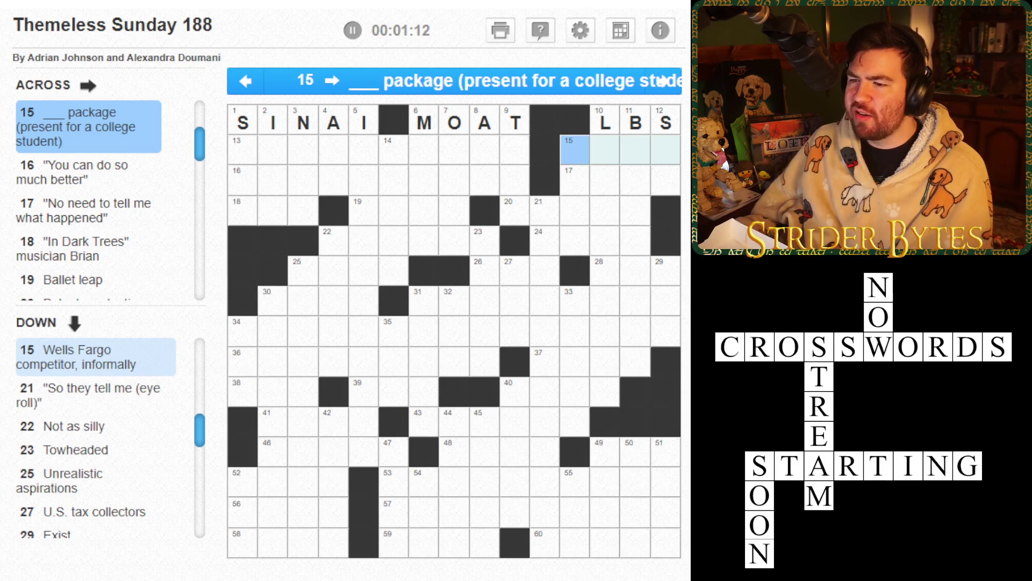
Type CARE into 15-Across and ENO into 18-Across.
type("C")
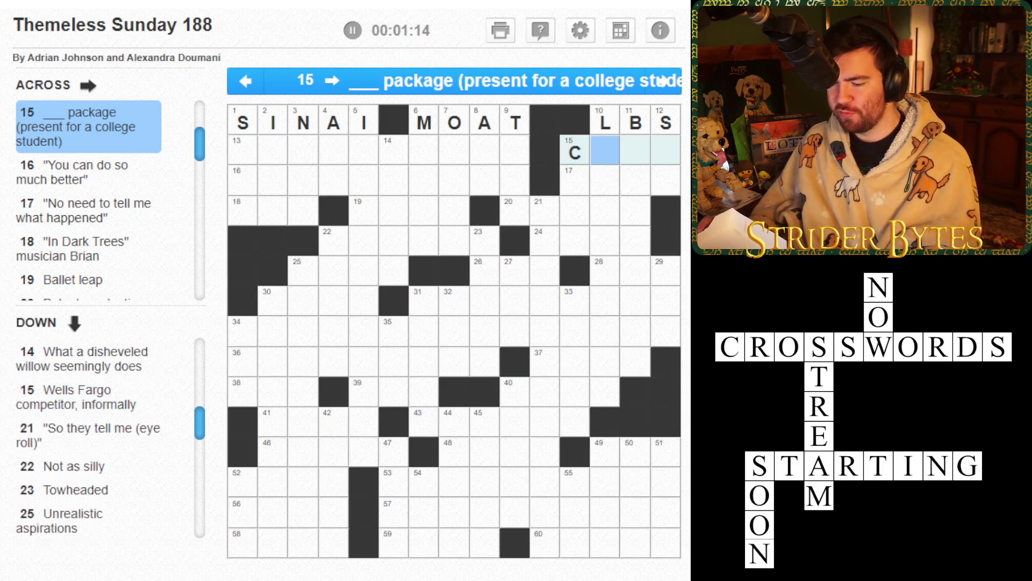
type("ARE")
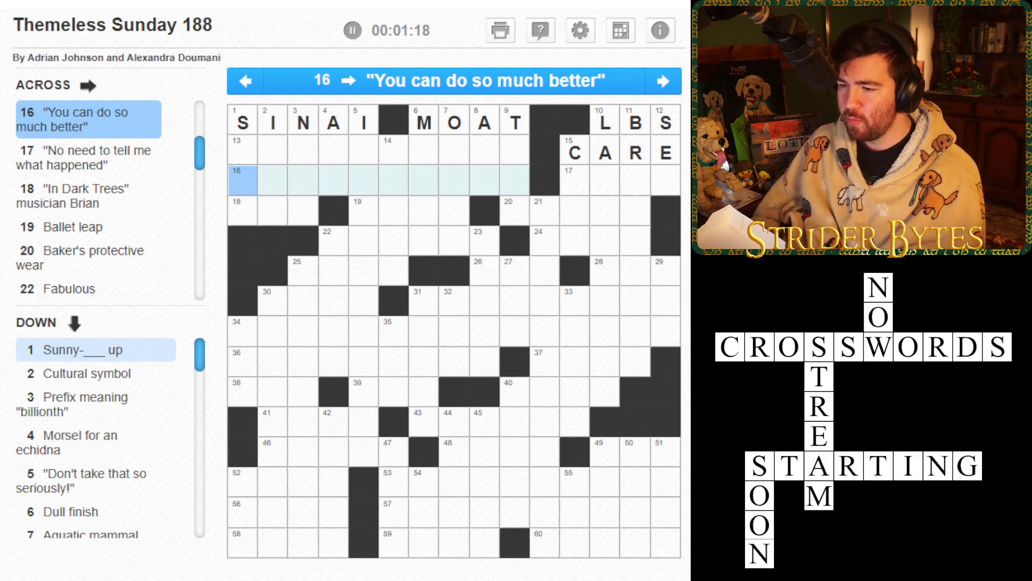
left_click(575, 179)
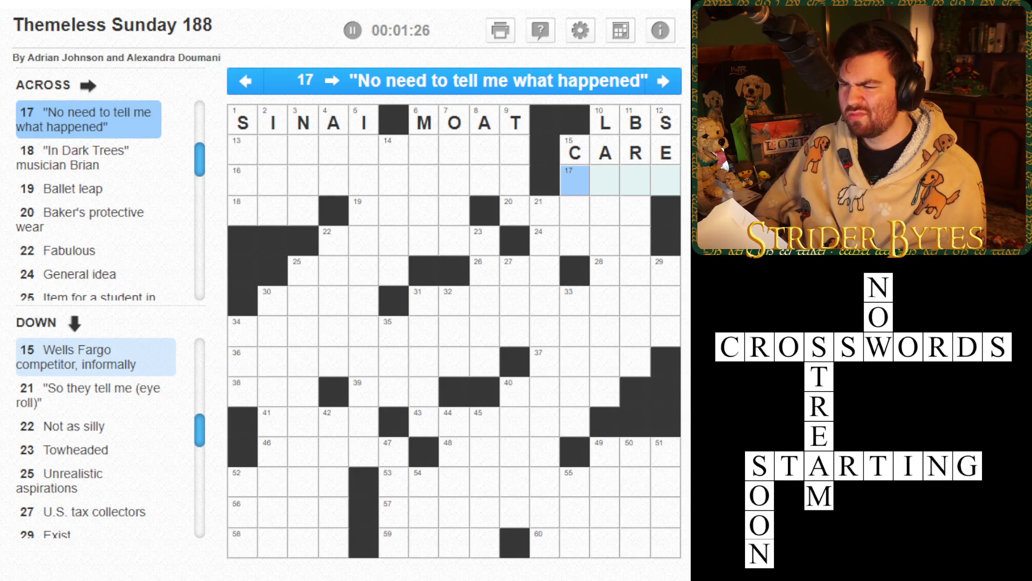
left_click(242, 210)
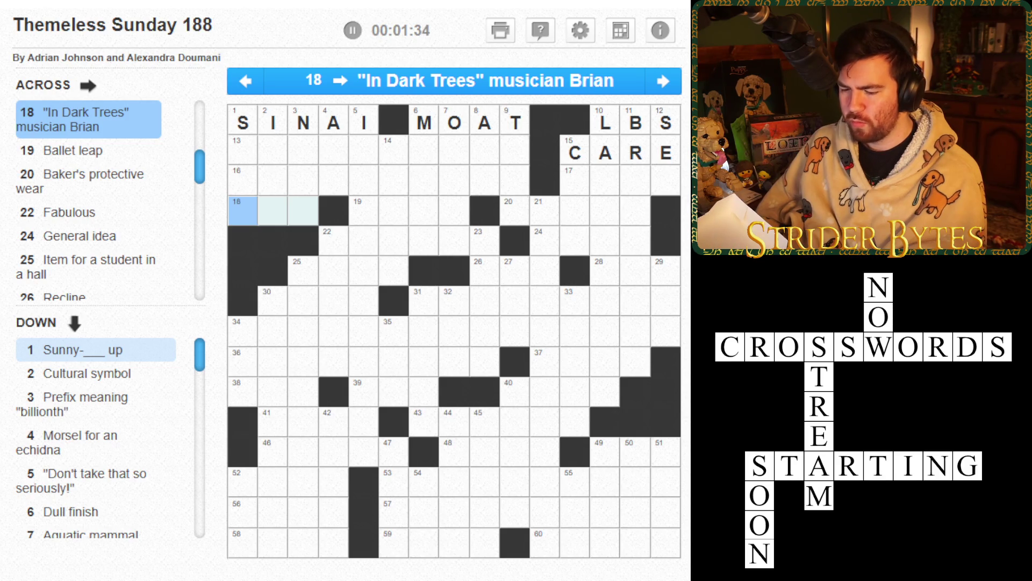
type("ENO")
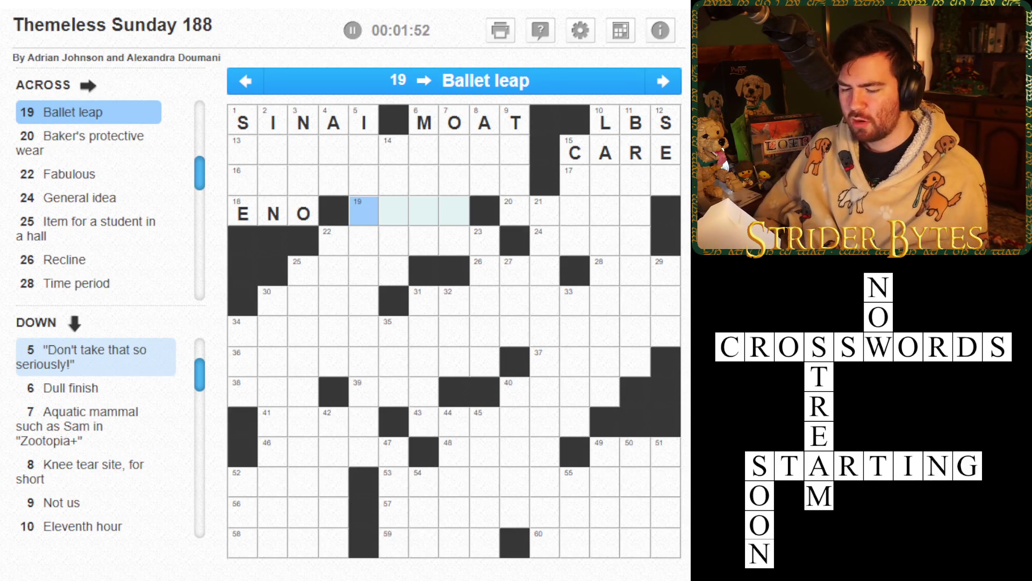
key("Tab")
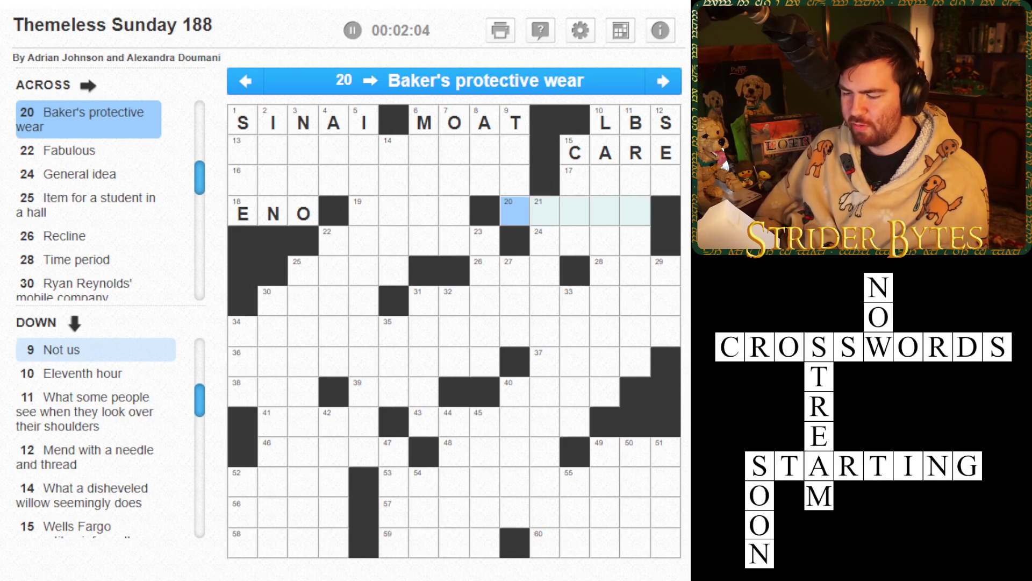
Enter APRON at 20-Across, GIST and PASS at 24- and 25-Across, and JETE at 19-Across.
type("APRO")
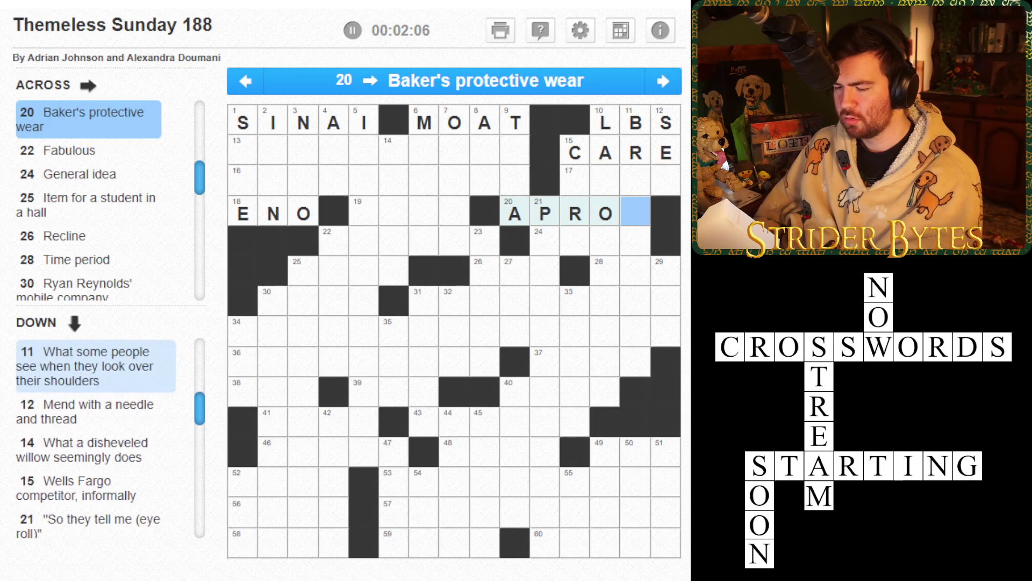
type("N")
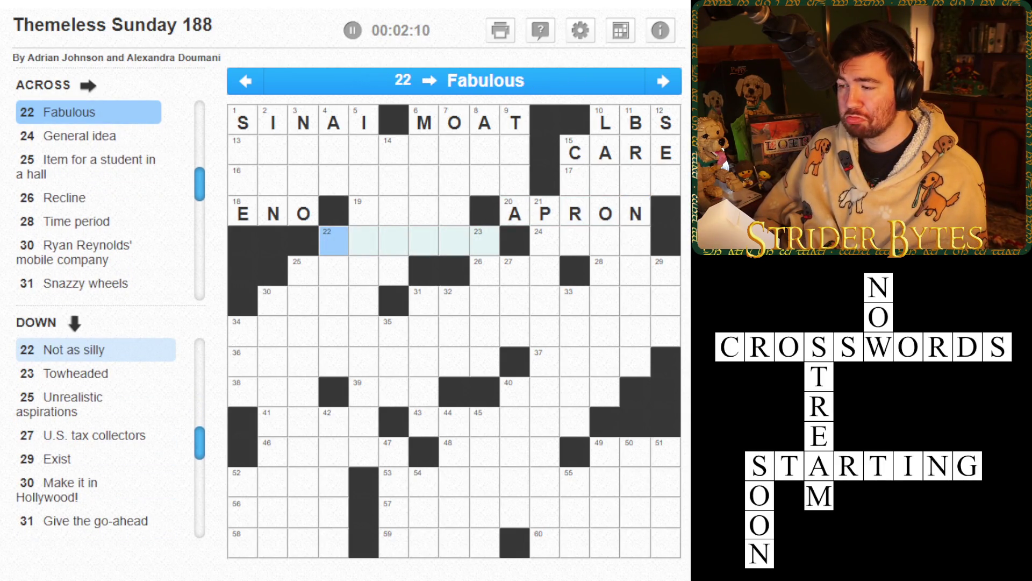
left_click(545, 241)
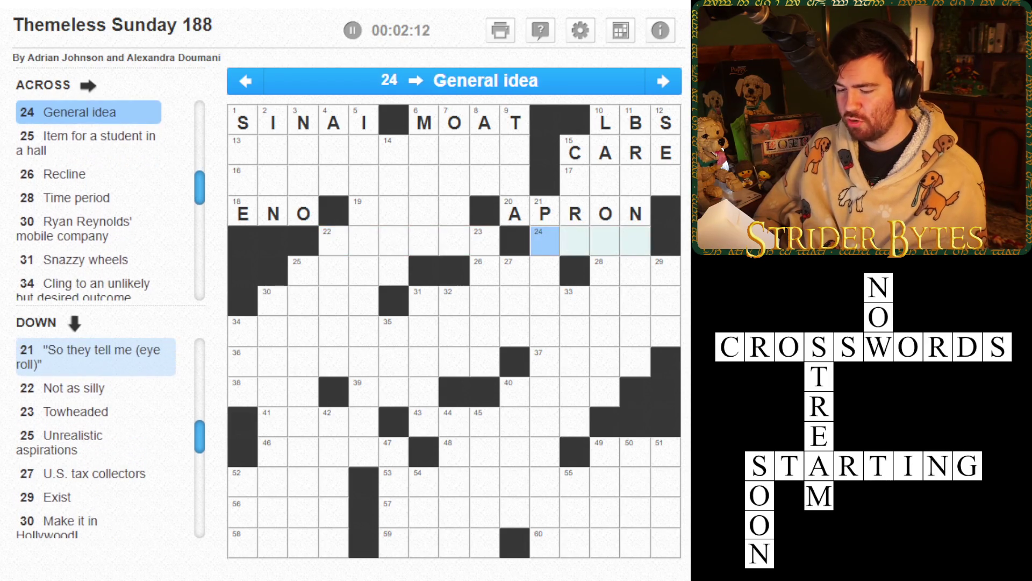
type("GIST")
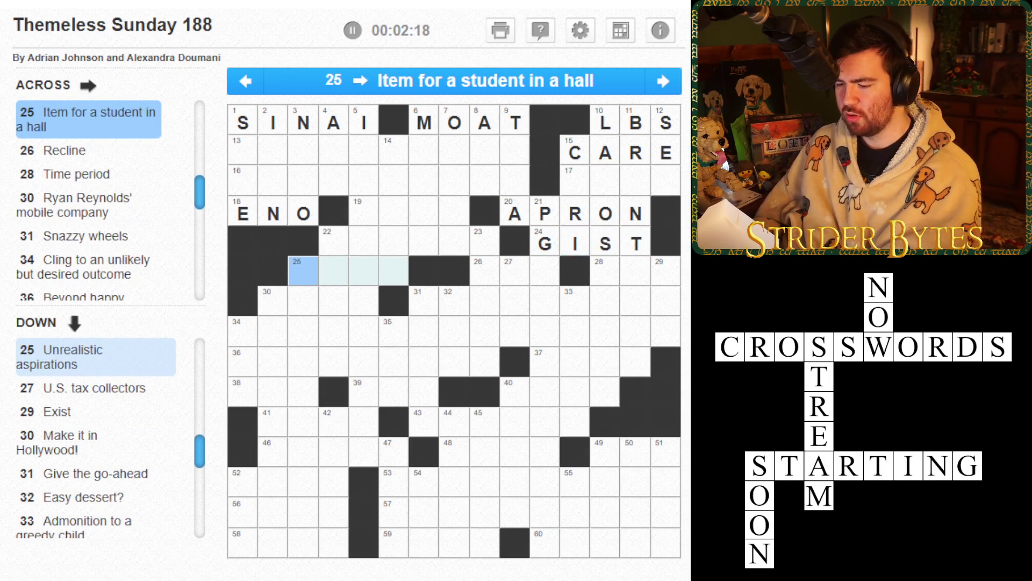
type("PASS")
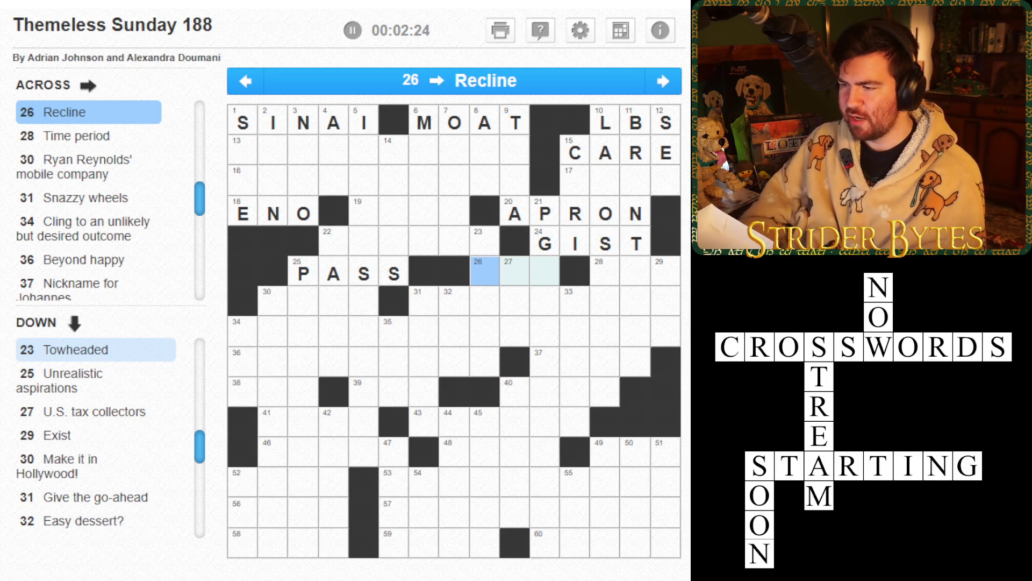
left_click(364, 214)
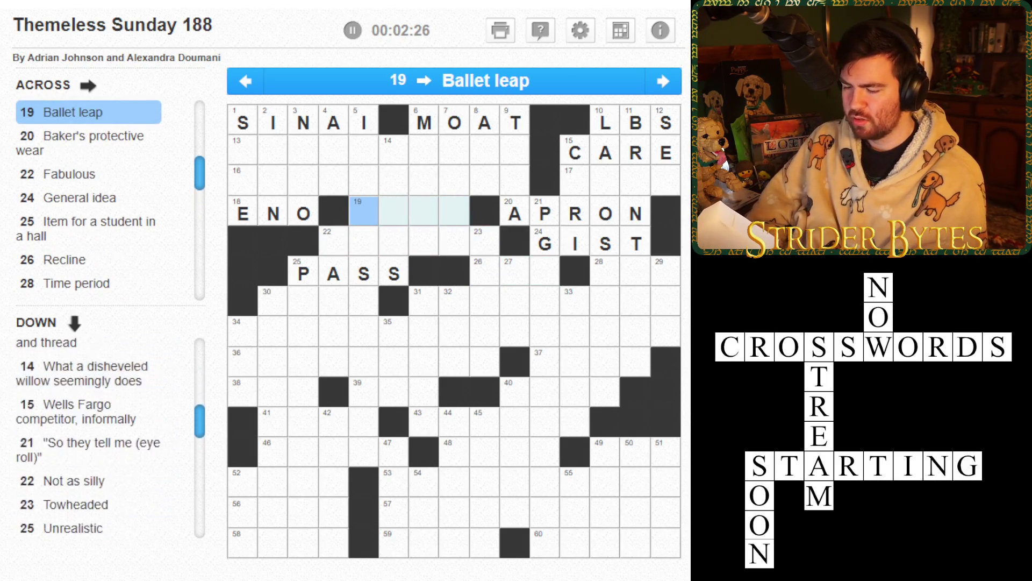
type("JETE")
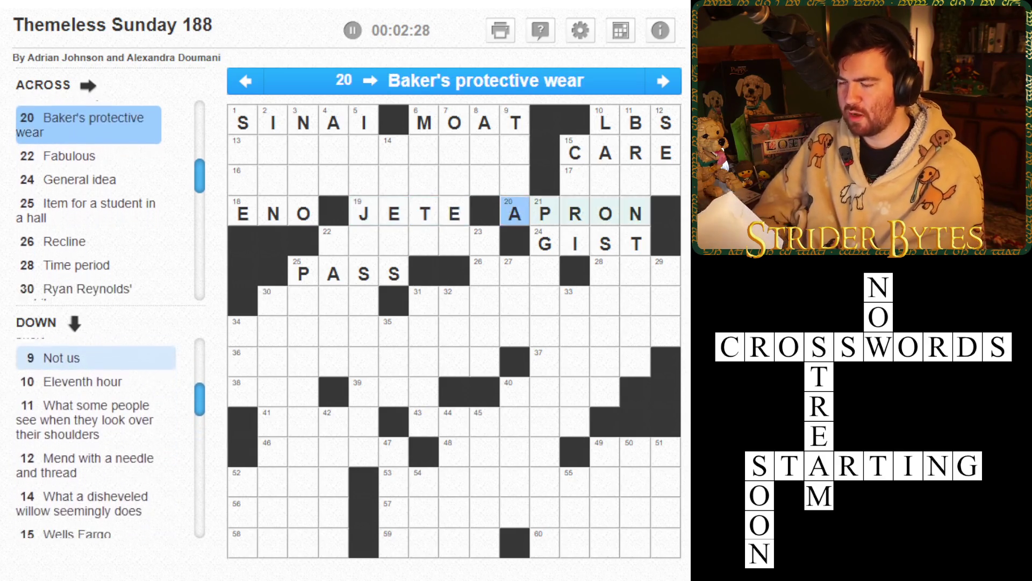
left_click(515, 304)
left_click(484, 274)
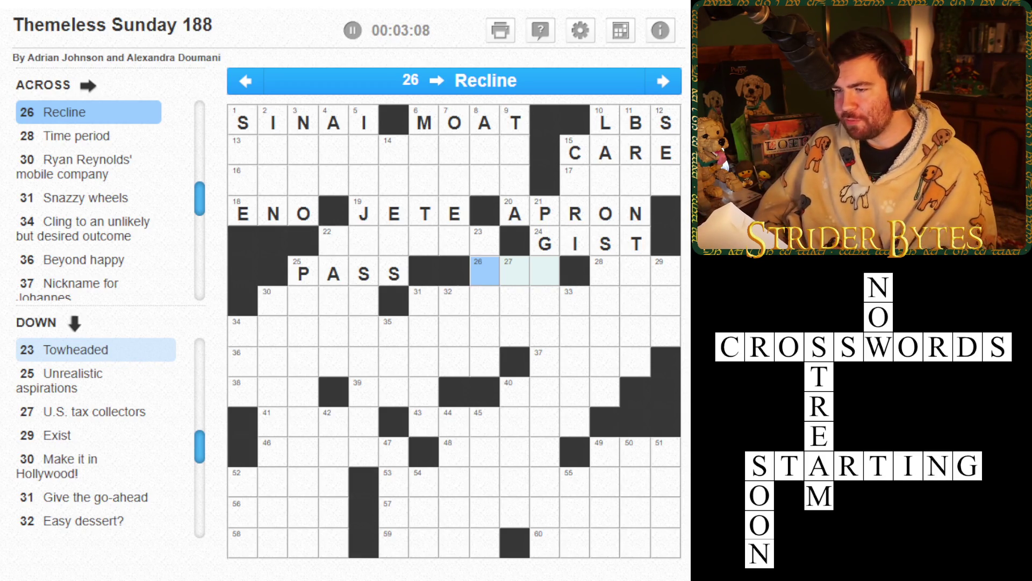
Enter ERA and MINT at 28- and 30-Across, then try ECSTAT at 36-Across and erase it.
left_click(605, 270)
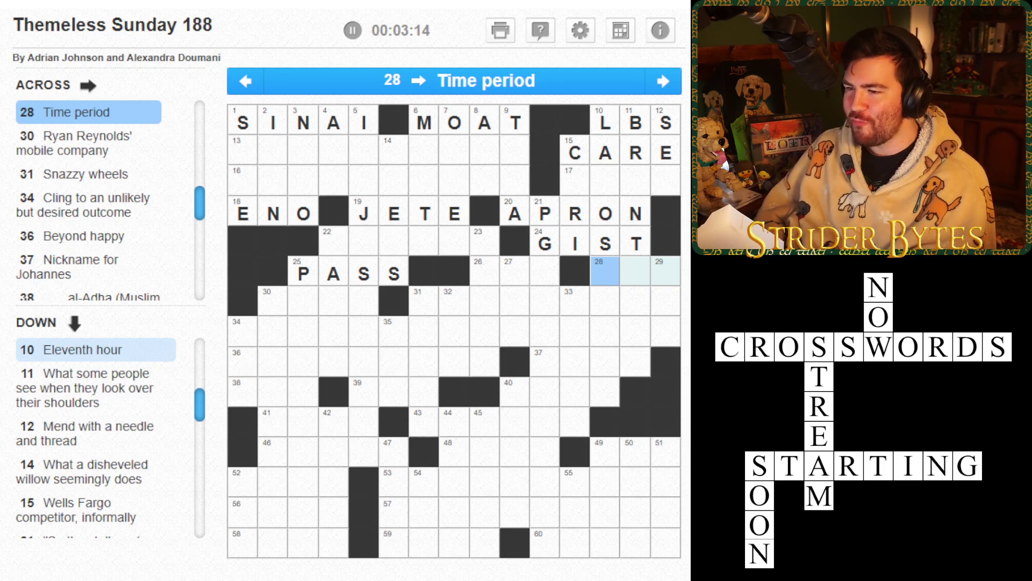
type("ERA")
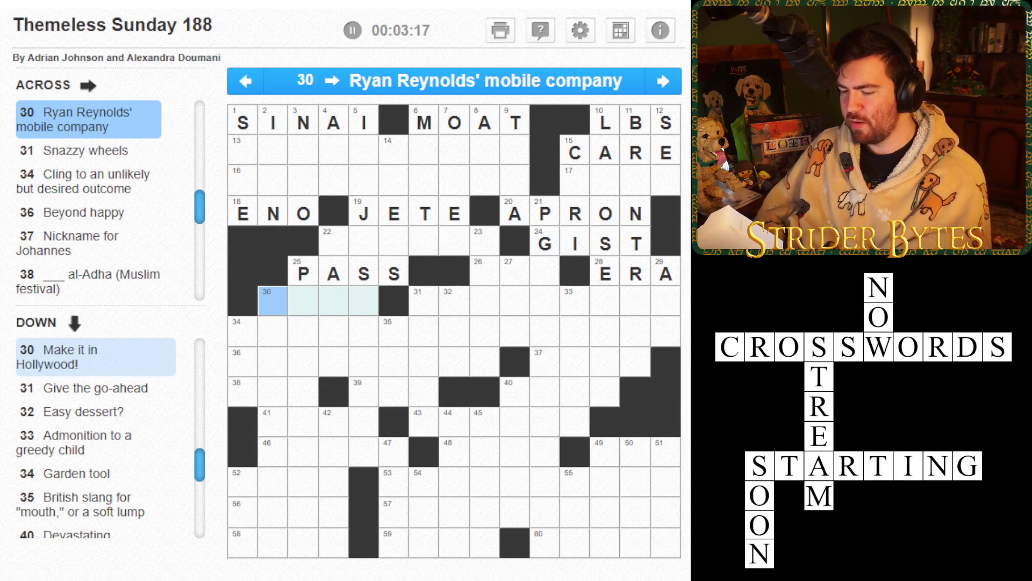
type("MINT")
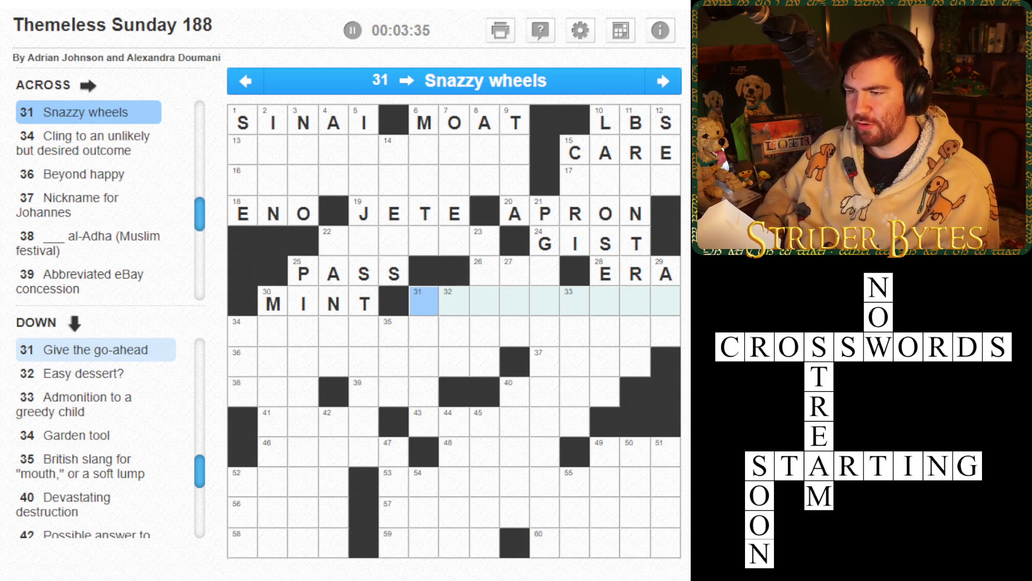
left_click(242, 331)
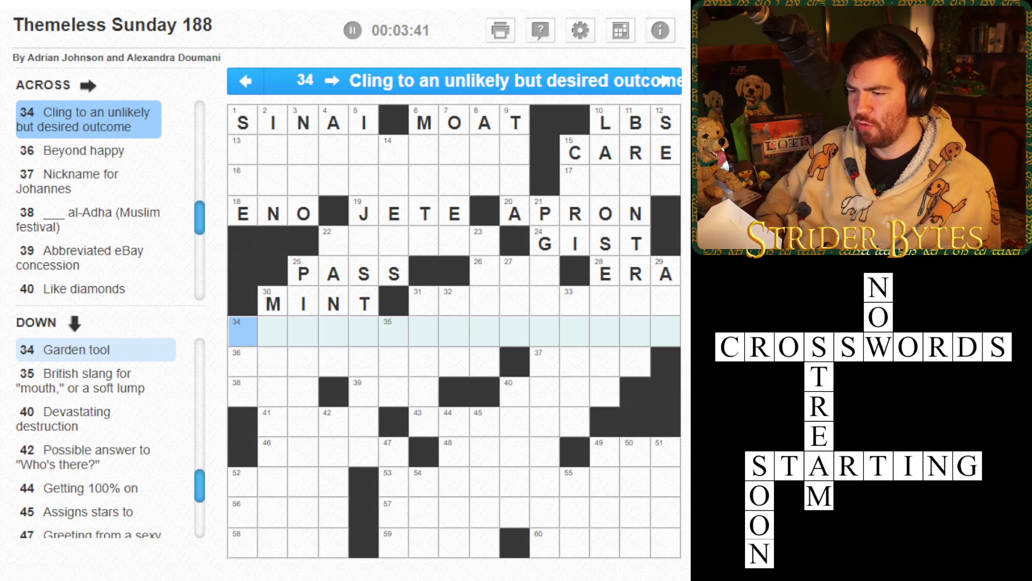
left_click(242, 360)
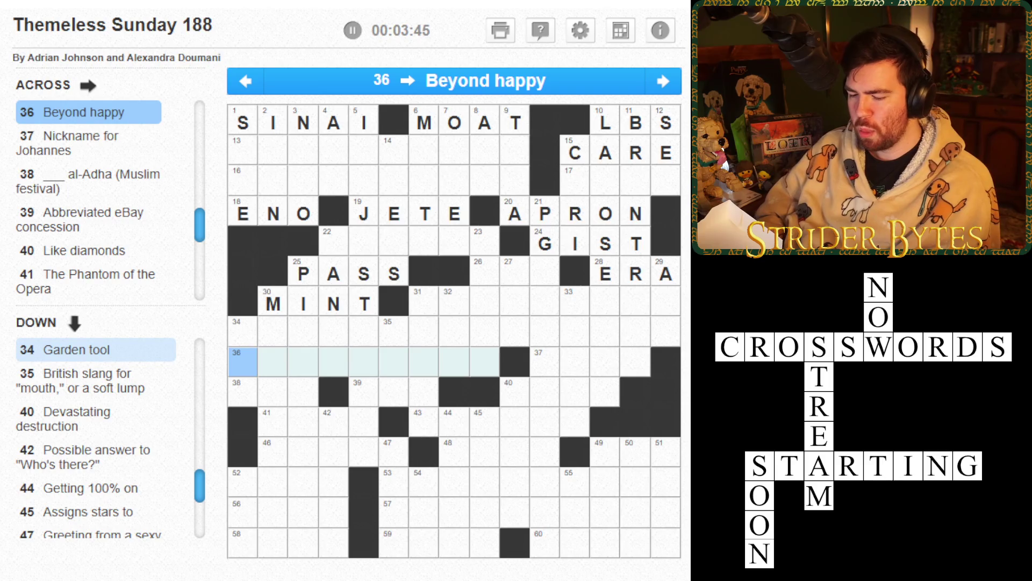
type("ECSTAT")
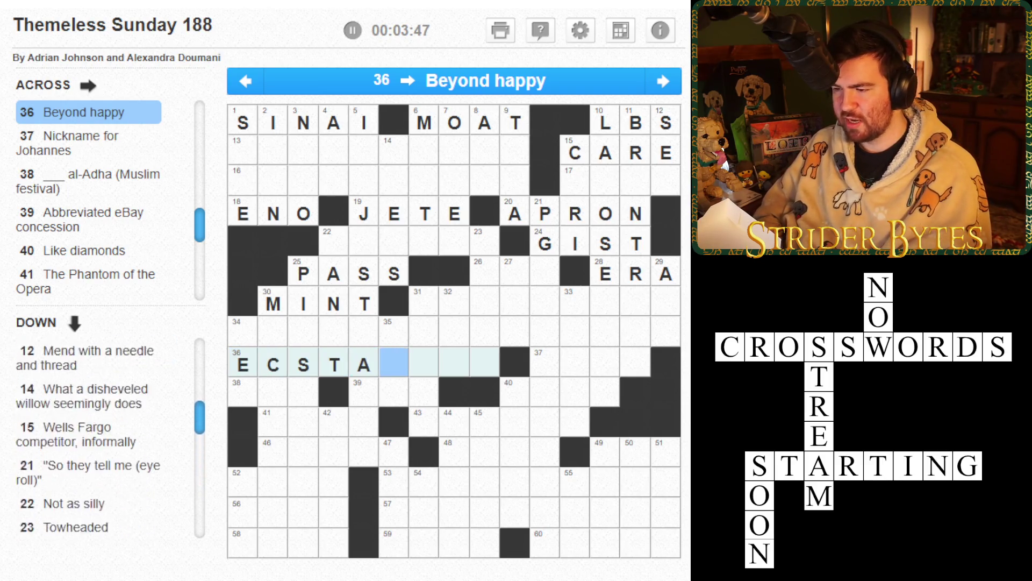
key("BackSpace")
key("BackSpace")
key("BackSpace")
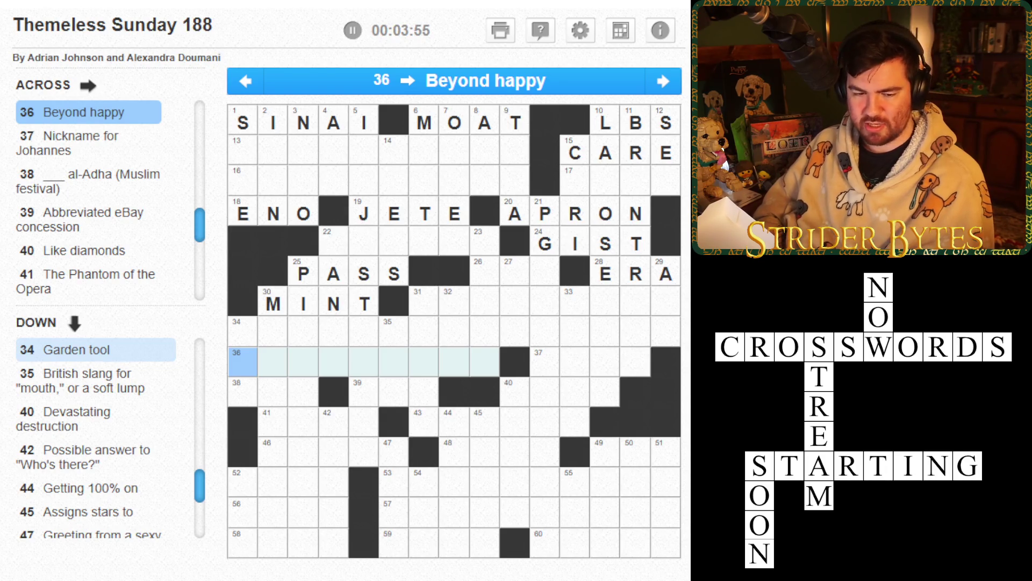
left_click(545, 360)
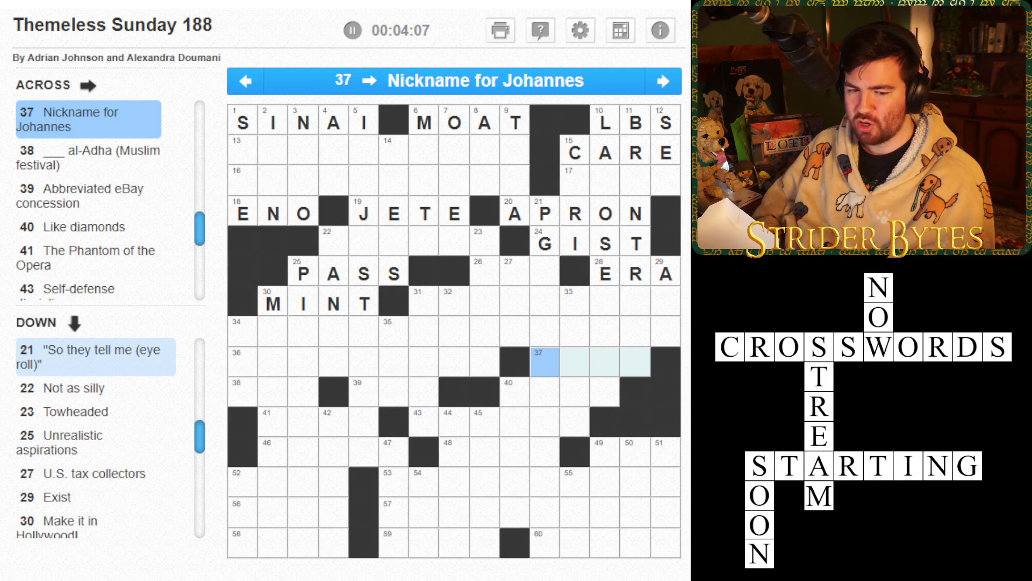
Move from 37-Across on to 40-Across, 'Like diamonds', and enter PURE.
left_click(243, 391)
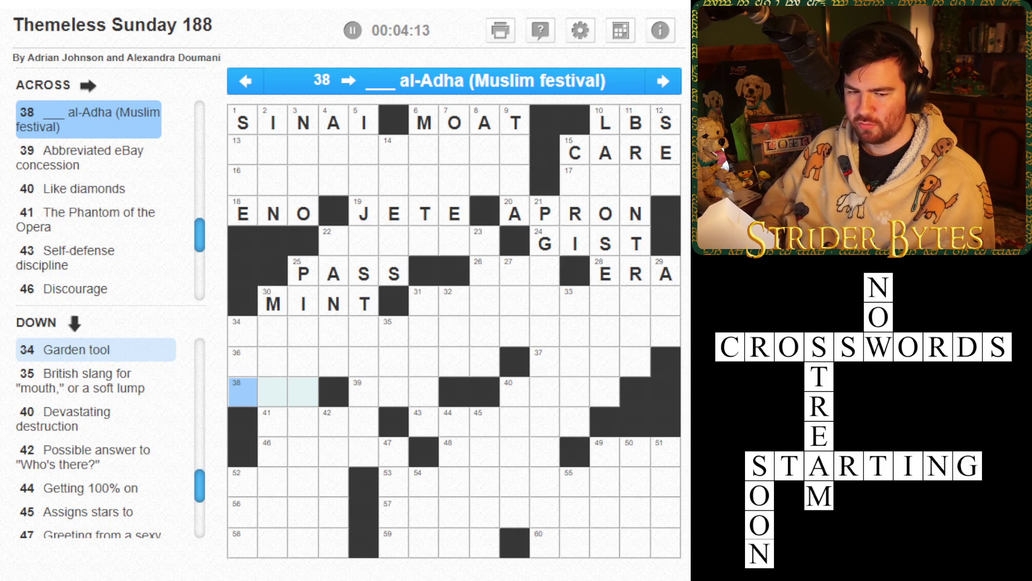
left_click(636, 361)
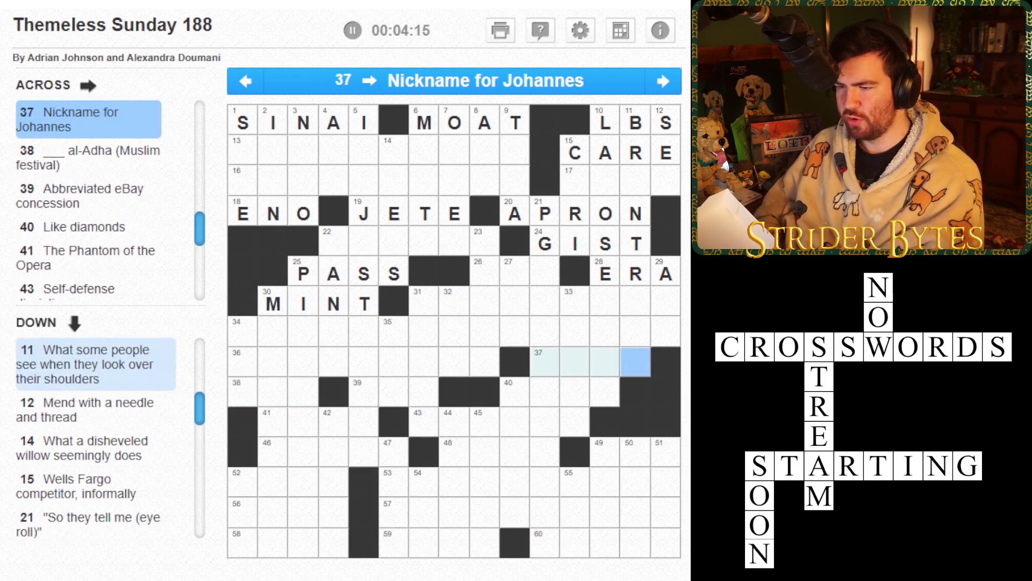
left_click(575, 361)
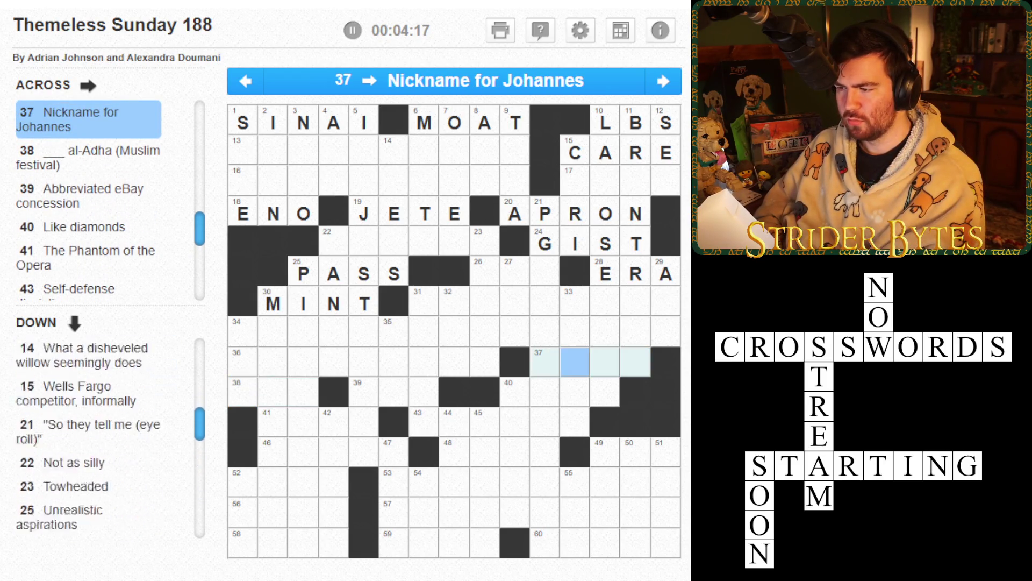
left_click(544, 361)
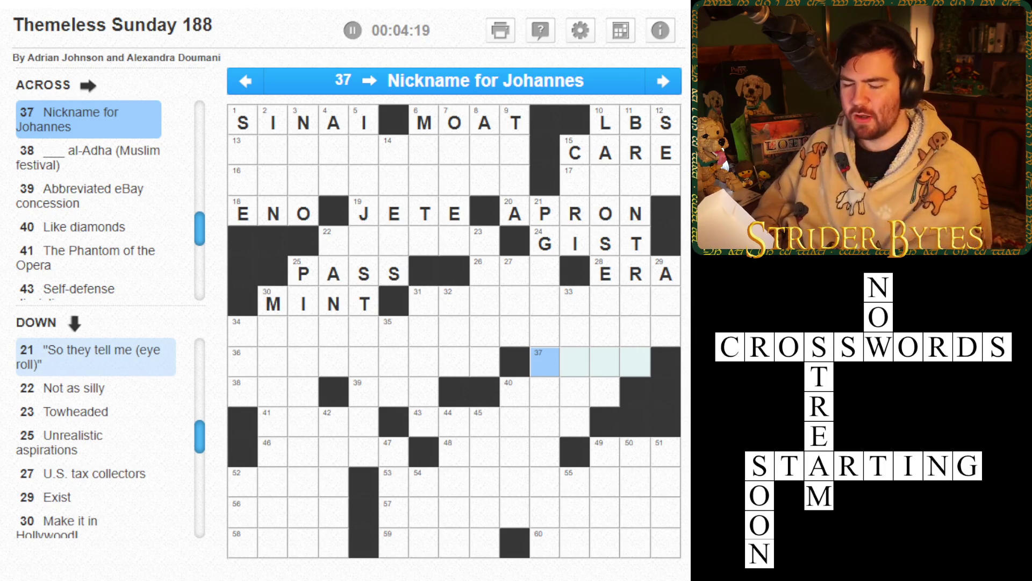
key("Tab")
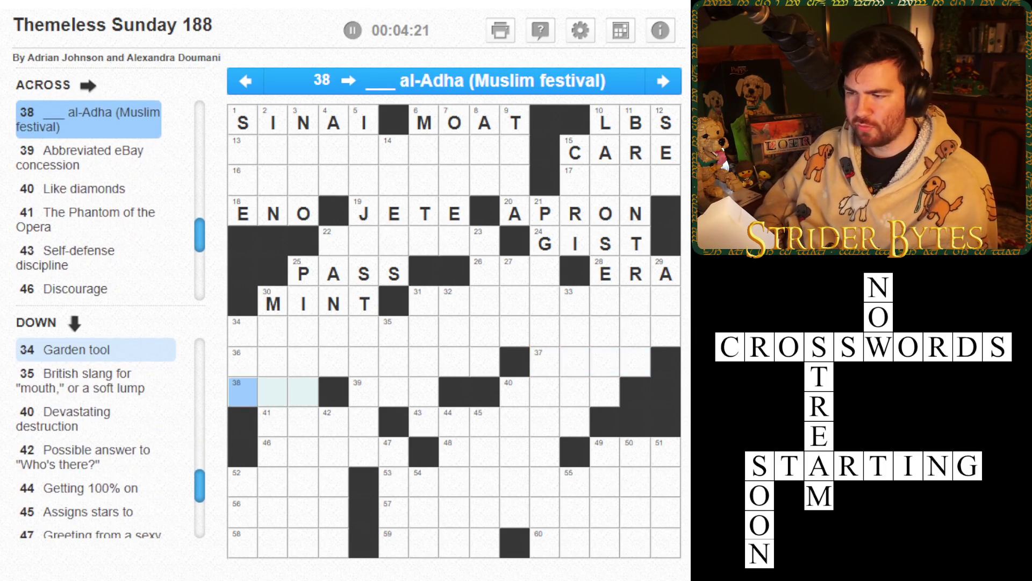
key("Tab")
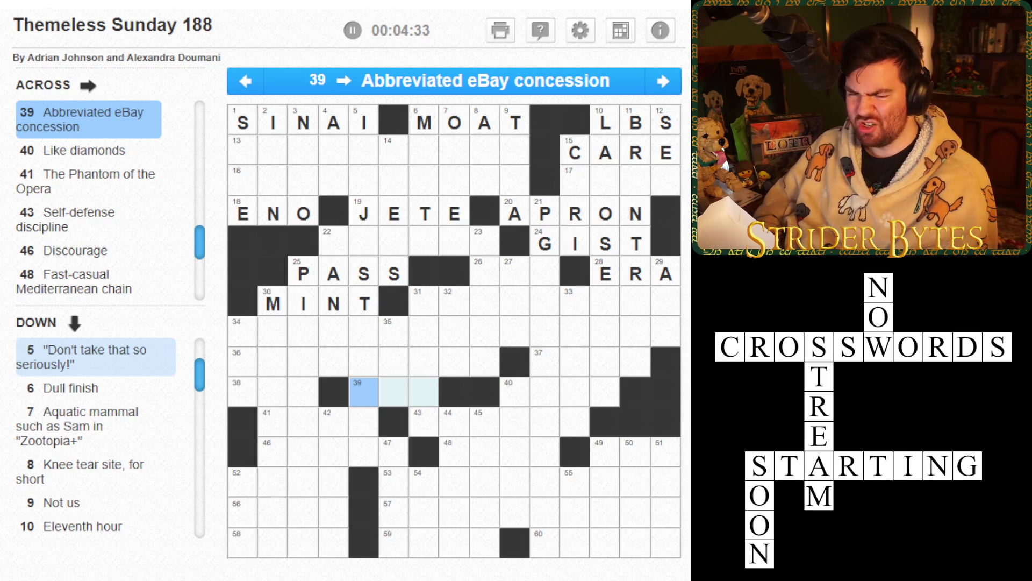
key("Tab")
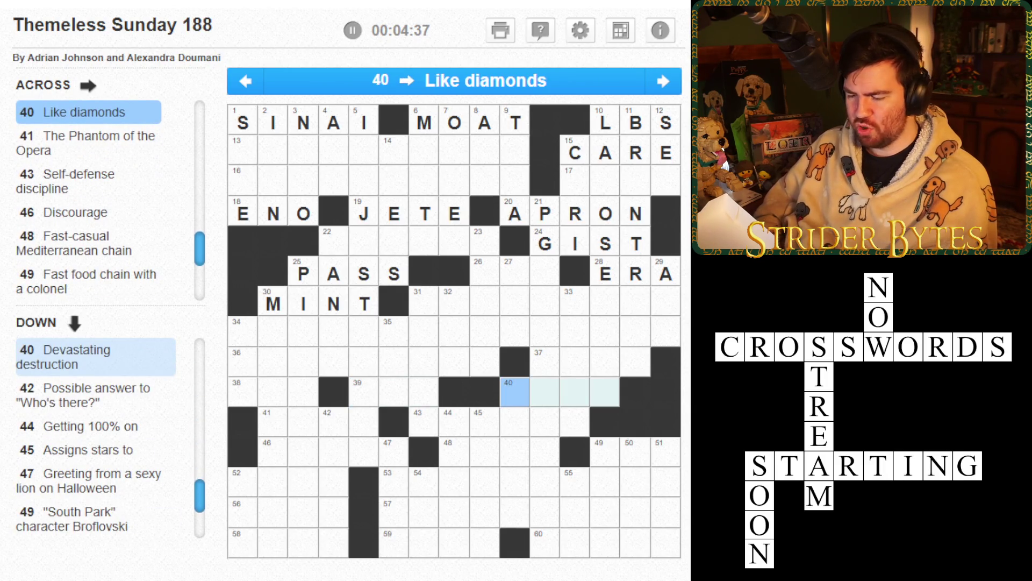
type("PURE")
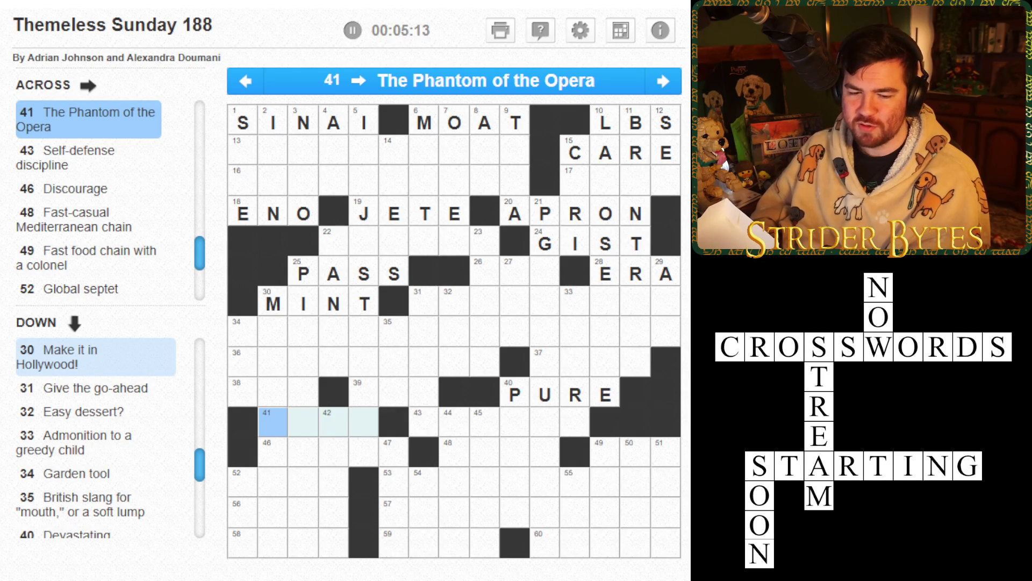
Enter ERIK, KARATE and DETER at 41-, 43- and 46-Across, and KFC at 49-Across.
type("ERIK")
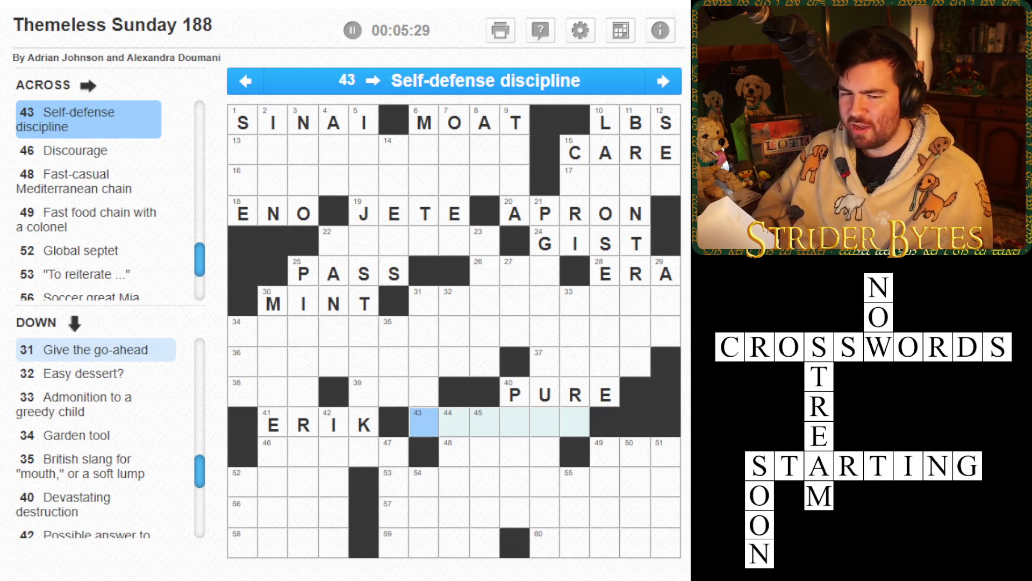
type("KARATE")
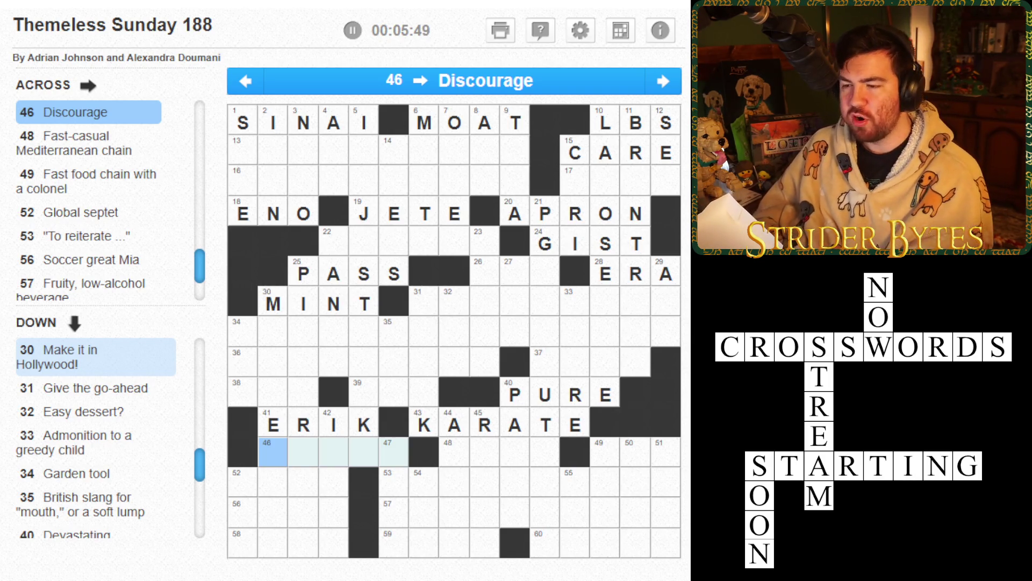
type("DETER")
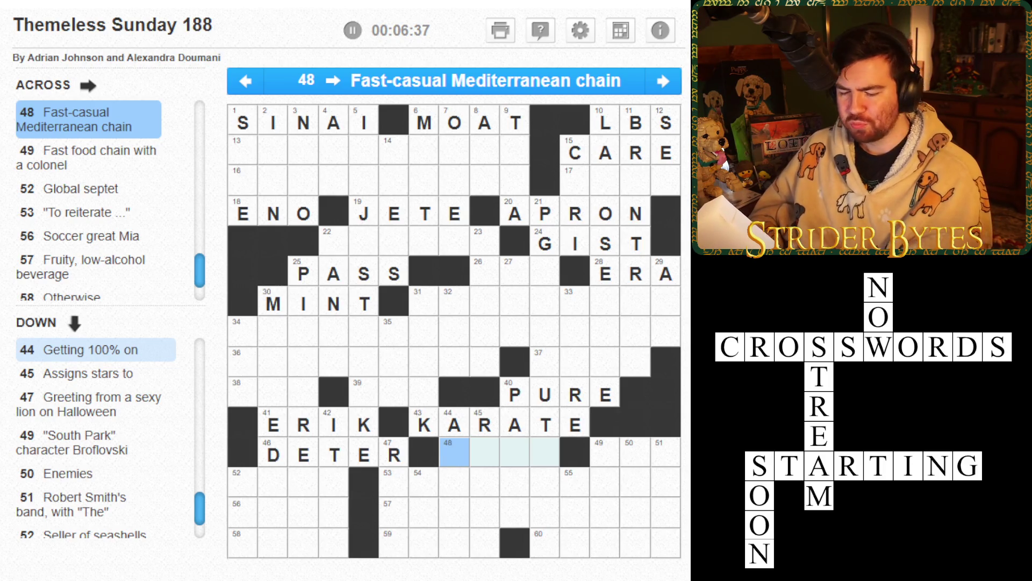
left_click(605, 451)
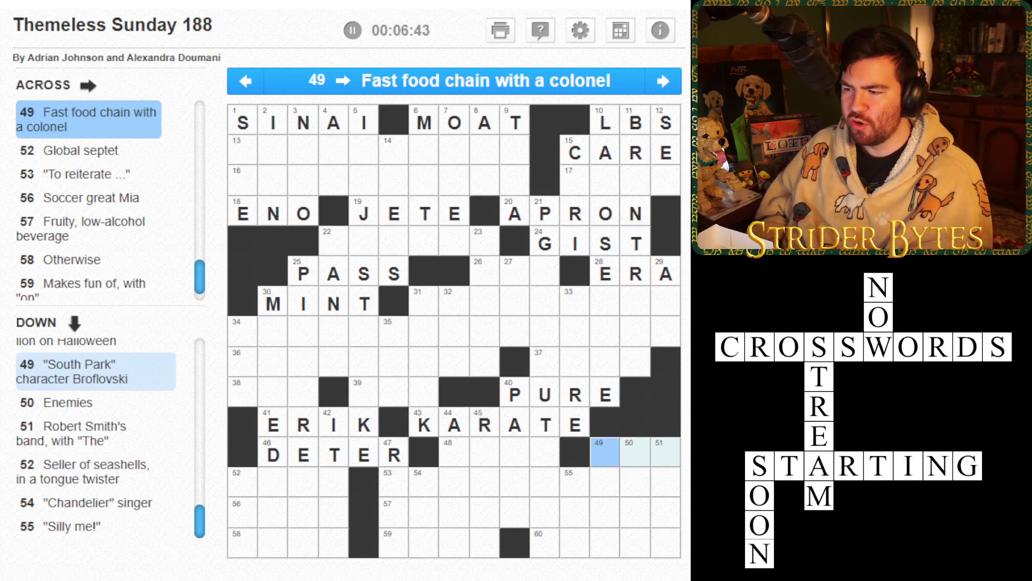
type("KFC")
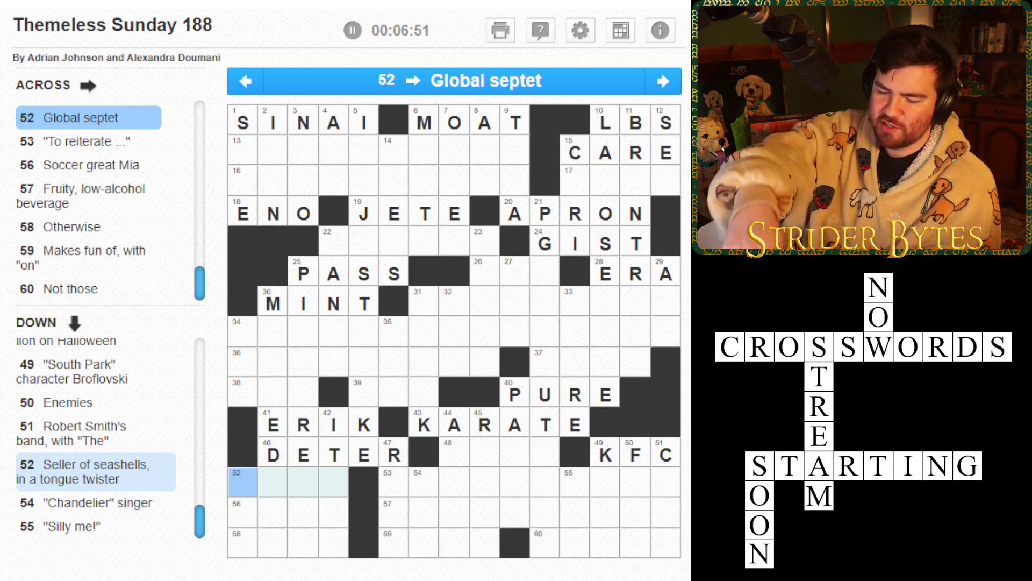
Enter SEAS at 52-Across and correct 47-Down so it reads RAWR.
type("SEAS")
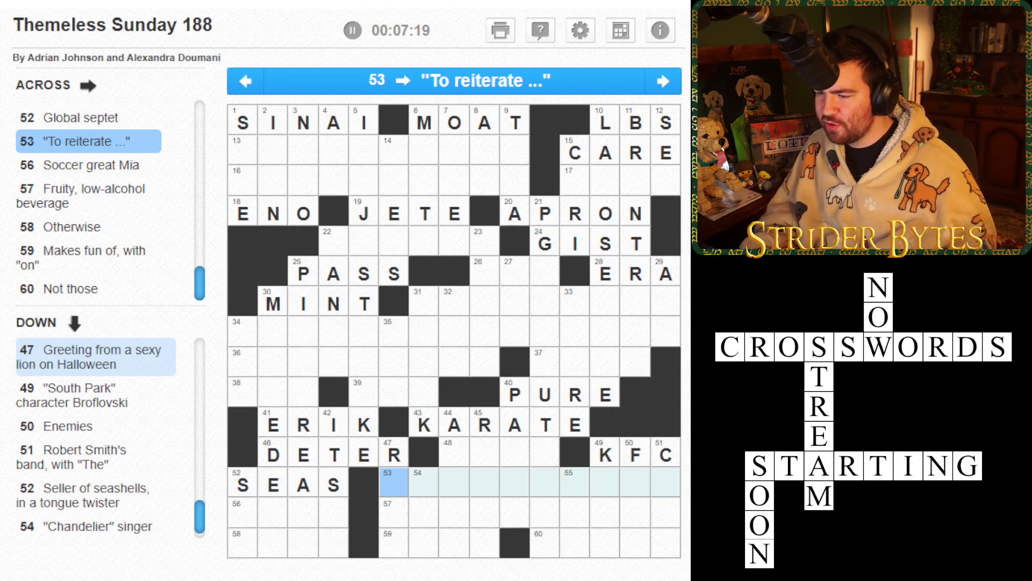
key("Right")
key("Right")
key("Right")
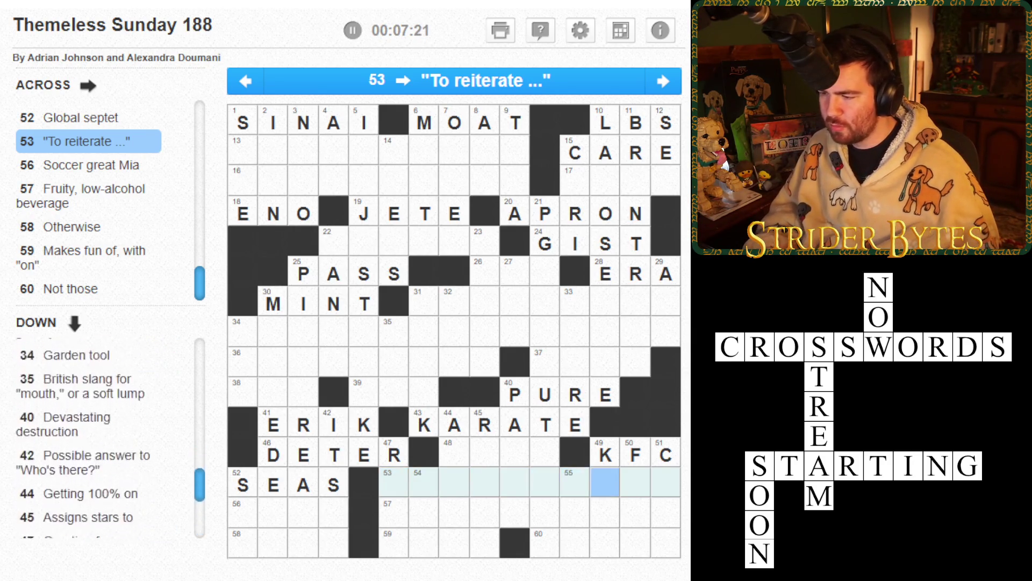
key("Left")
key("Left")
key("Left")
key("Down")
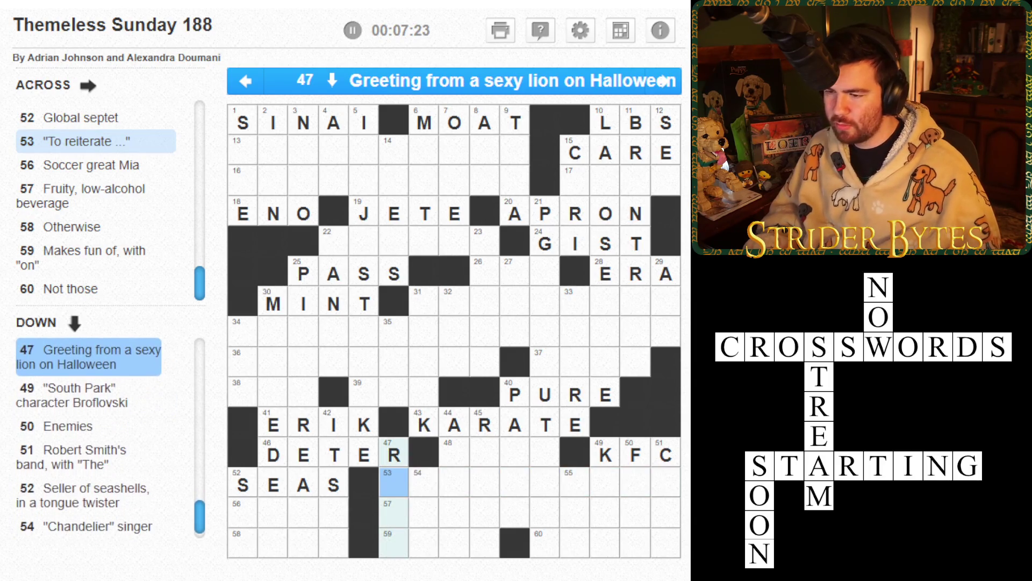
type("oar")
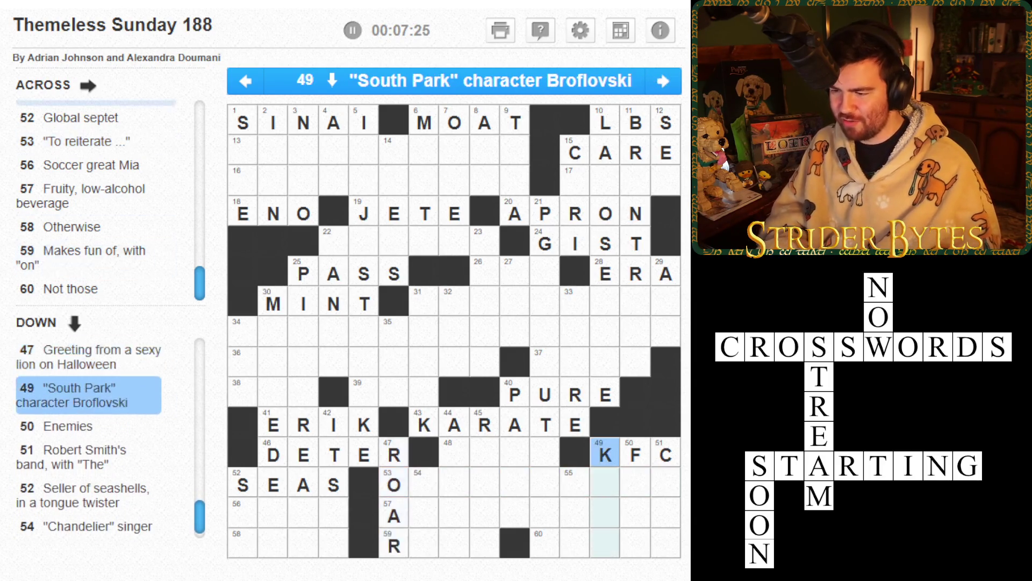
left_click(242, 484)
left_click(394, 485)
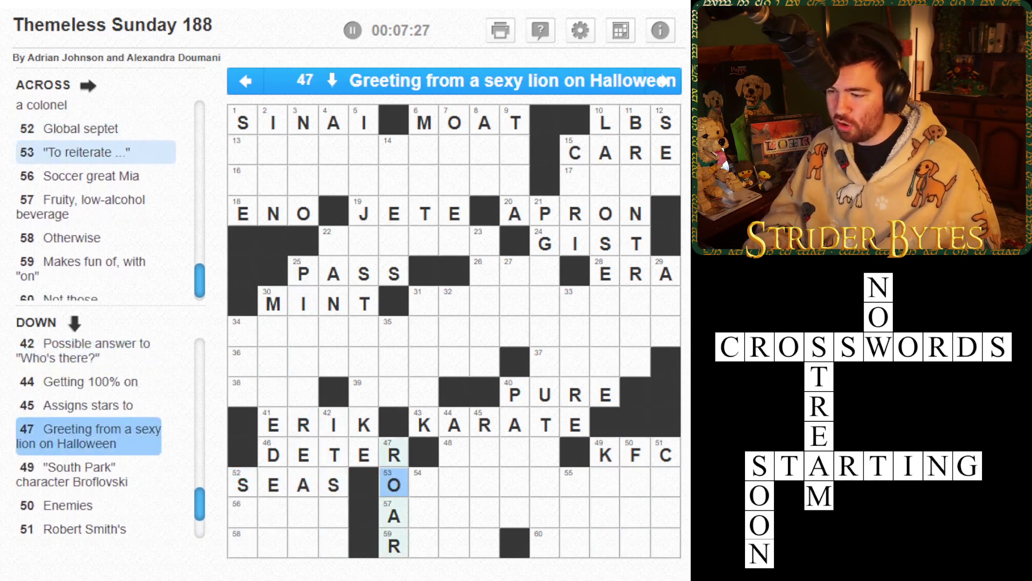
type("aw")
Work across the bottom rows to 58-Across and enter ELSE, RAGS and THESE.
left_click(605, 455)
left_click(484, 454)
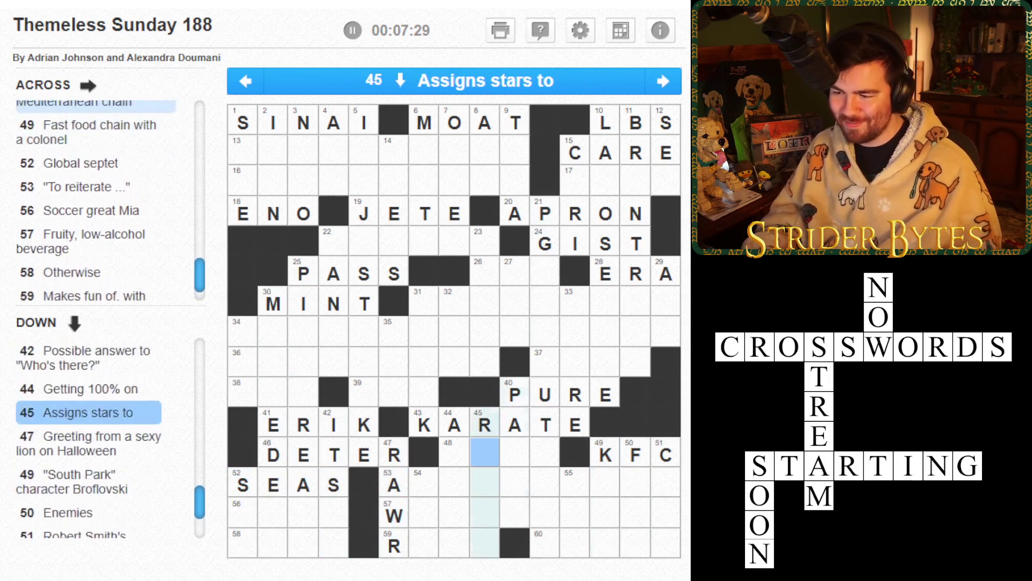
left_click(394, 455)
left_click(454, 454)
left_click(455, 454)
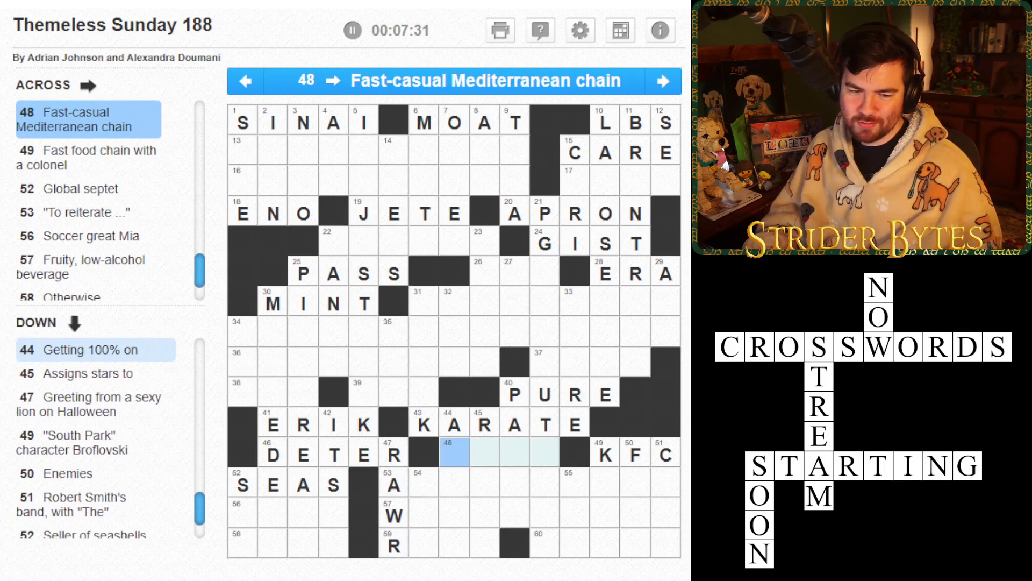
left_click(243, 485)
left_click(394, 484)
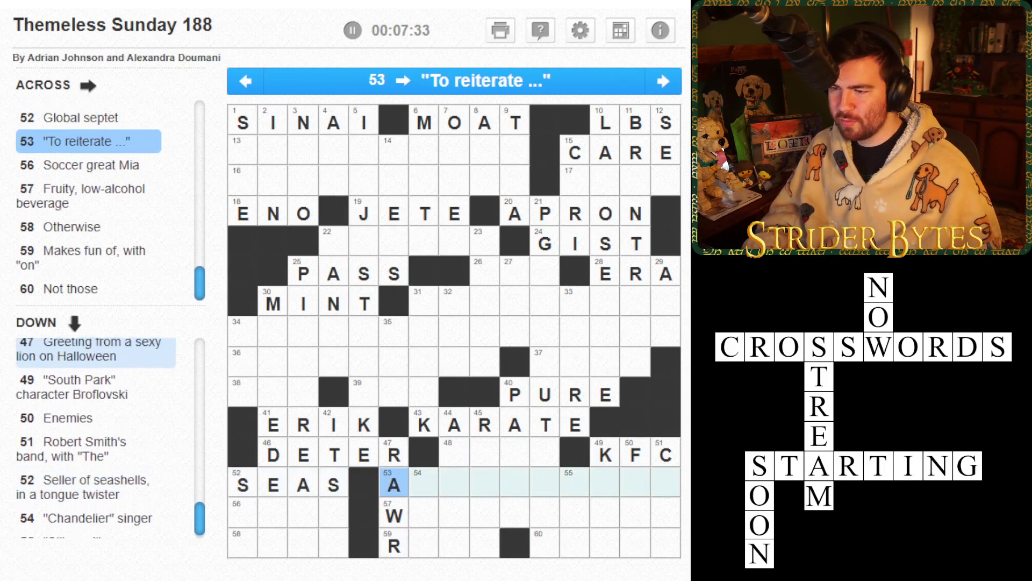
left_click(425, 485)
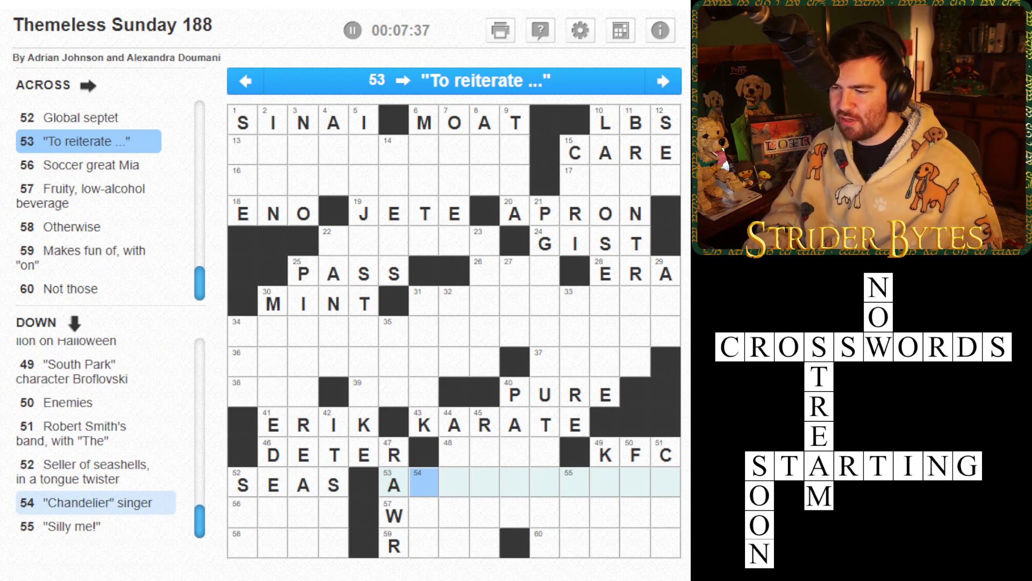
key("Tab")
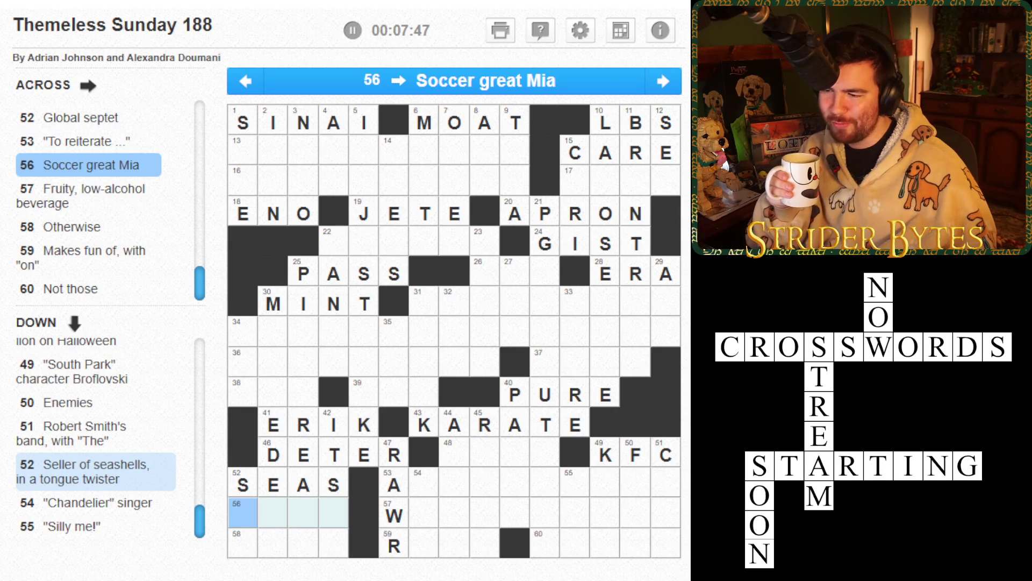
left_click(394, 514)
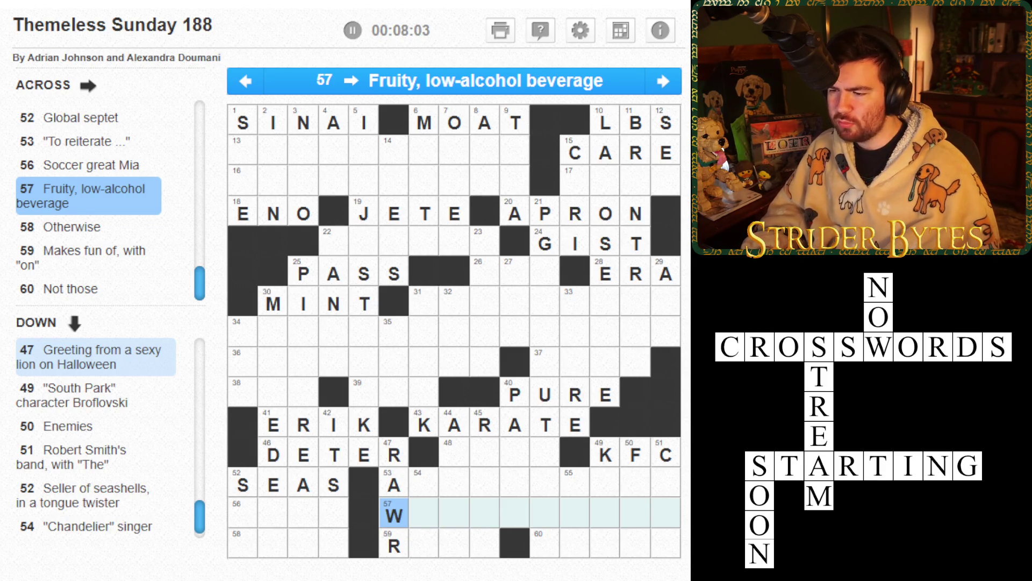
left_click(242, 542)
type("ELSE")
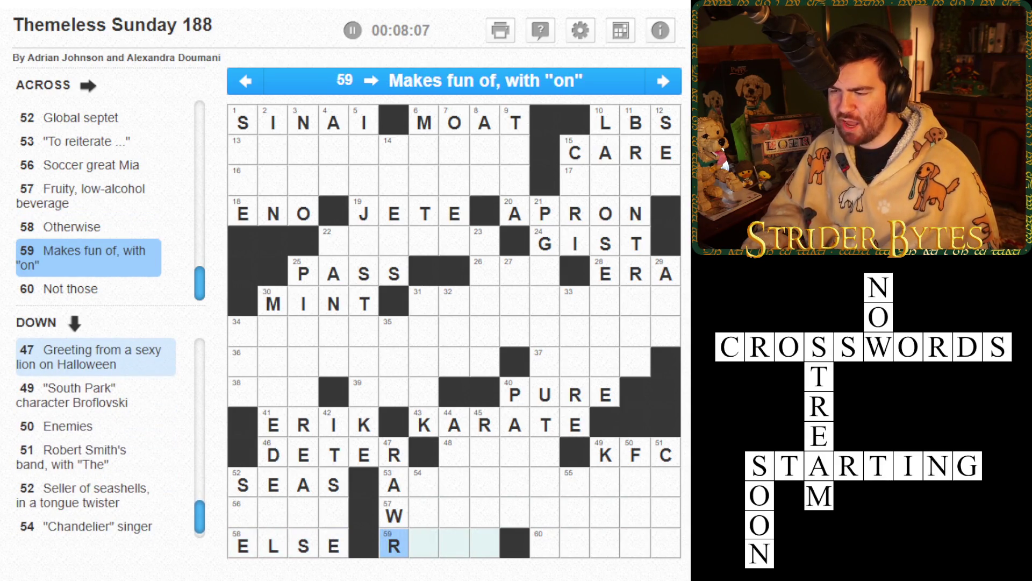
type("R")
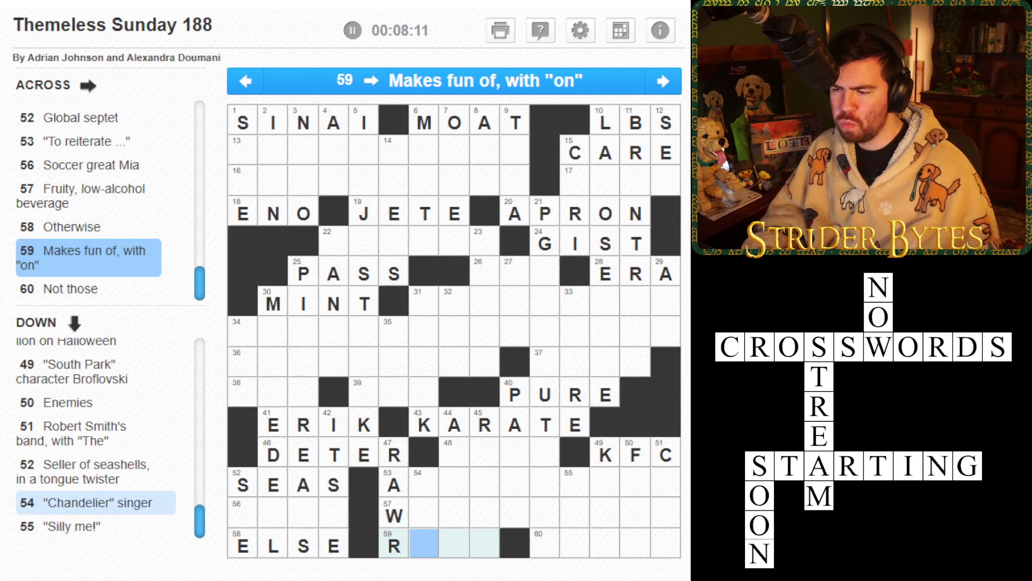
type("AGS")
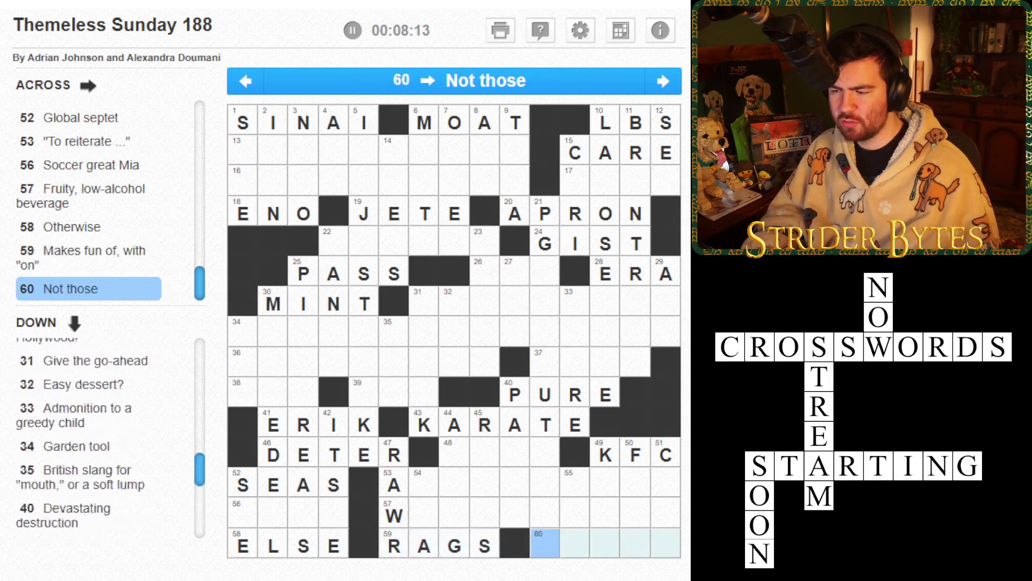
type("THESE")
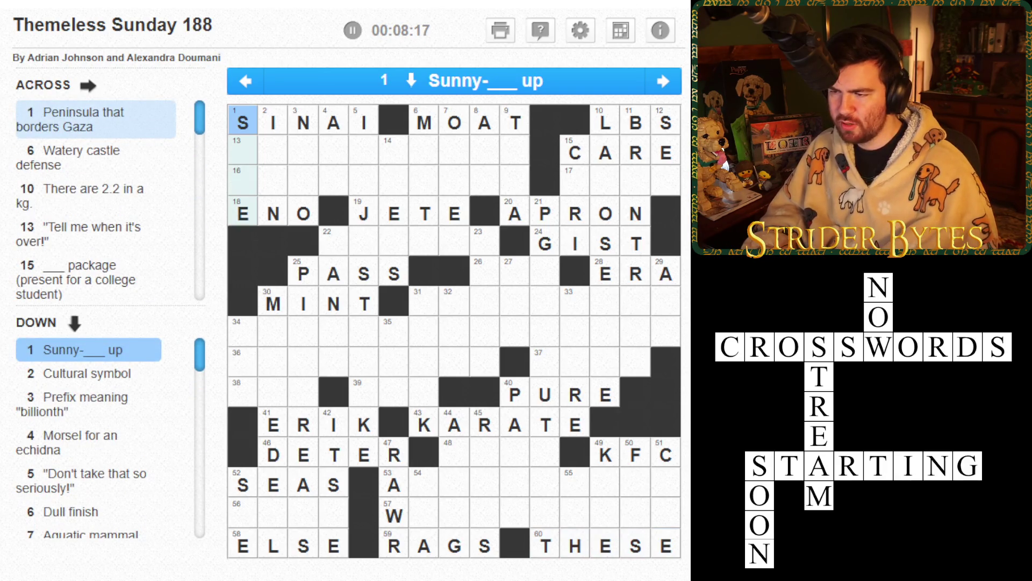
type("ID")
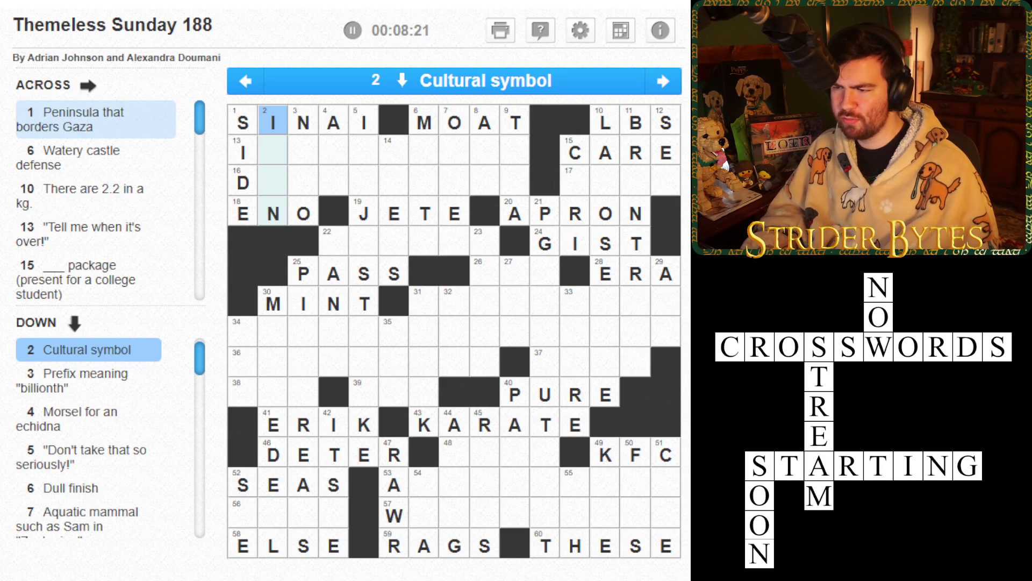
type("CO")
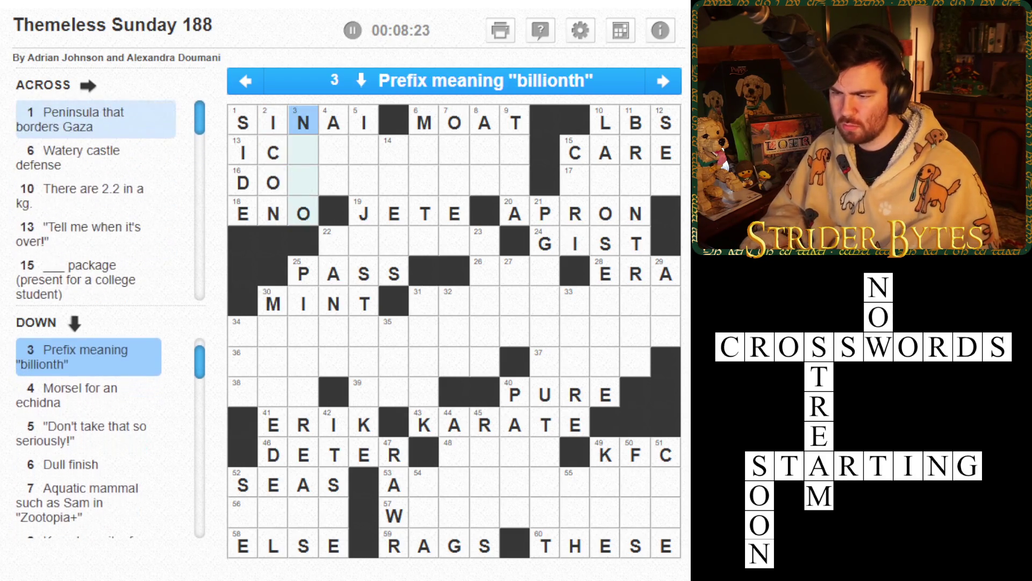
Fill 3-Down NANO, 4-Down ANT, 5-Down ITSJUSTAJOKE, 6-Down MATTE, 7-Down OTTER and 8-Down ACL.
left_click(303, 151)
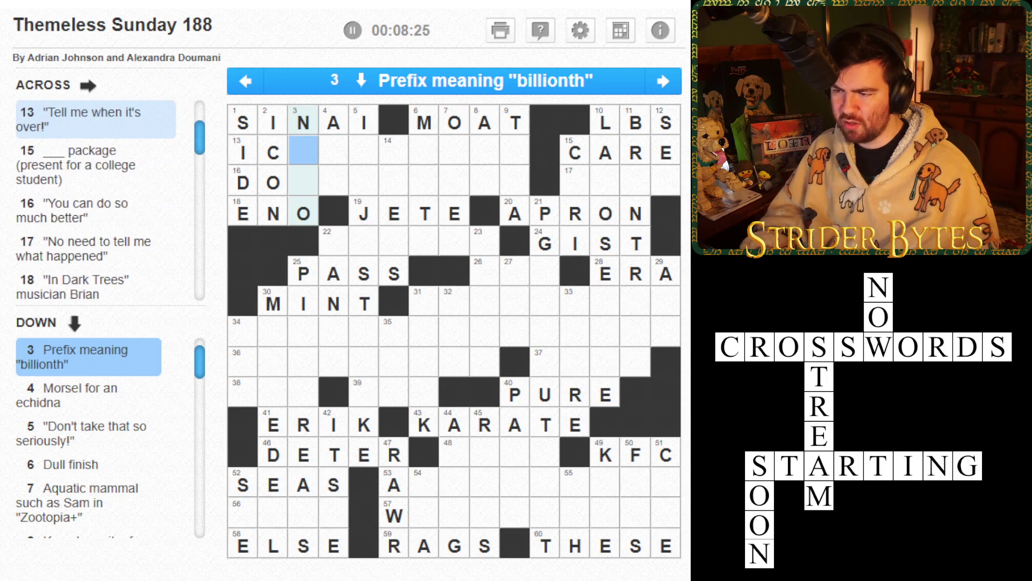
type("AN")
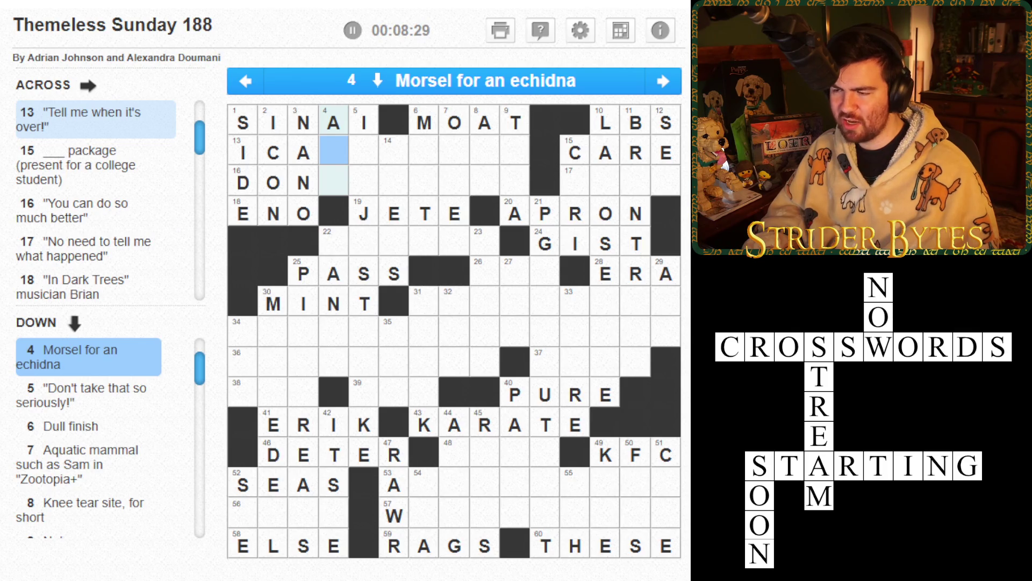
type("NT")
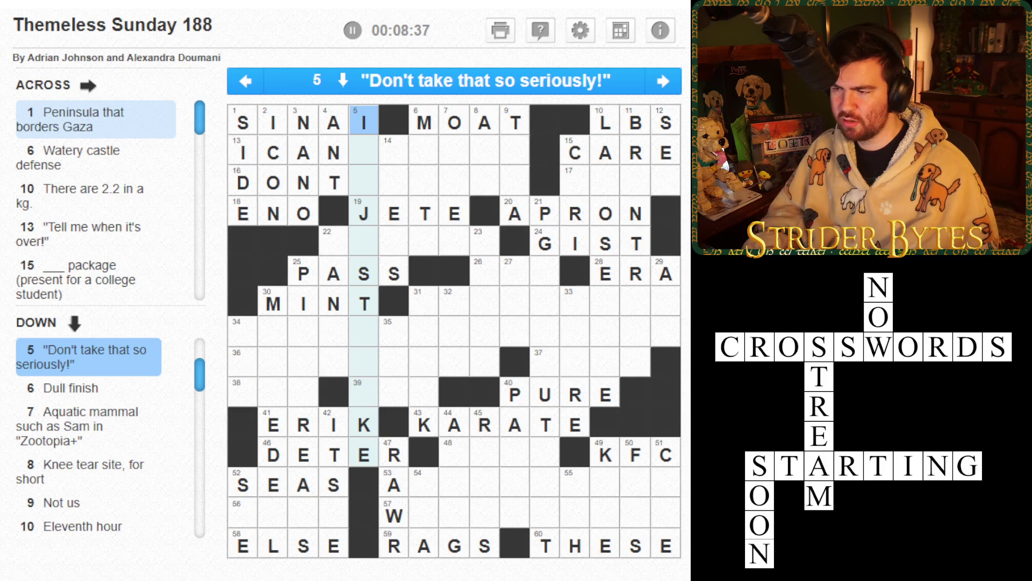
left_click(364, 150)
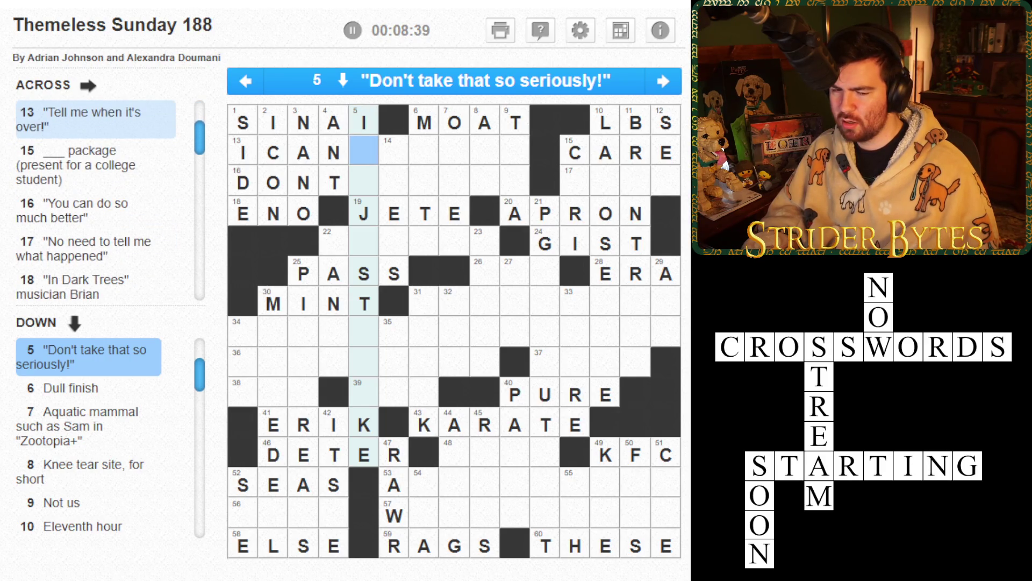
key("Down")
key("Down")
key("Down")
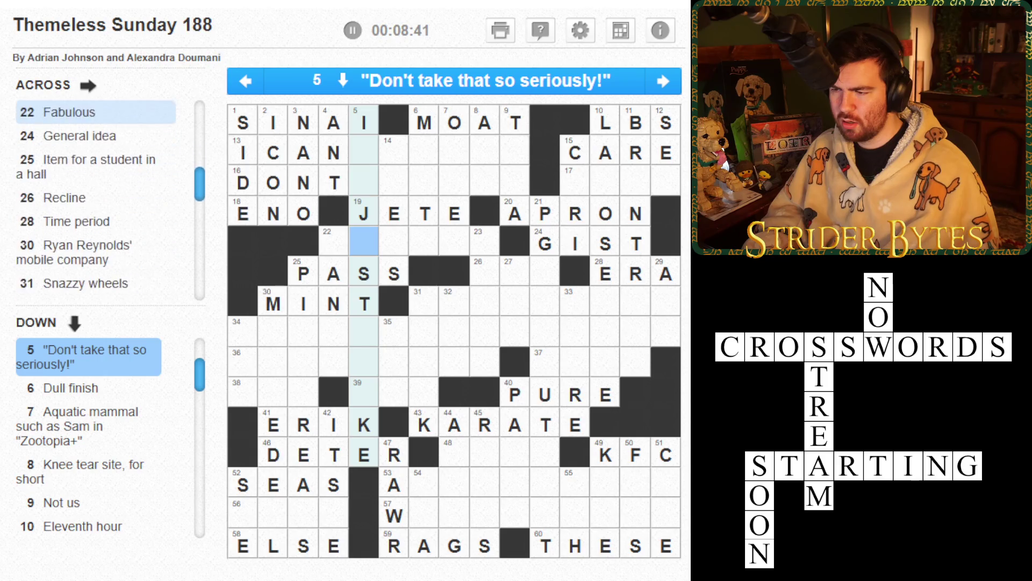
key("Up")
key("Up")
key("Up")
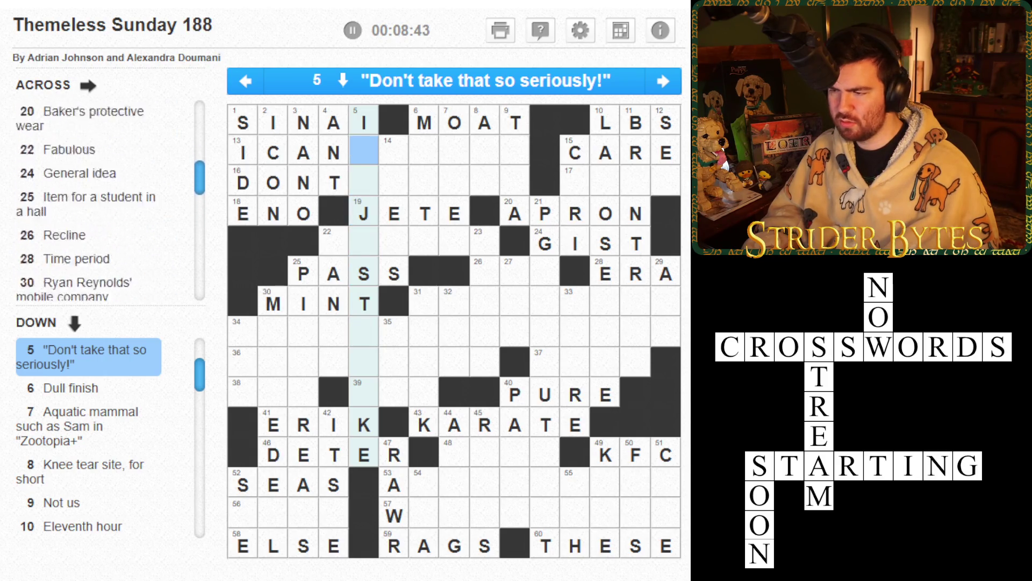
key("Down")
key("Up")
type("tsju")
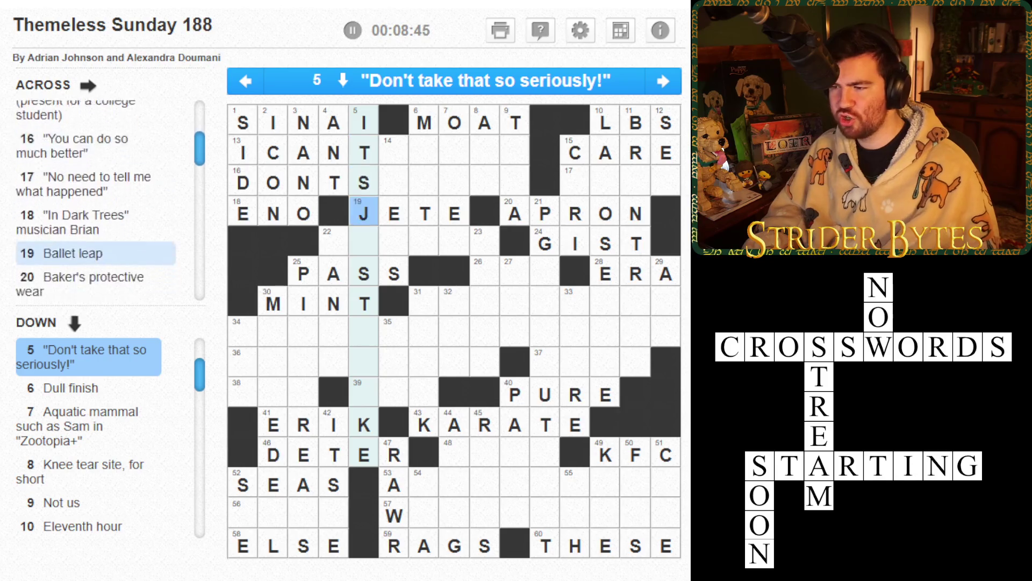
type("staj")
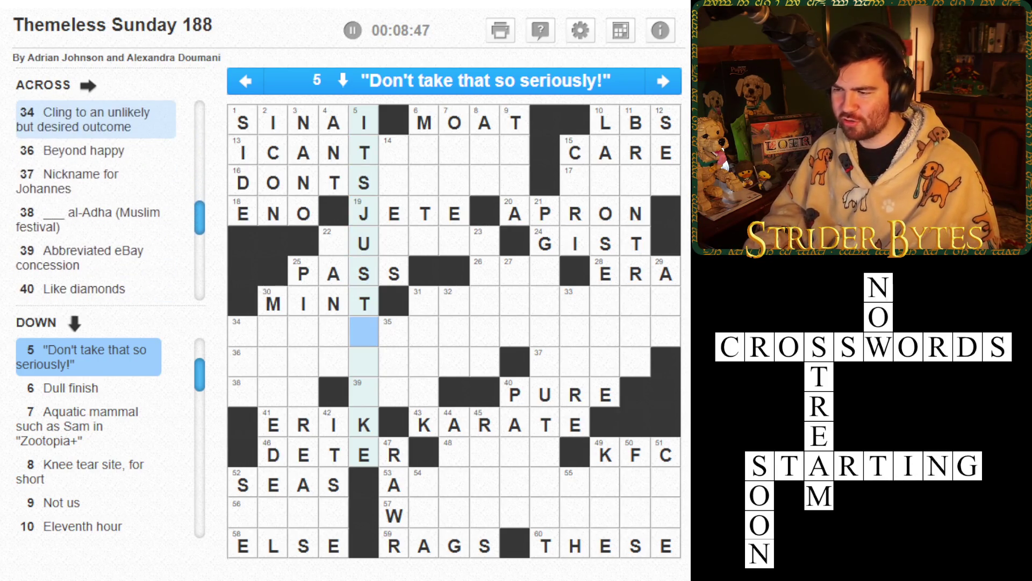
type("o")
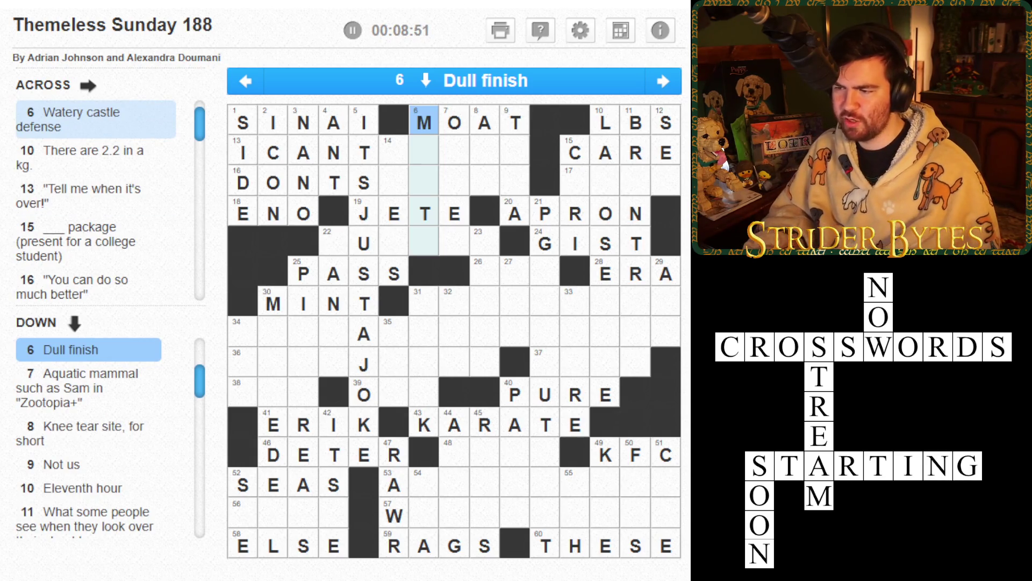
type("ate")
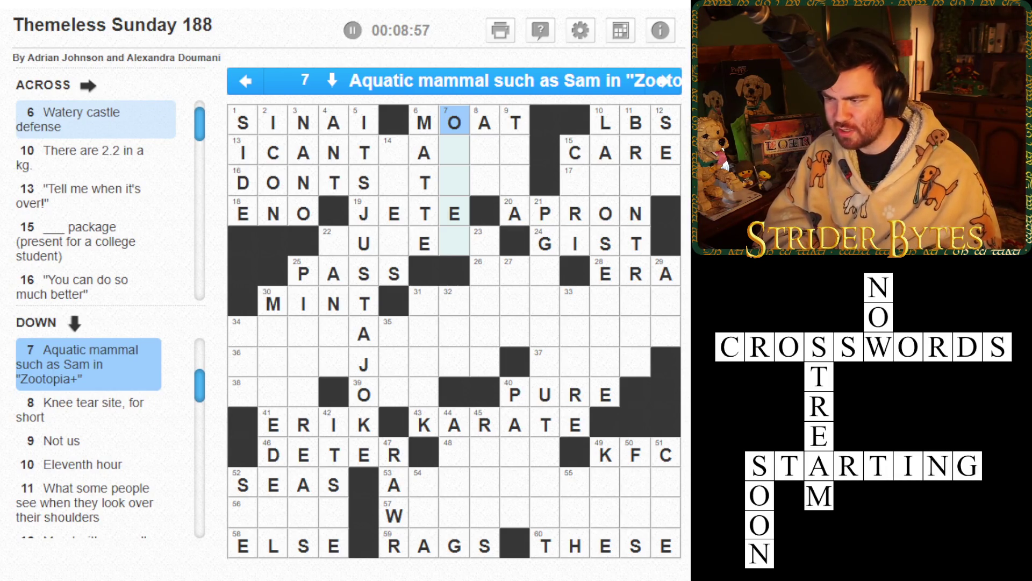
type("tter")
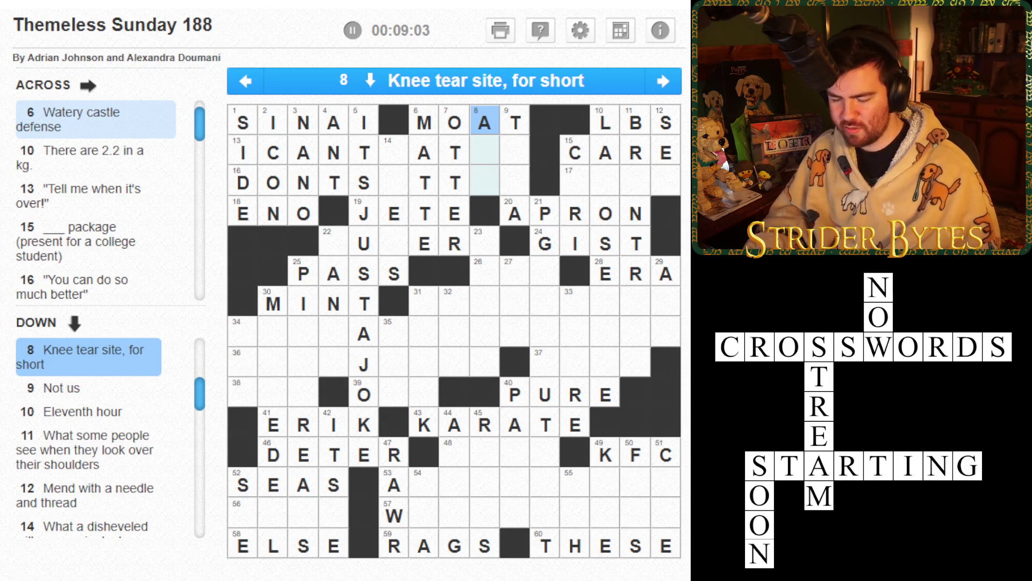
type("cl")
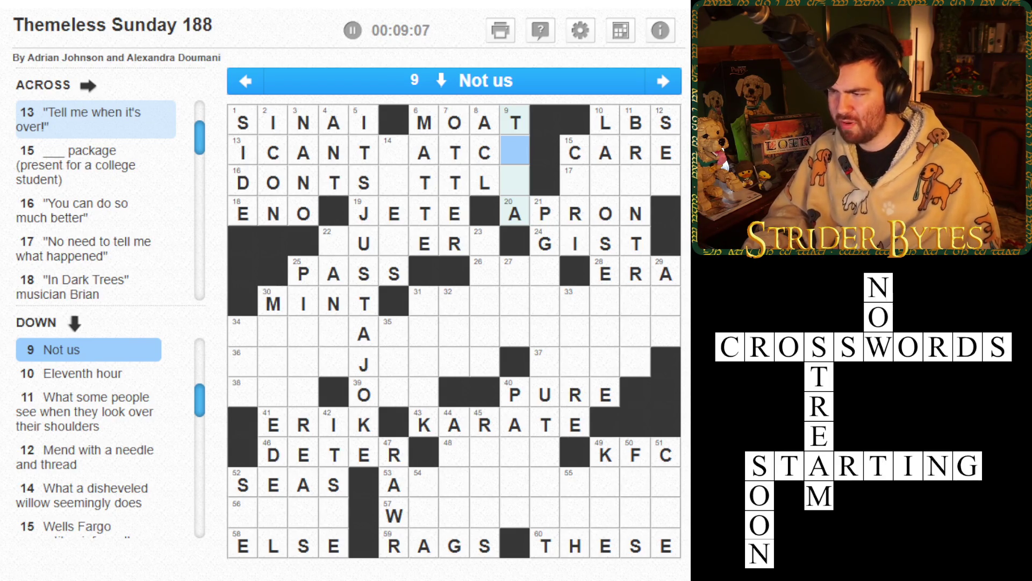
Change 20-Across from APRON to MITTS and complete 9-Down as THEM.
left_click(515, 214)
left_click(514, 214)
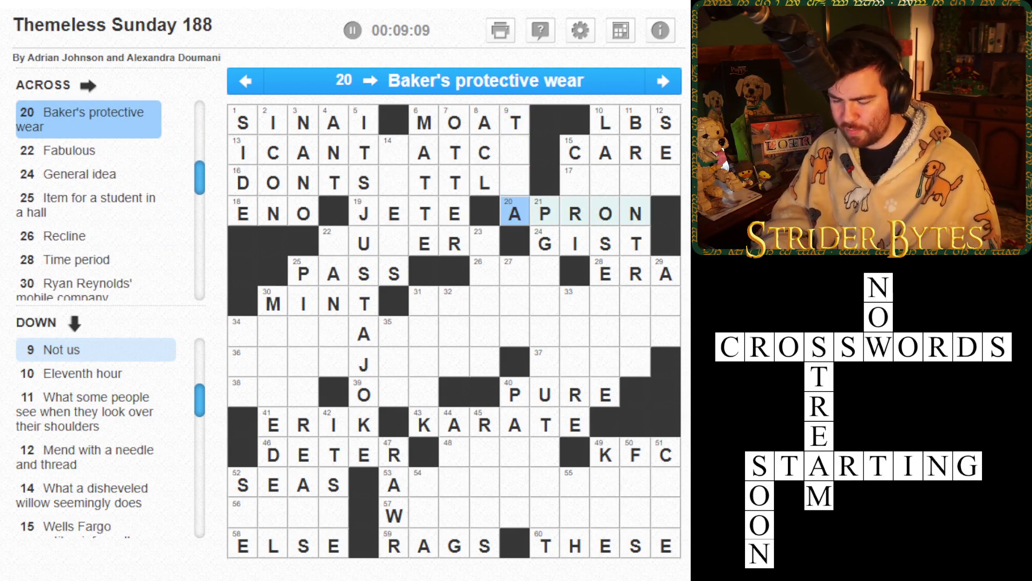
type("mitts")
key("shift+Tab")
key("shift+Tab")
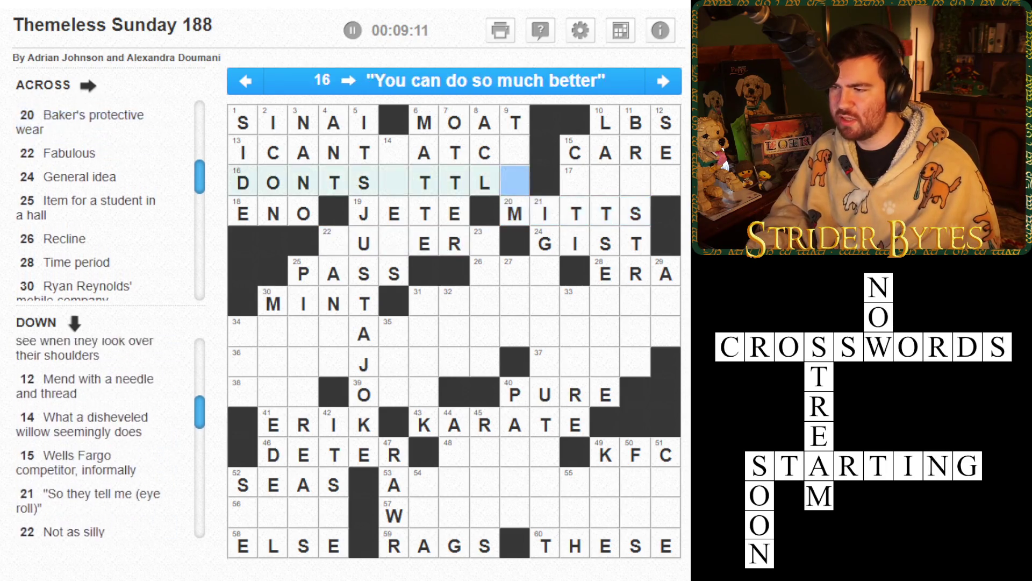
left_click(515, 153)
type("he")
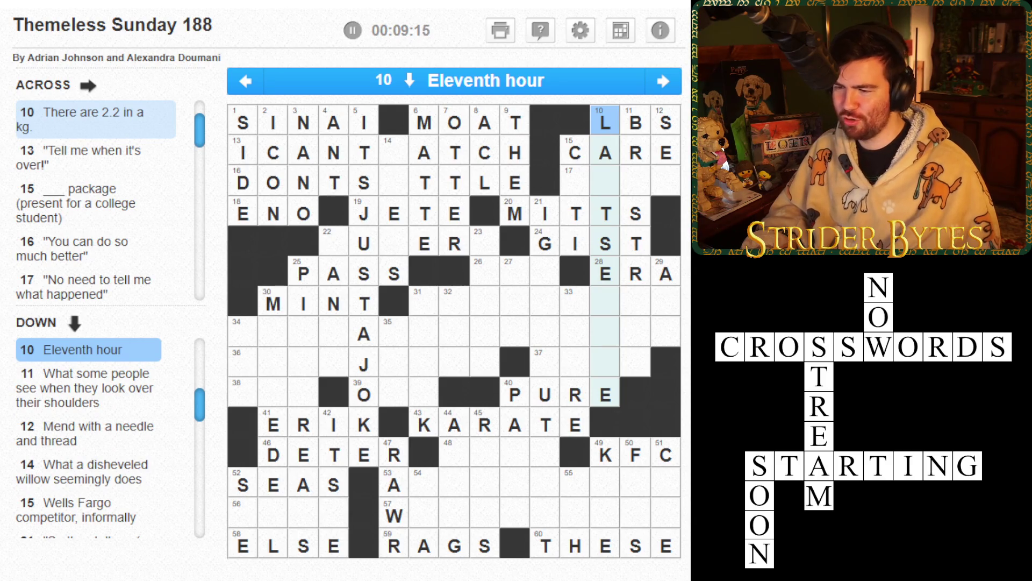
Complete 10-Down as LASTSECOND and clear the wrong PURE letters from 40-Across.
left_click(605, 183)
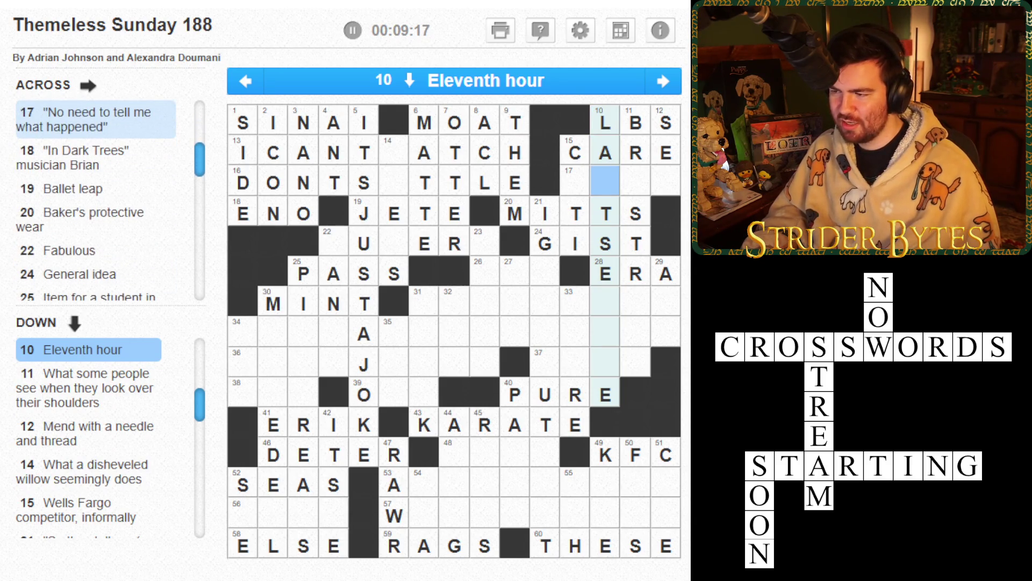
type("SECON")
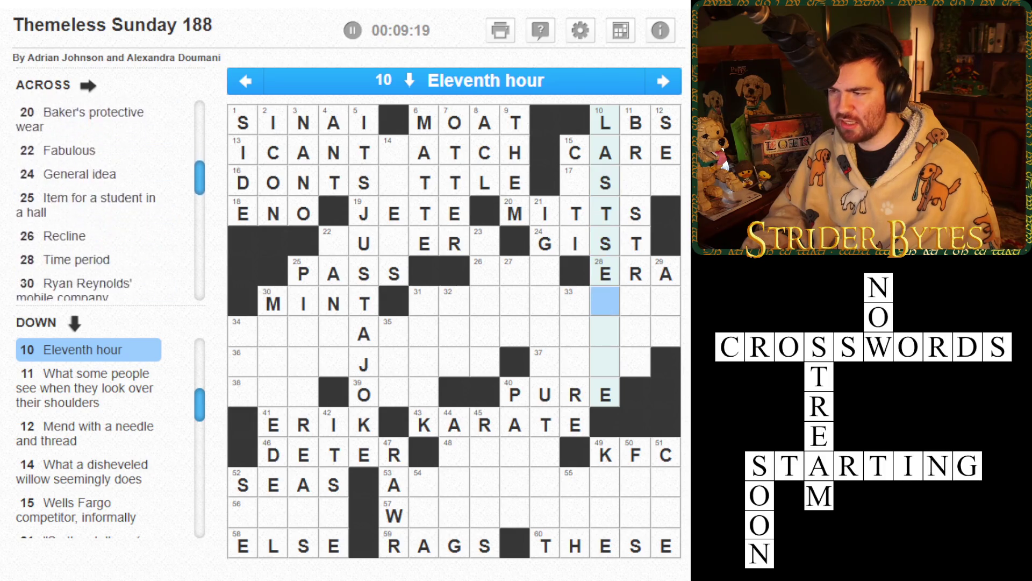
type("D")
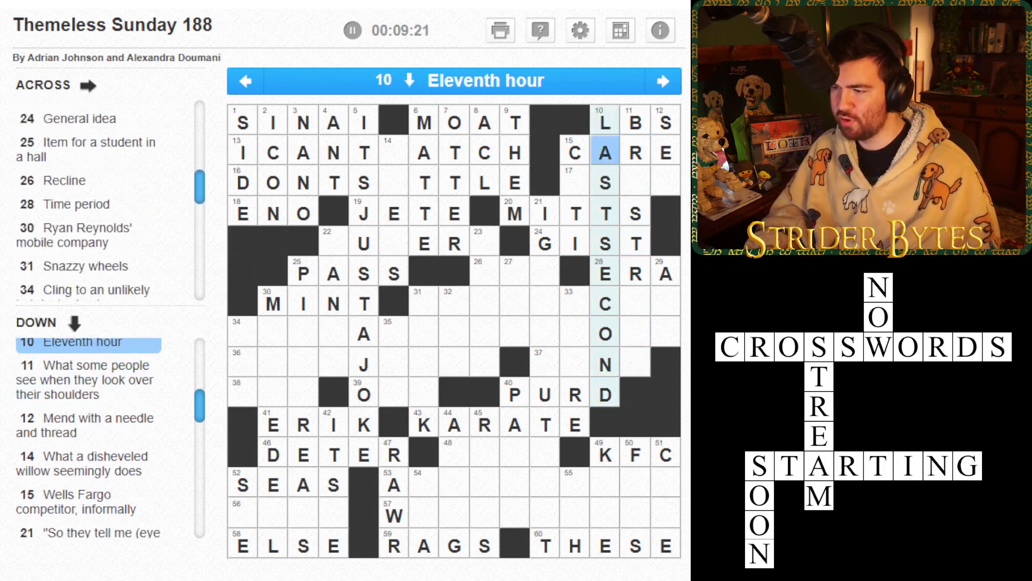
key("Up")
key("Down")
key("Right")
key("BackSpace")
key("BackSpace")
key("BackSpace")
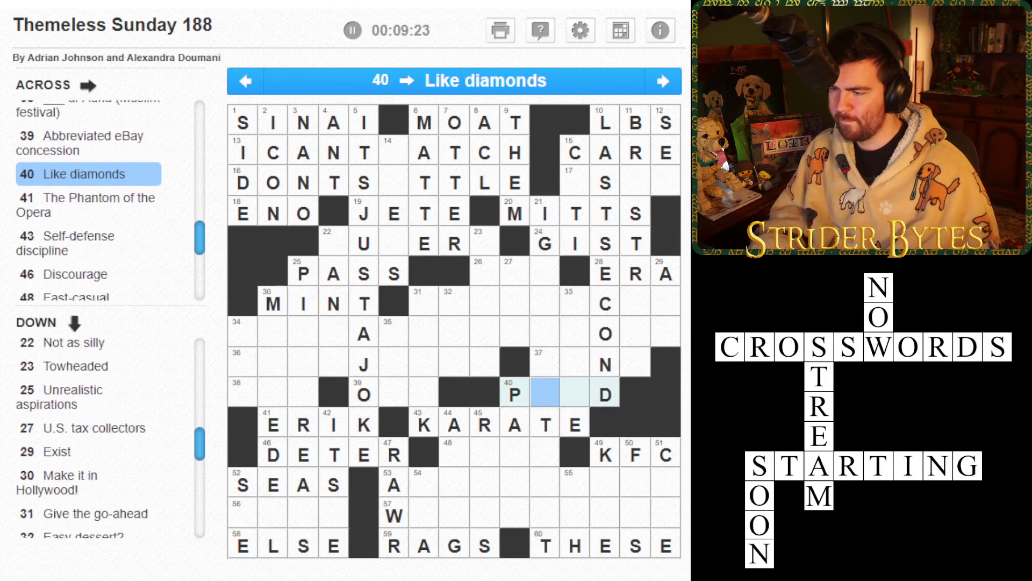
left_click(605, 394)
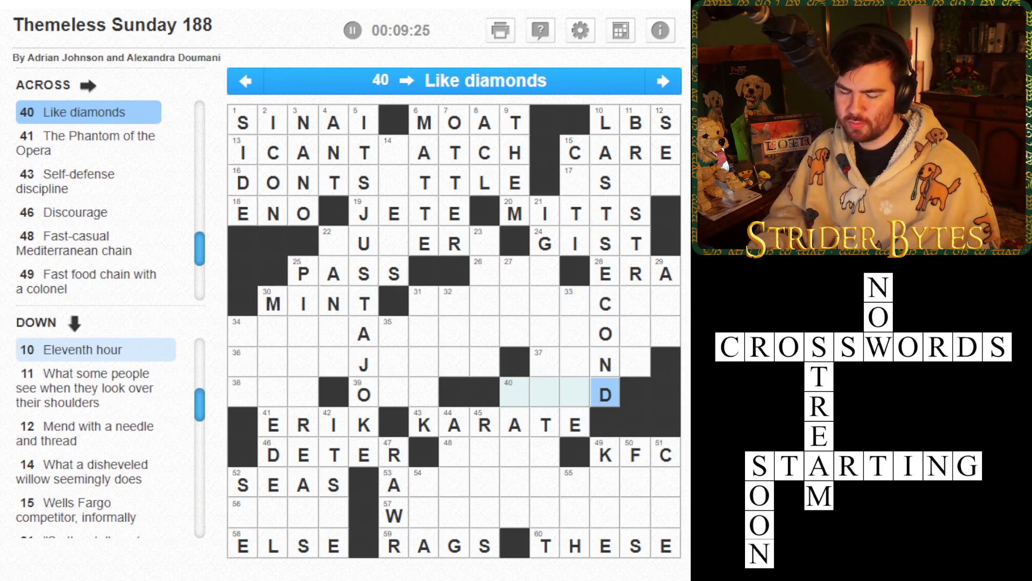
Fill the empty cells of 11-Down BRASTRAPS and 12-Down SEW.
key("Down")
key("Tab")
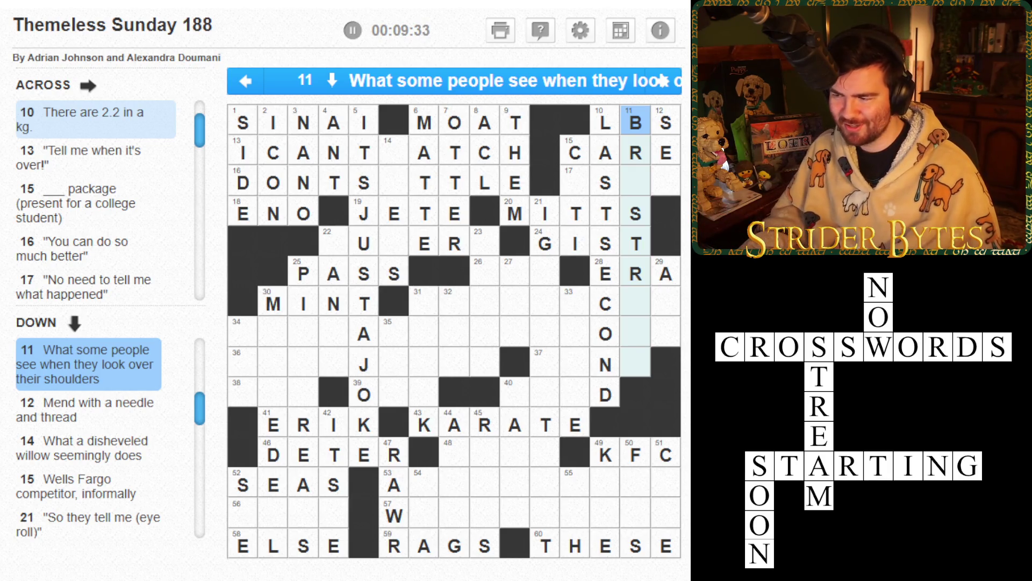
key("Down")
key("Down")
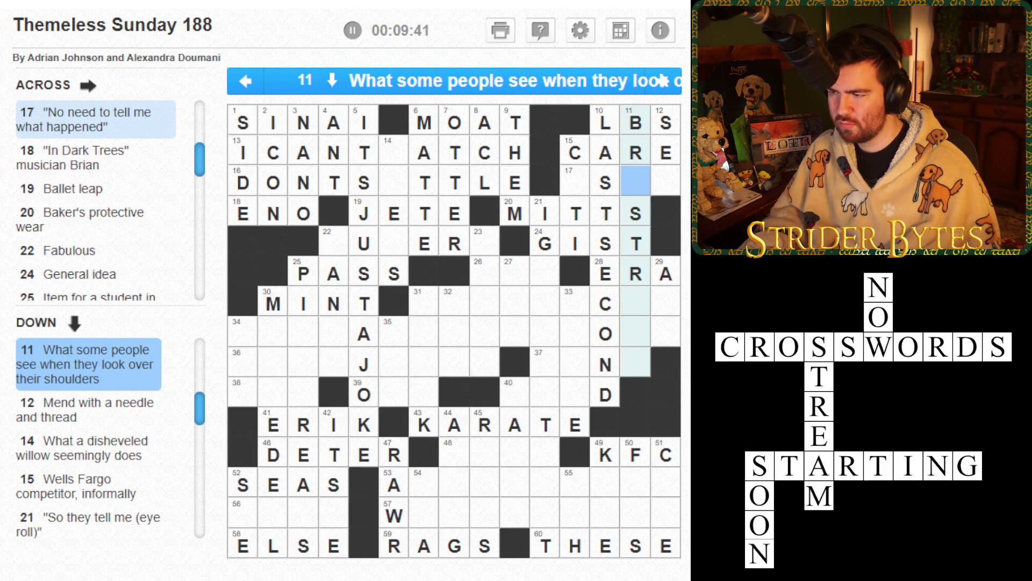
type("AAP")
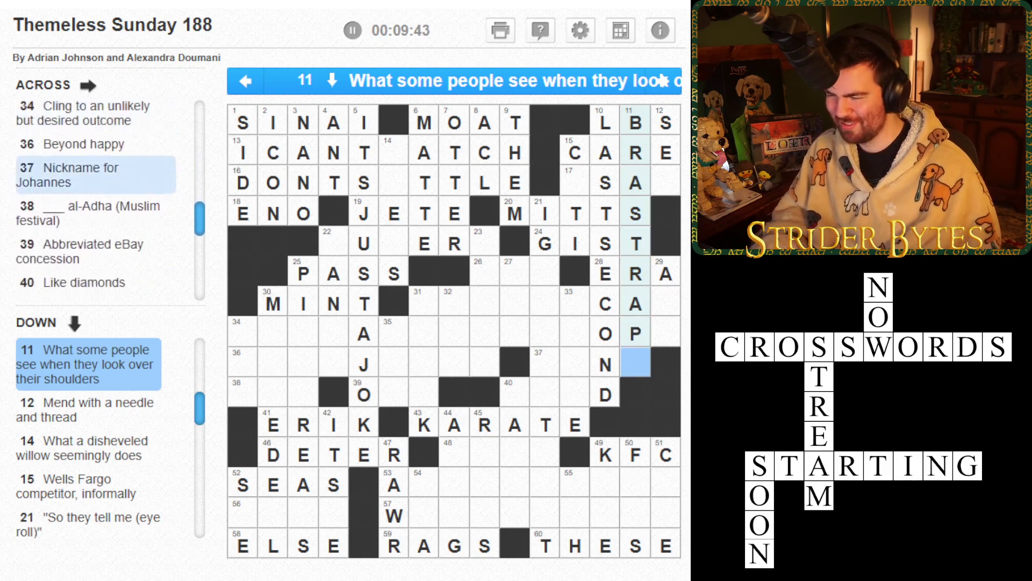
type("S")
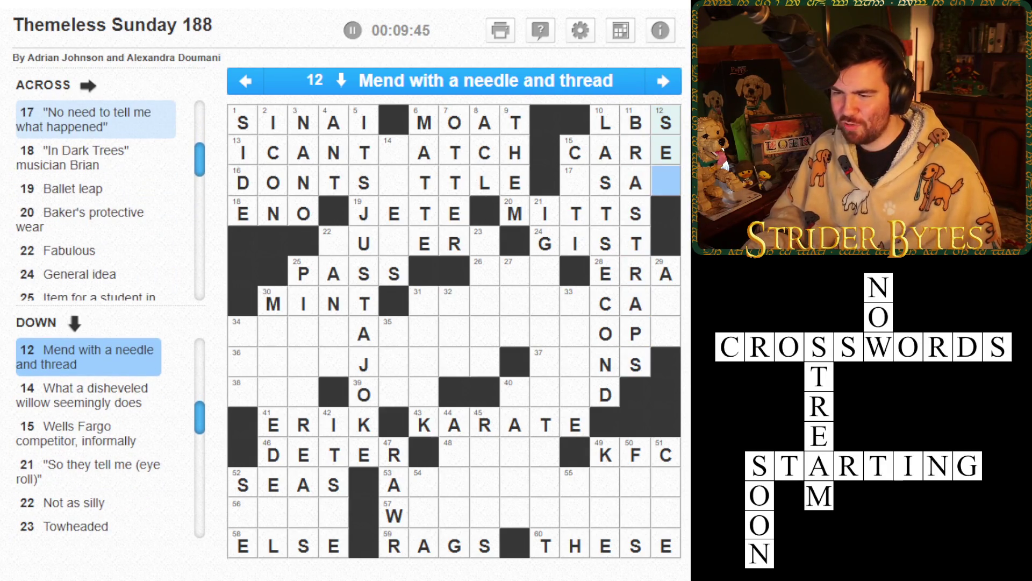
type("W")
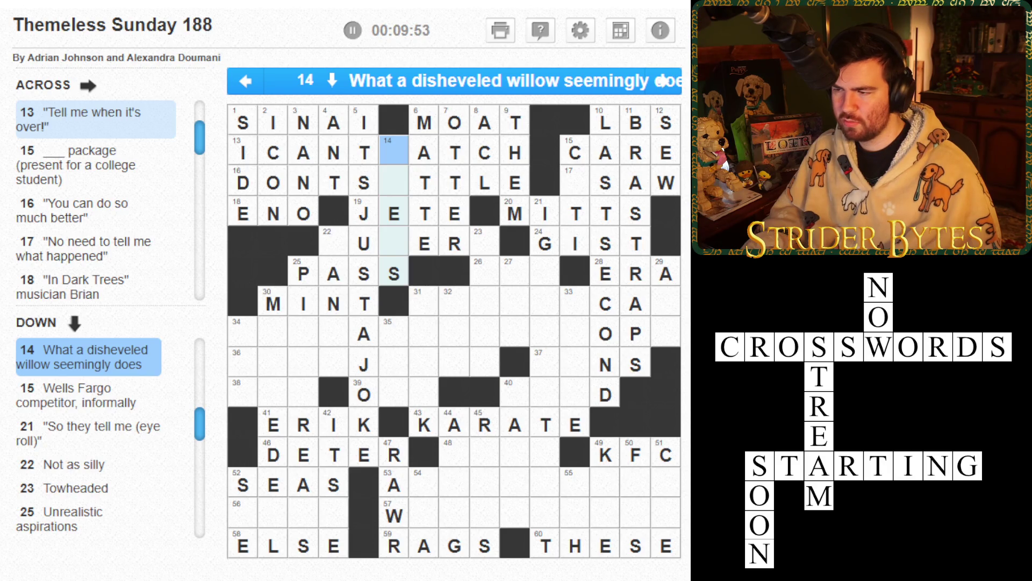
Fill the missing letters WEP into 13 Across and CI into 15 Down.
key("space")
type("w")
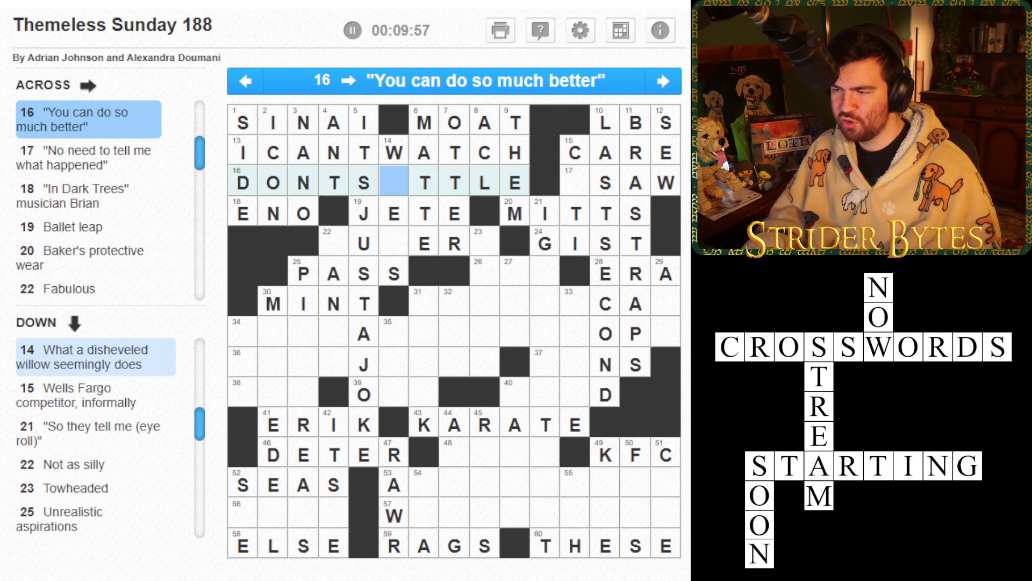
type("e")
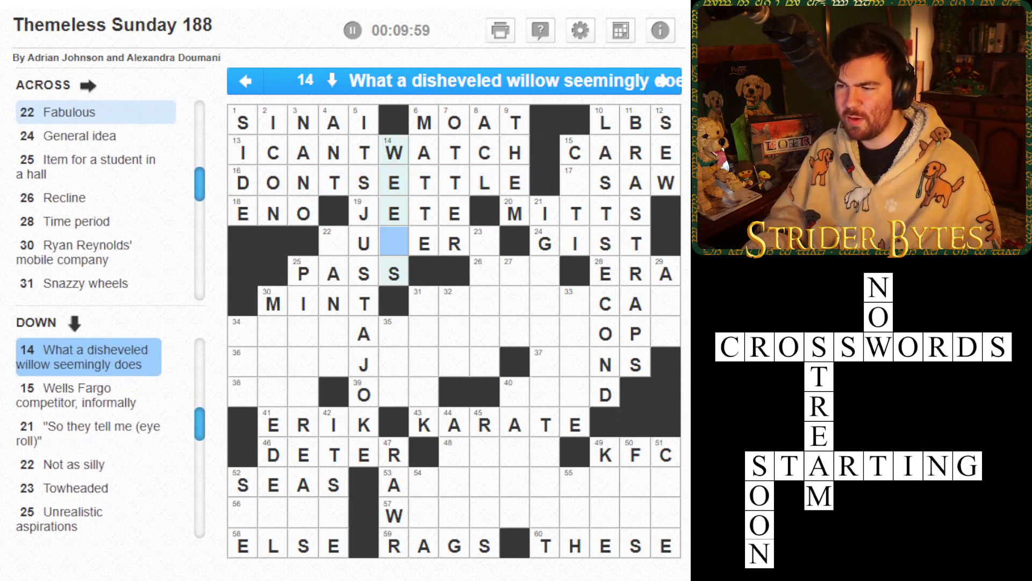
type("p")
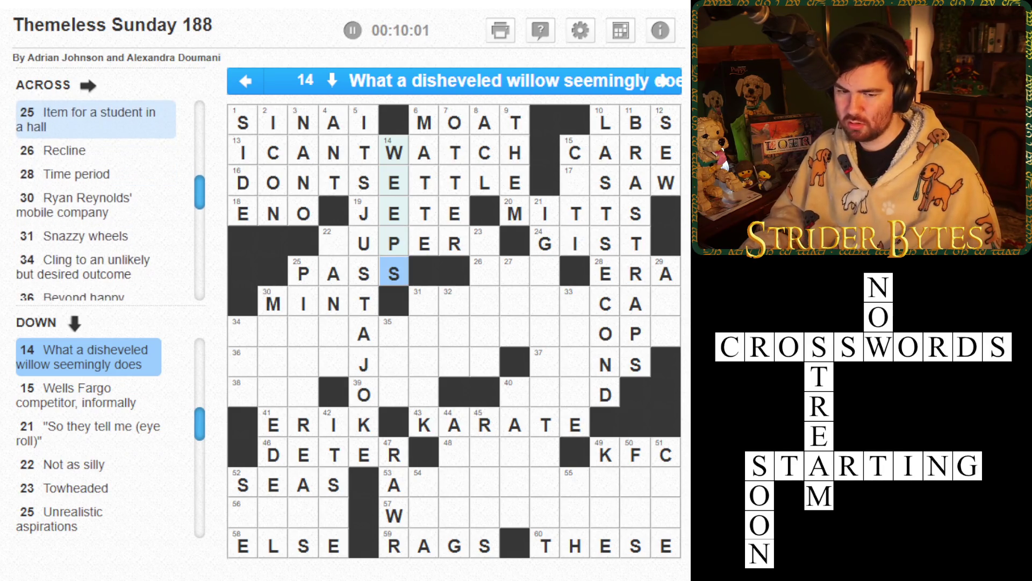
key("Tab")
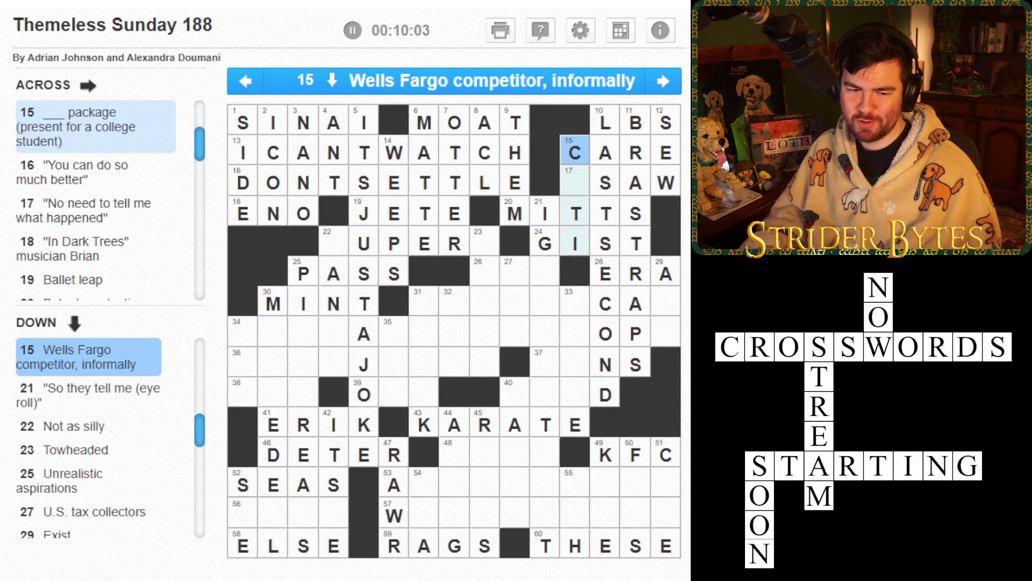
type("c")
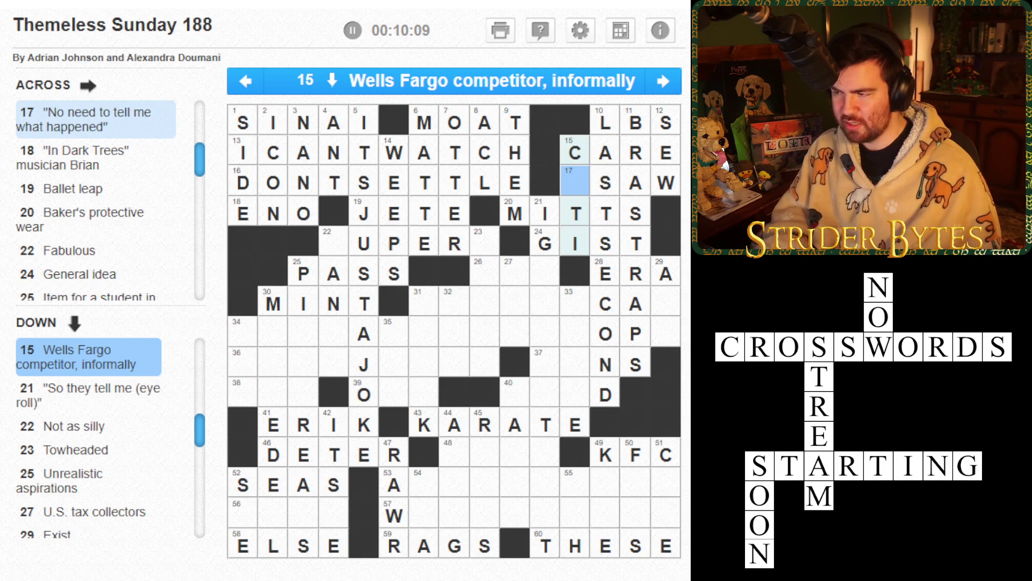
type("i")
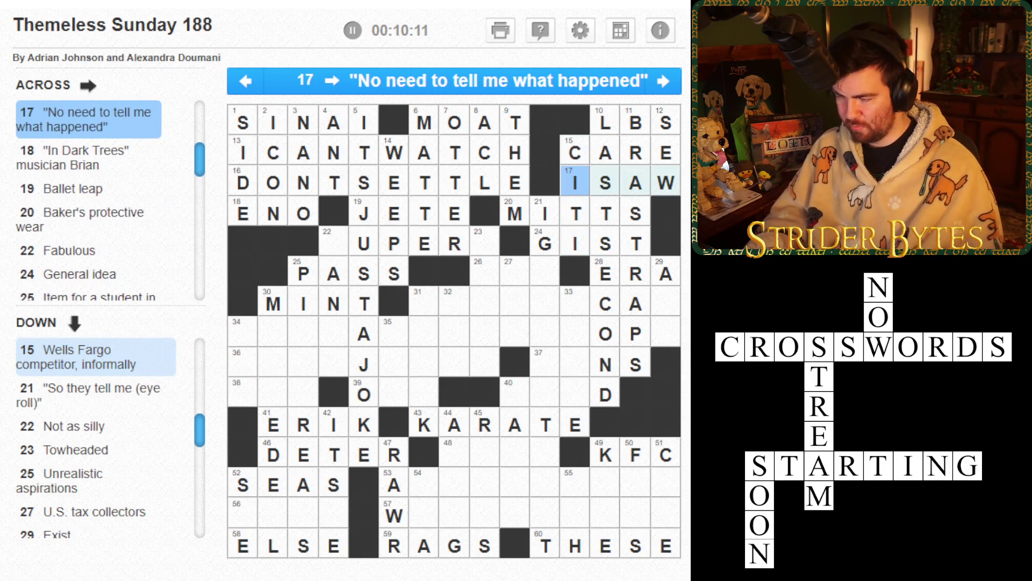
Move through 21 Down to square 22, set to the 22 Across clue 'Fabulous'.
key("space")
key("Tab")
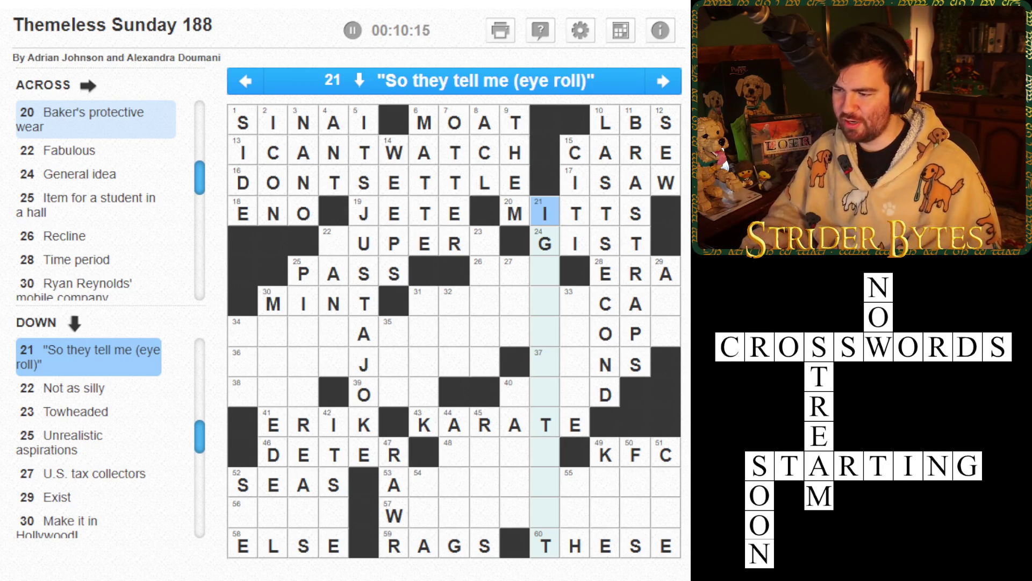
left_click(544, 274)
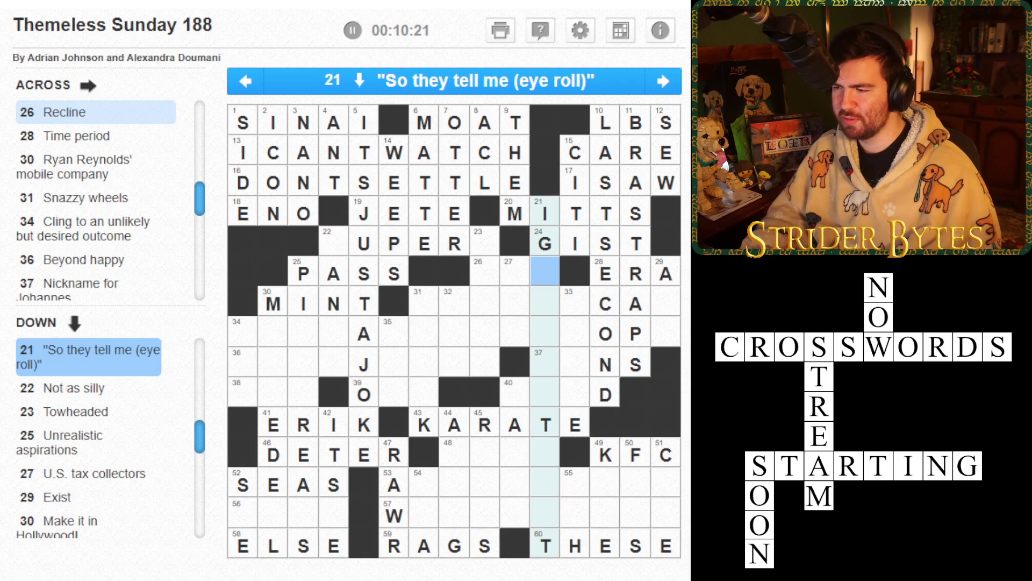
left_click(333, 243)
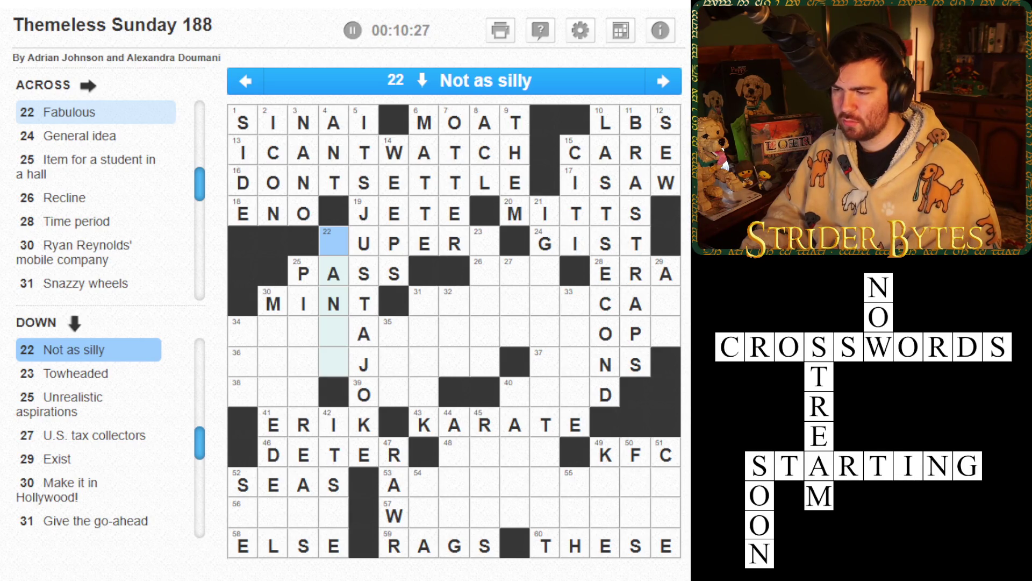
key("space")
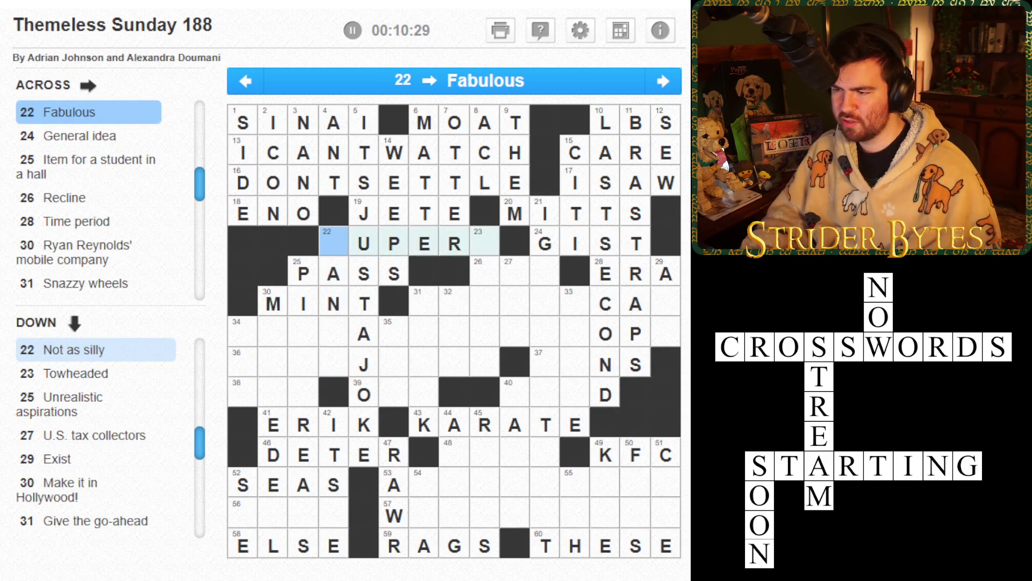
Complete SUPERB at 22 Across and SANER at 22 Down.
type("SB")
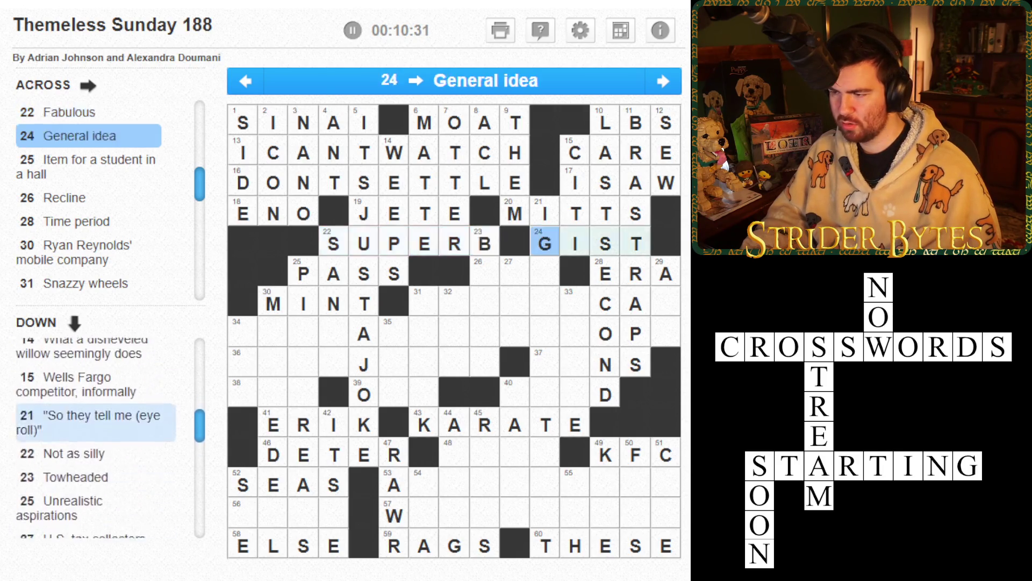
key("shift+Tab")
key("Down")
key("Down")
key("Down")
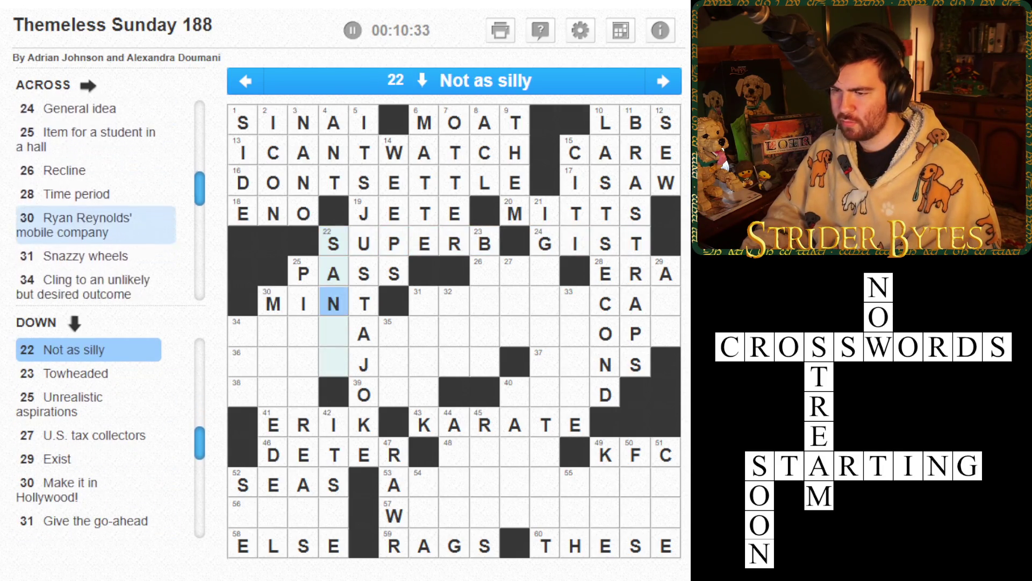
type("ER")
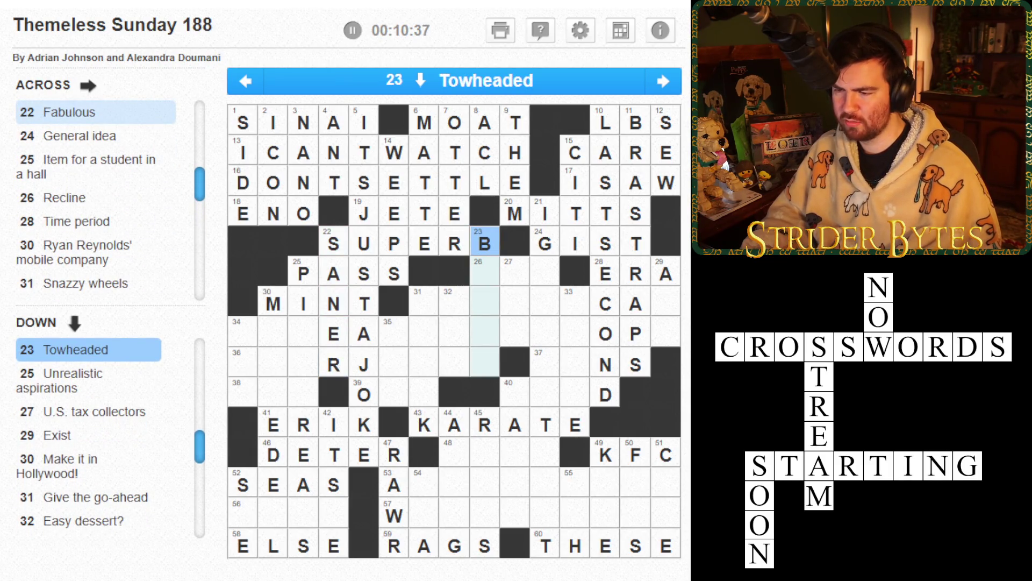
Fill PIPE DREAMS down 25, then IRS, ARE and MOVIE DEAL in one run.
left_click(484, 274)
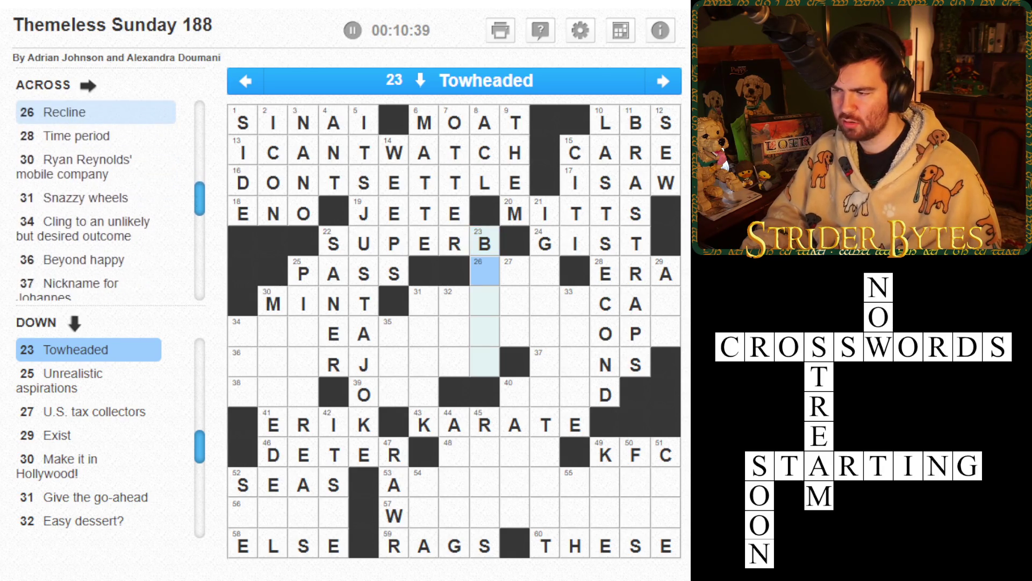
left_click(303, 273)
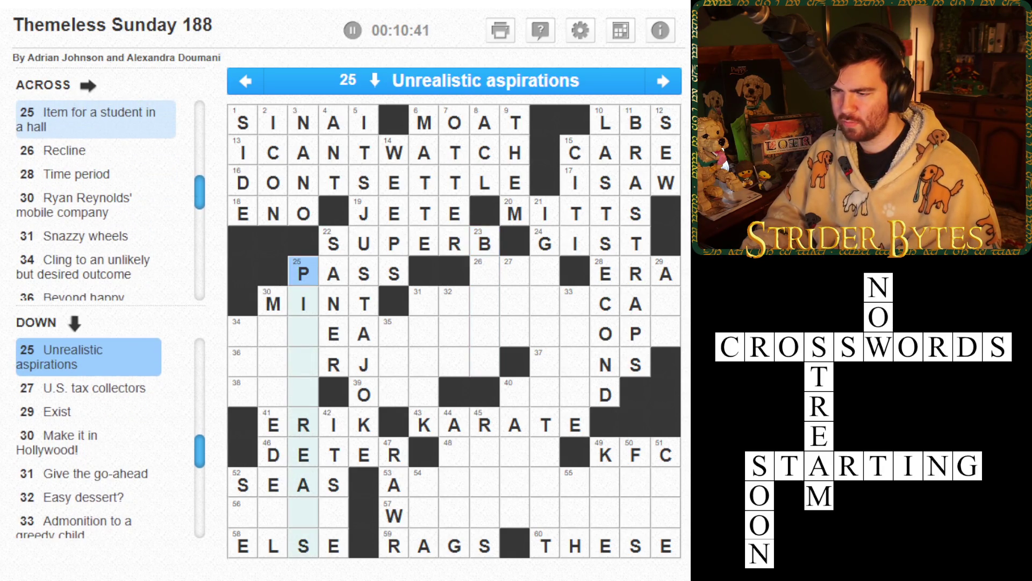
left_click(303, 304)
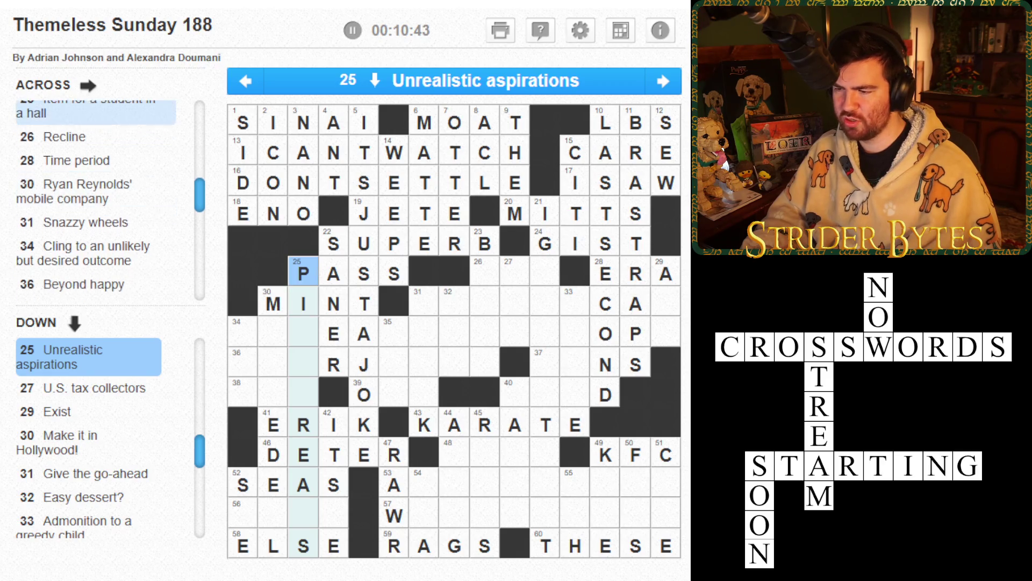
type("IPEDREAM")
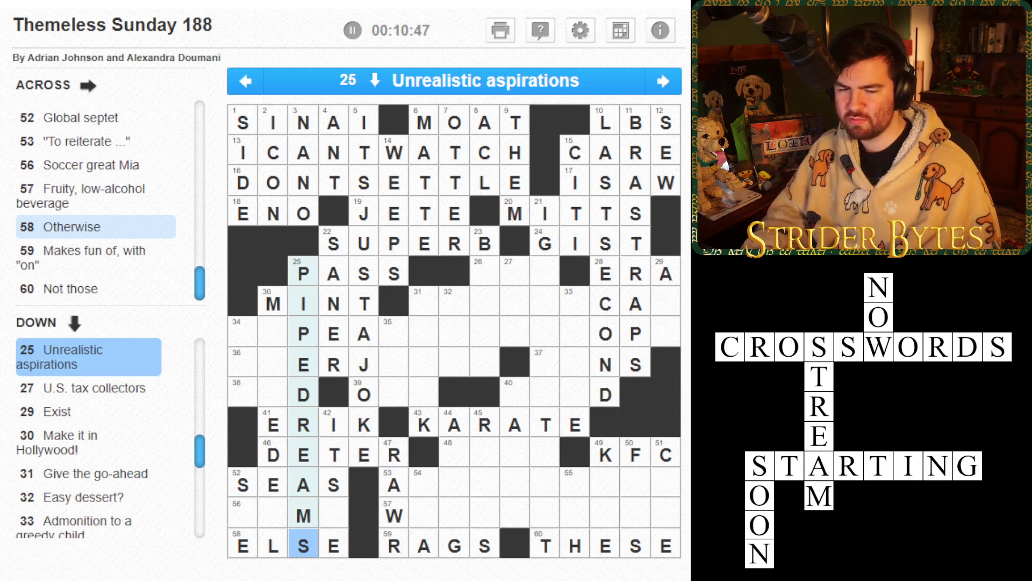
type("S")
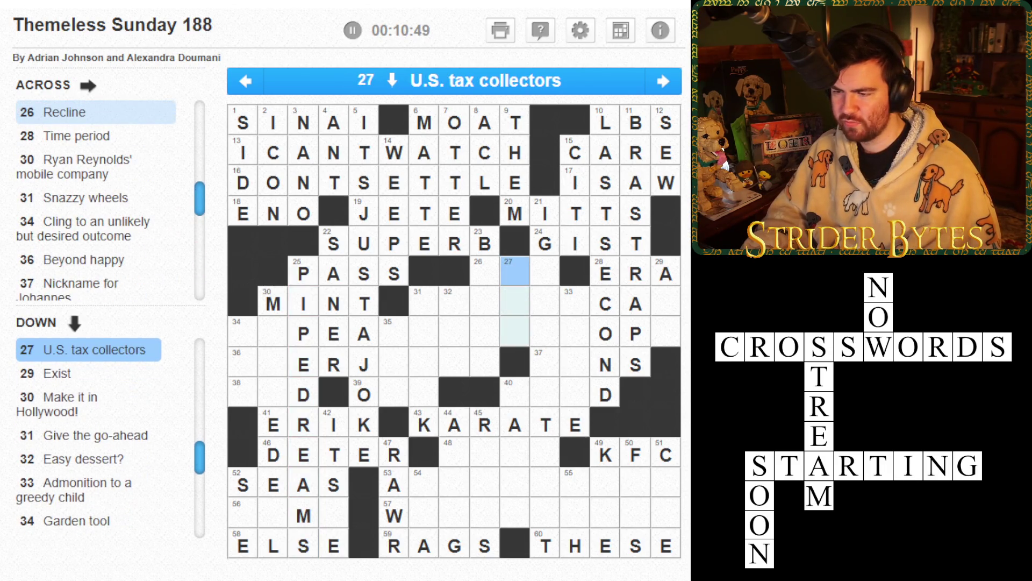
type("IR")
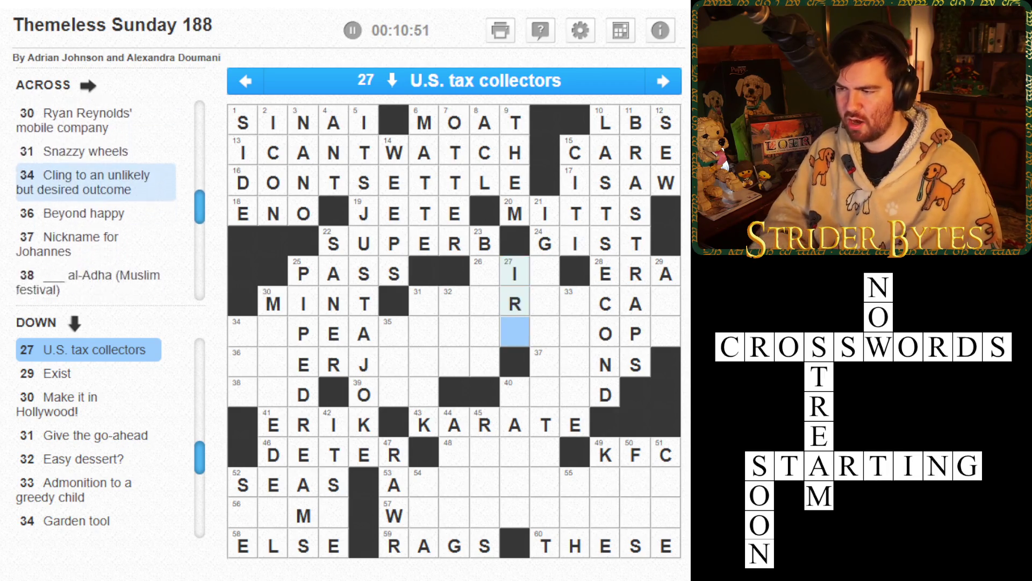
type("S")
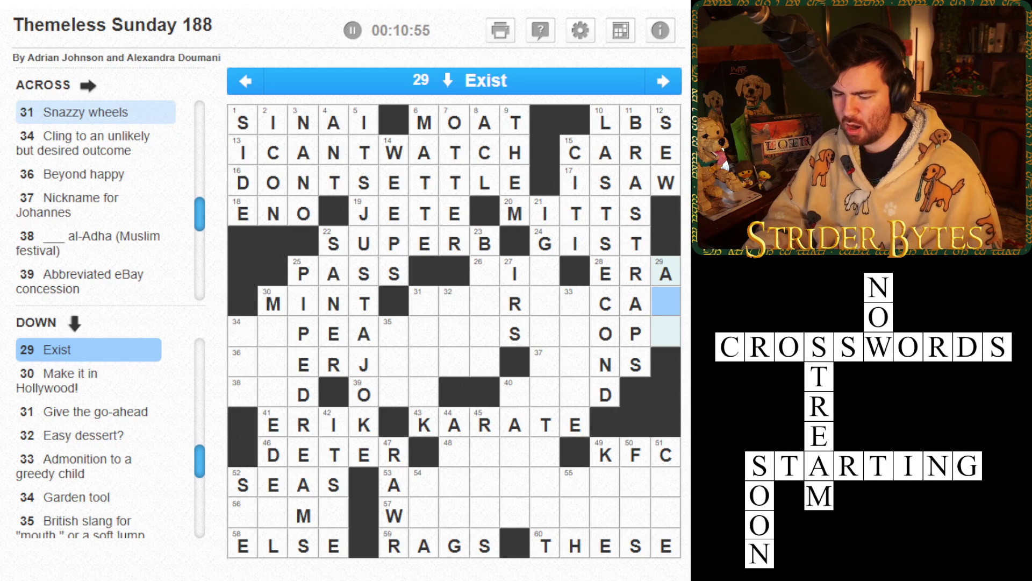
type("RE")
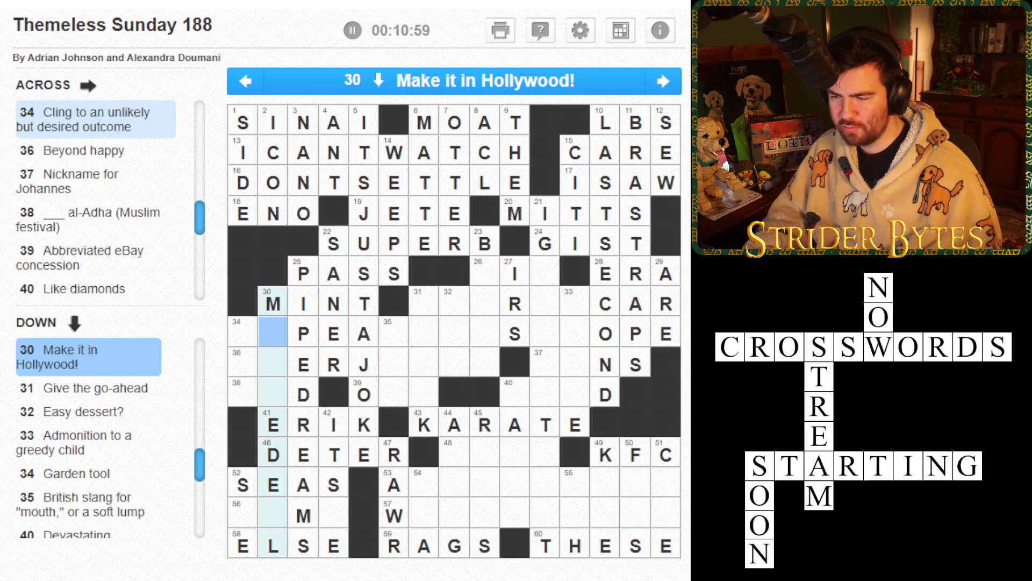
type("OVI")
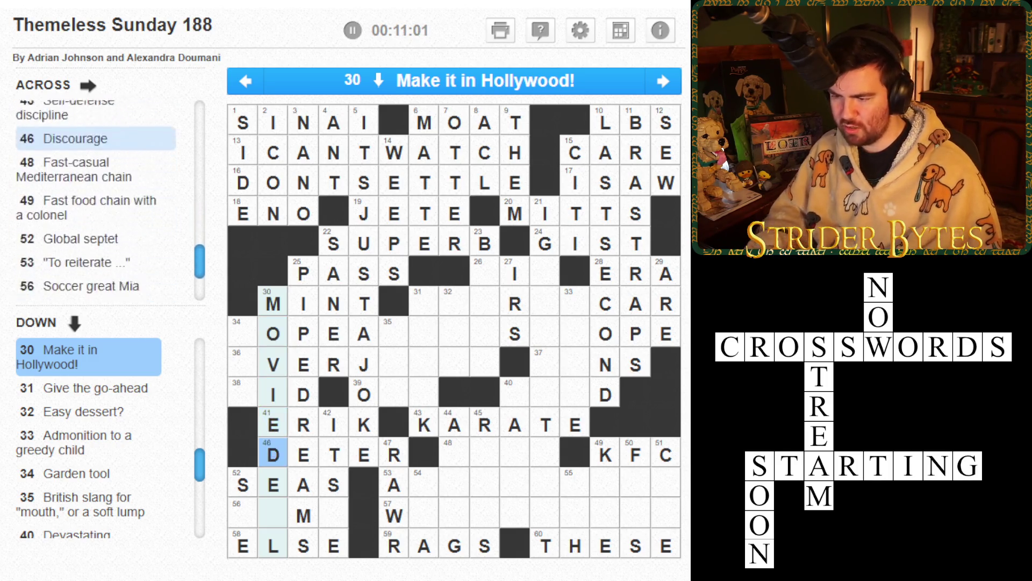
type("A")
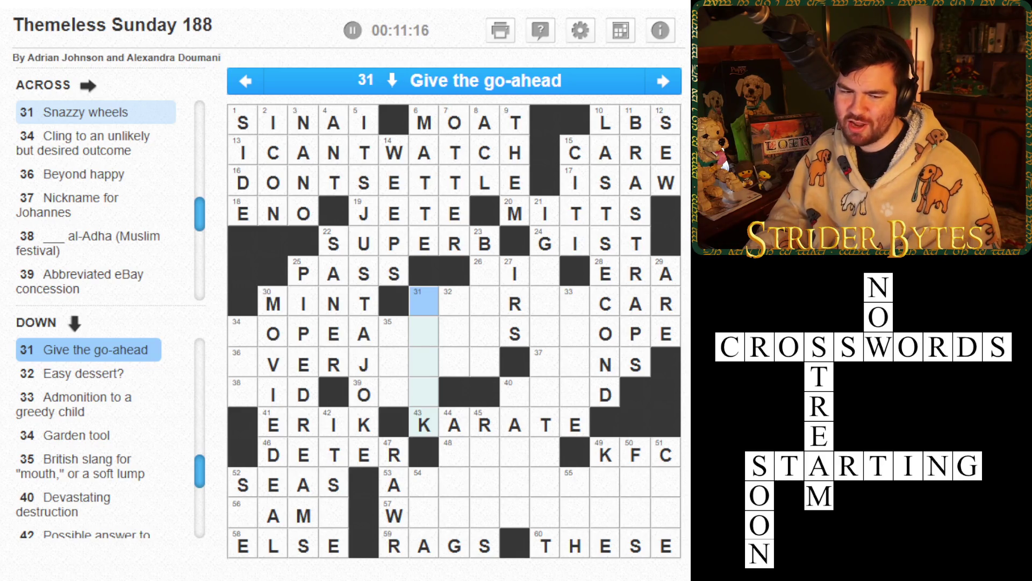
left_click(454, 304)
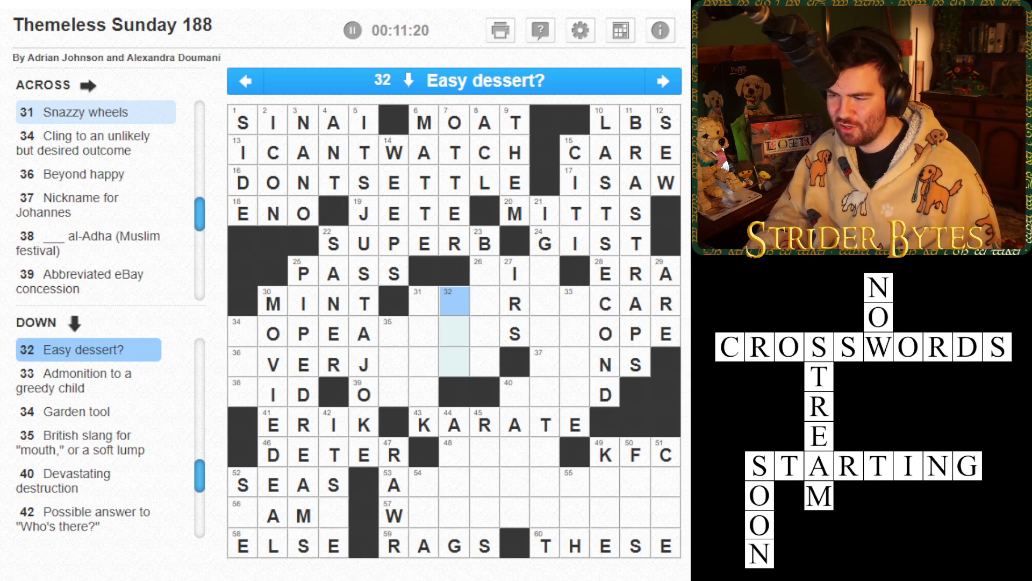
Enter PIE for 32 Down and HOE for 34 Down.
type("pie")
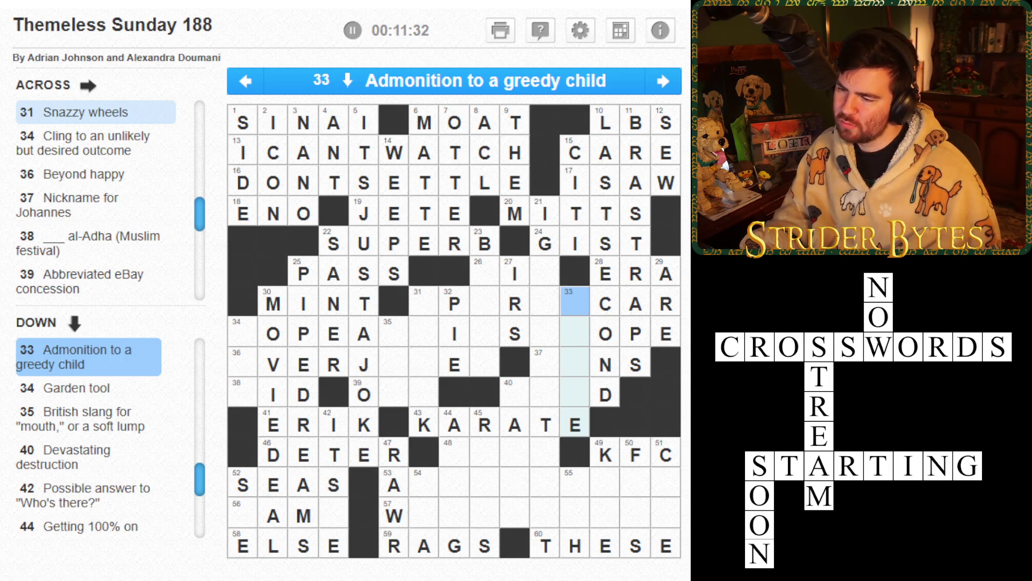
key("Tab")
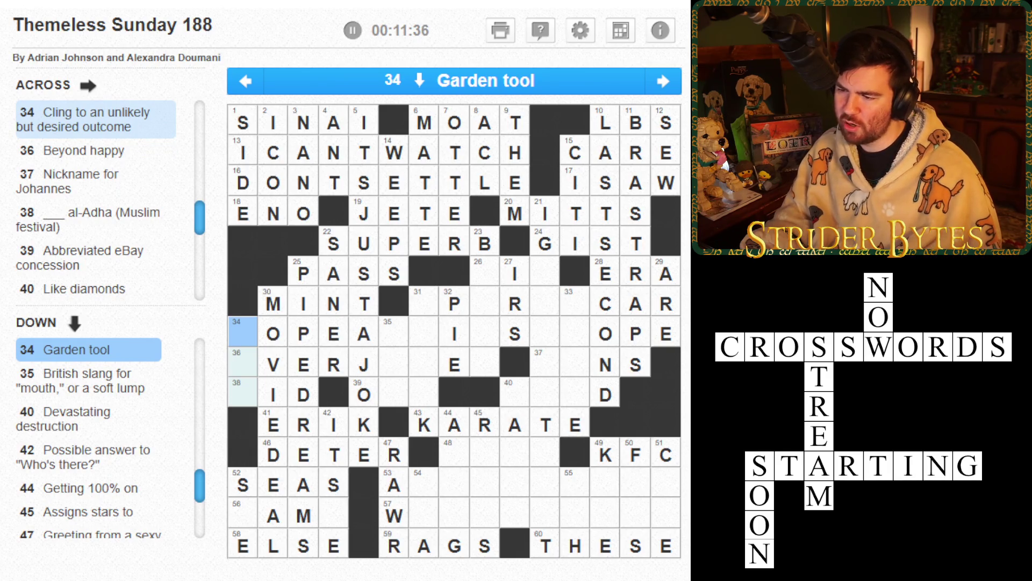
type("h")
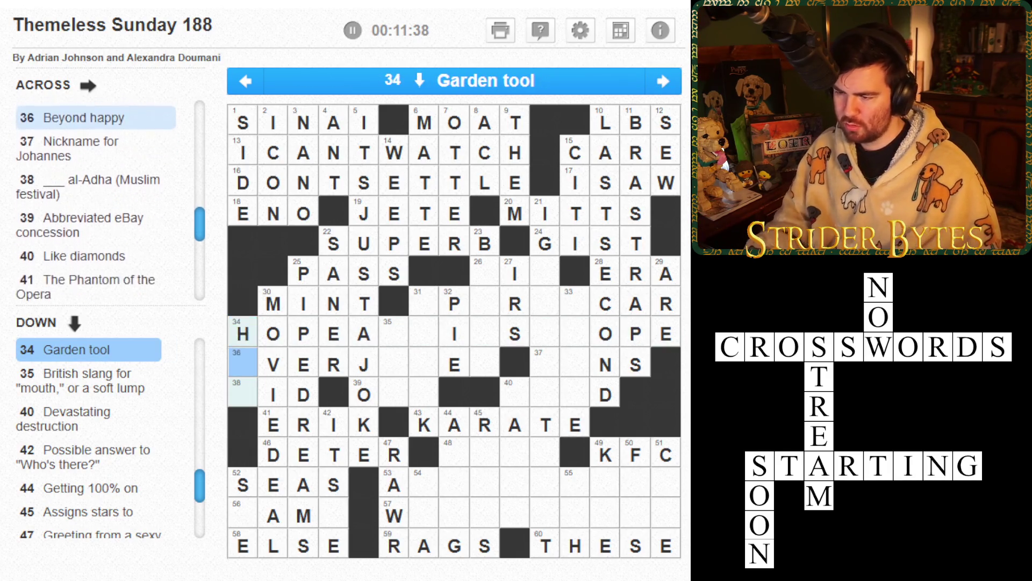
type("oe")
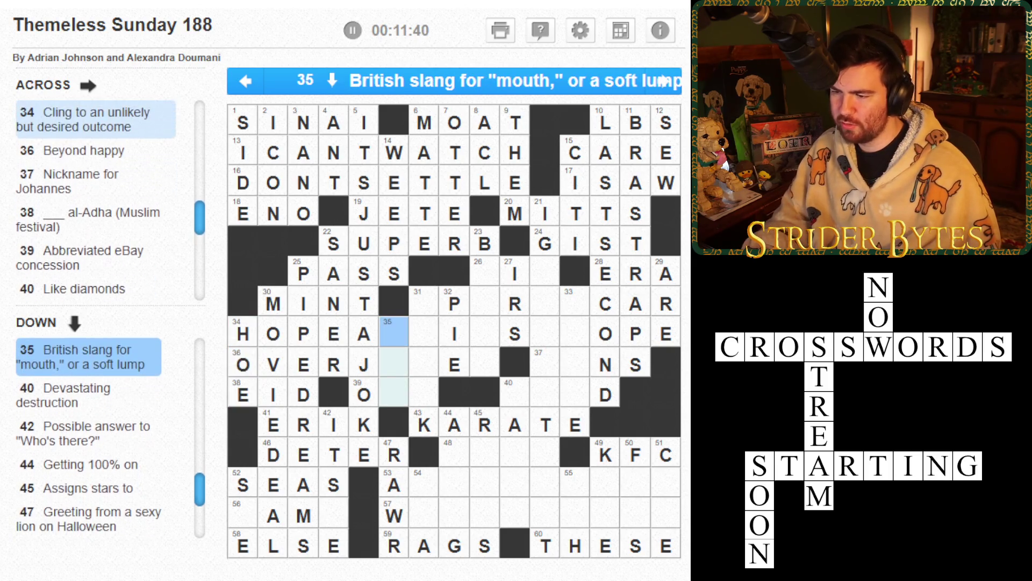
Navigate around squares 34 and 35, checking HOE and EID, to return to 34 Across.
left_click(304, 365)
left_click(274, 395)
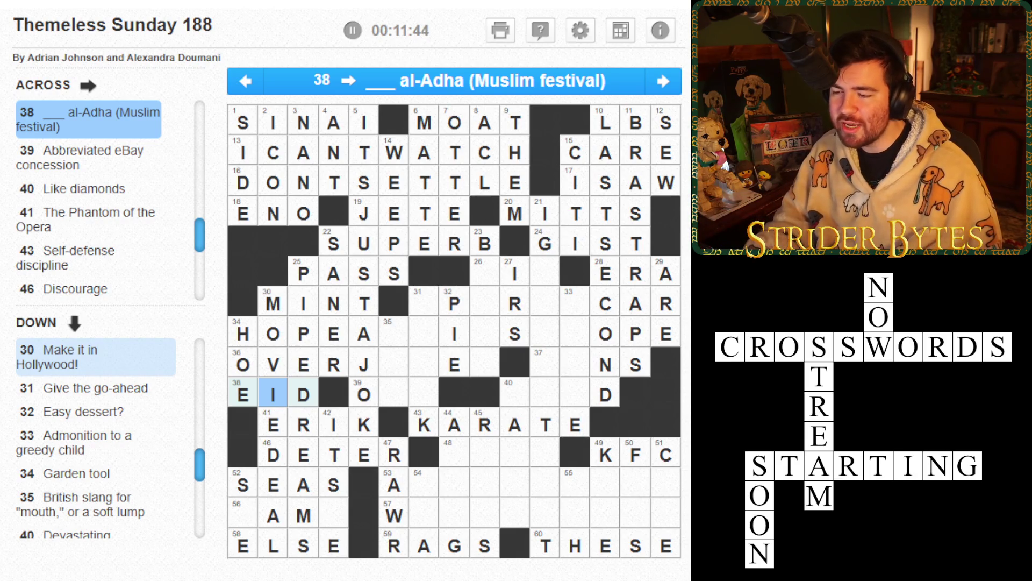
key("Tab")
key("Tab")
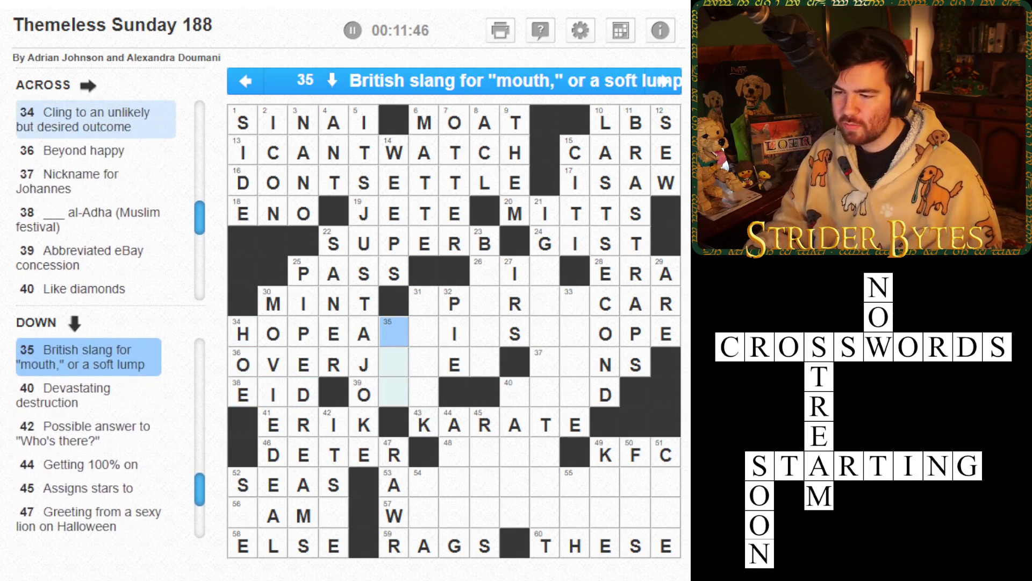
left_click(484, 273)
left_click(243, 334)
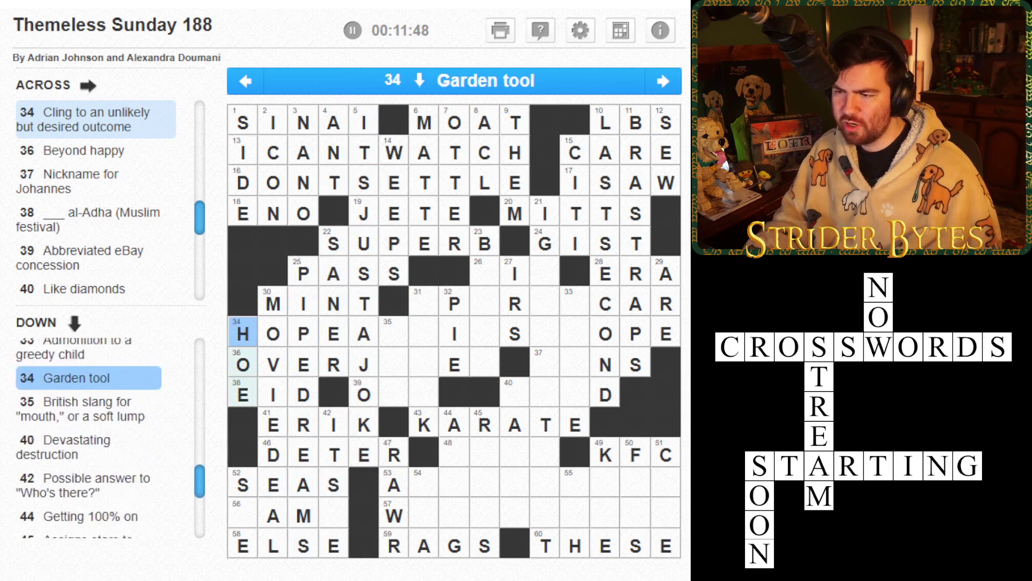
left_click(242, 334)
key("Down")
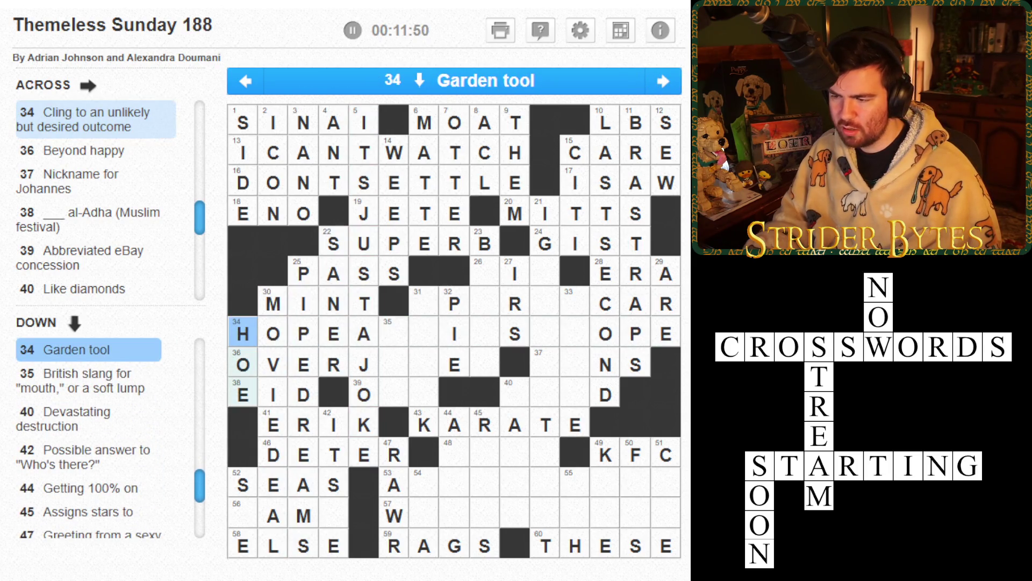
key("Down")
key("Down")
key("Right")
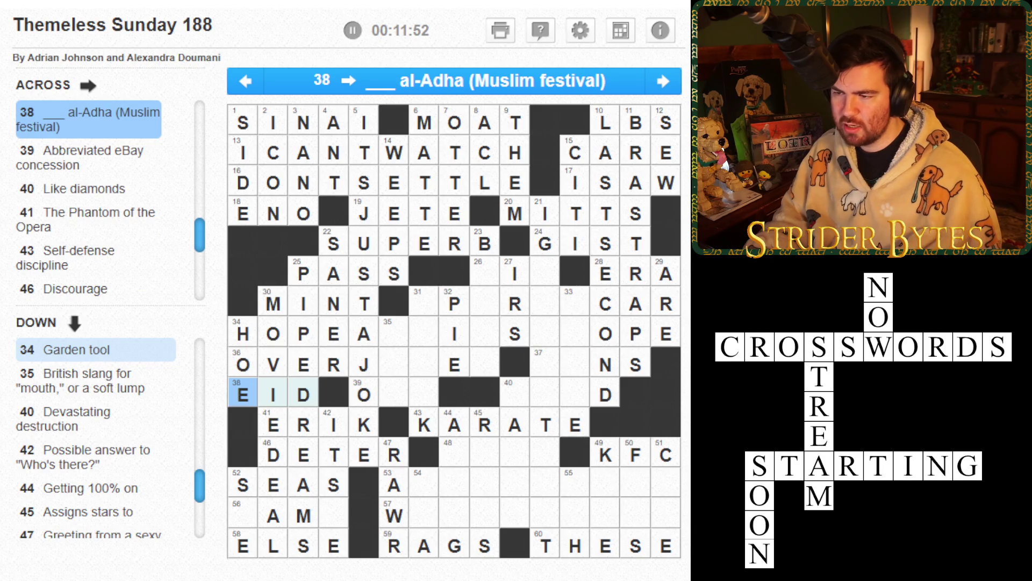
left_click(242, 334)
key("Right")
key("Right")
key("Right")
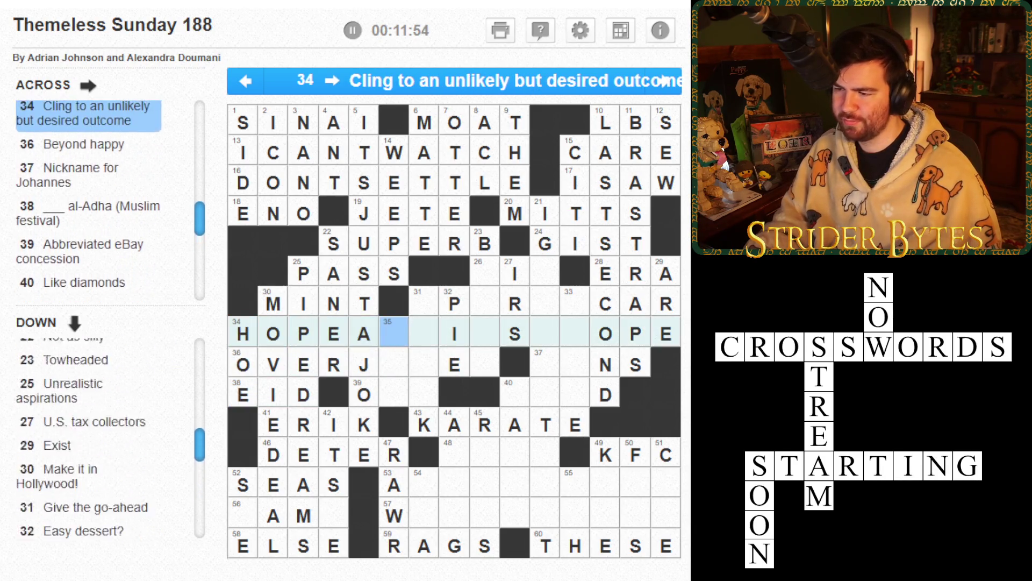
key("Down")
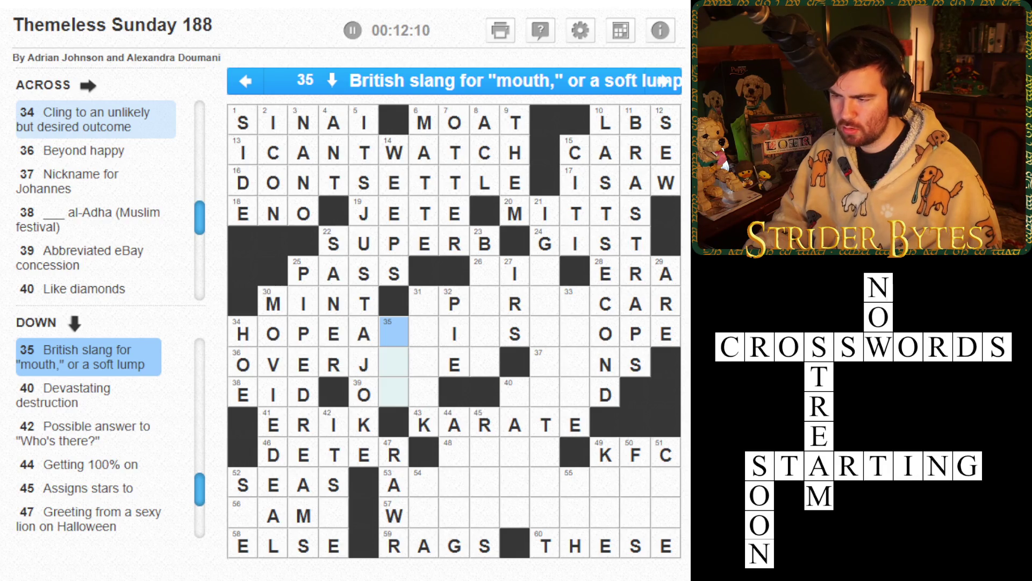
key("Right")
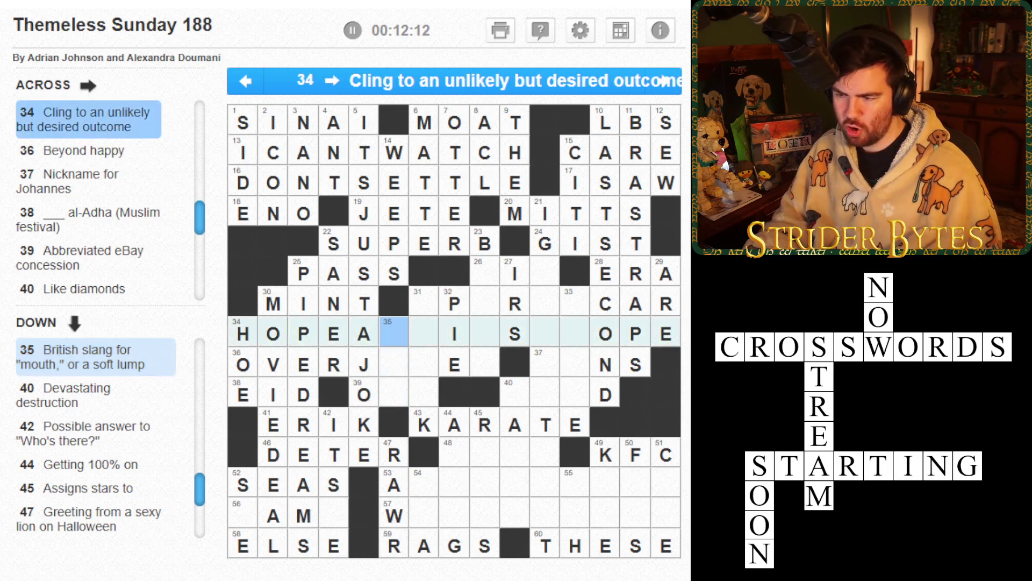
Complete 34 Across as HOPEAGAINSTHOPE and 35 Down as GOB, then advance to 42 Down.
type("GAI")
type("NSTH")
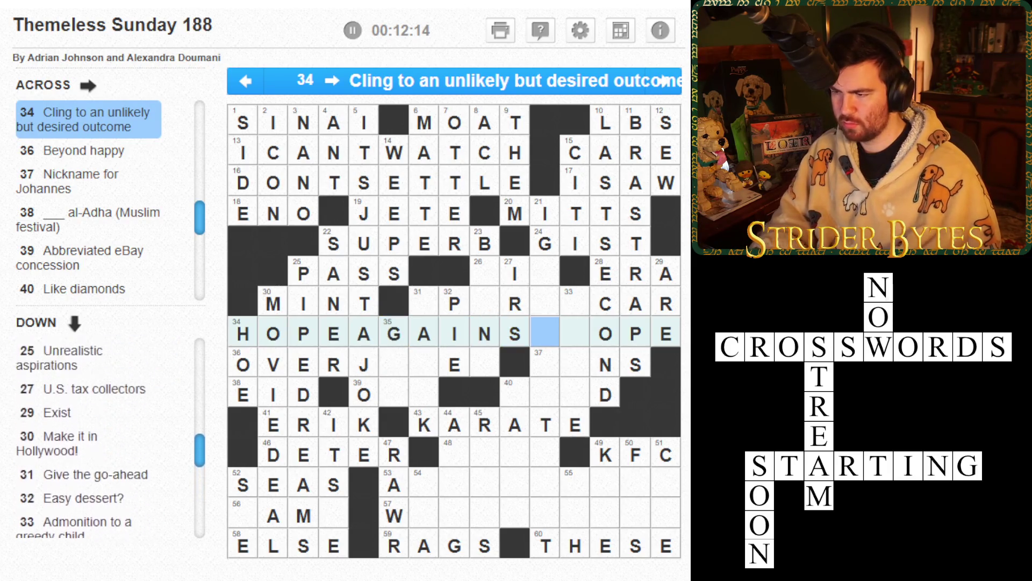
key("Tab")
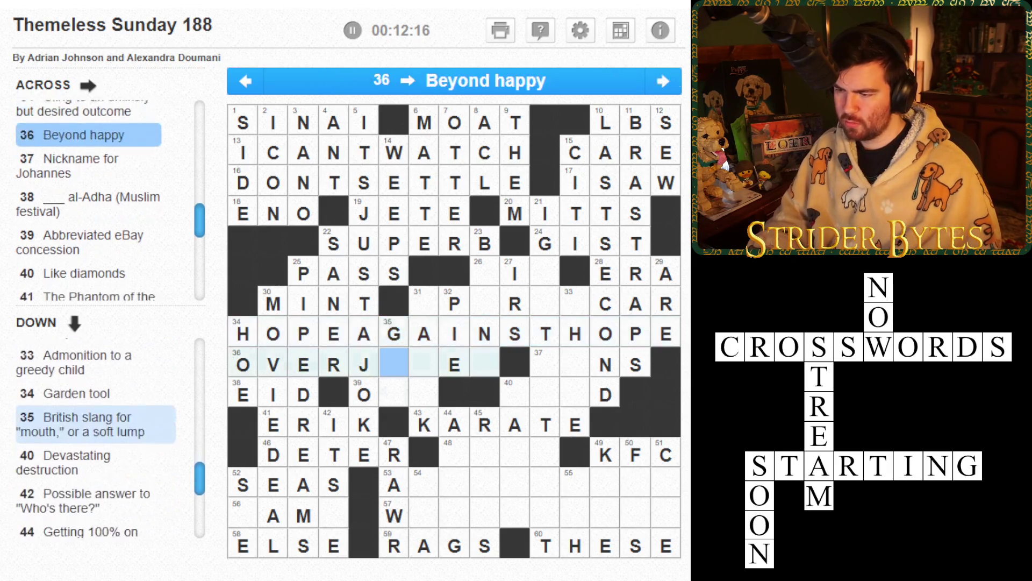
key("Down")
type("OB")
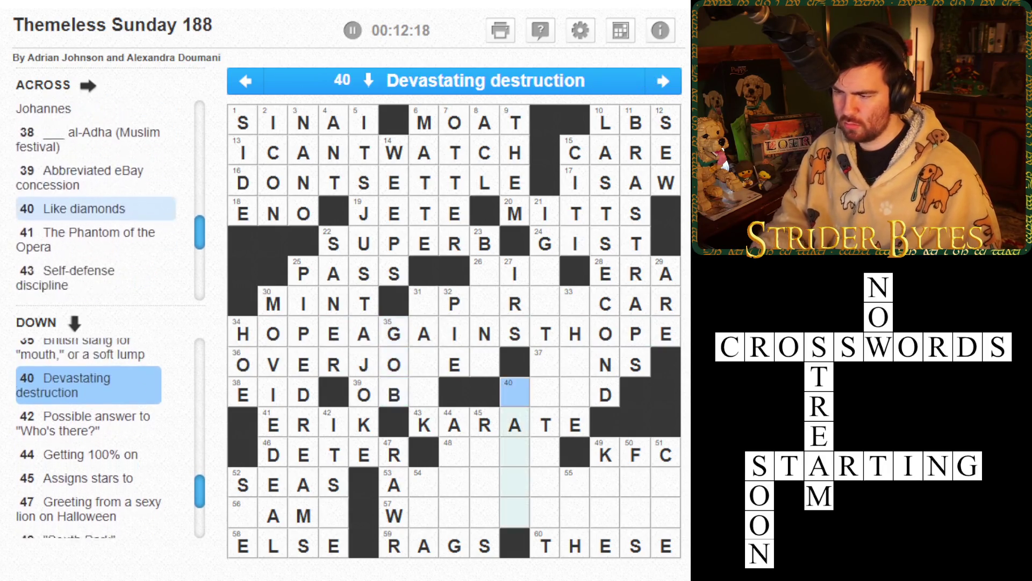
key("shift+Tab")
key("Tab")
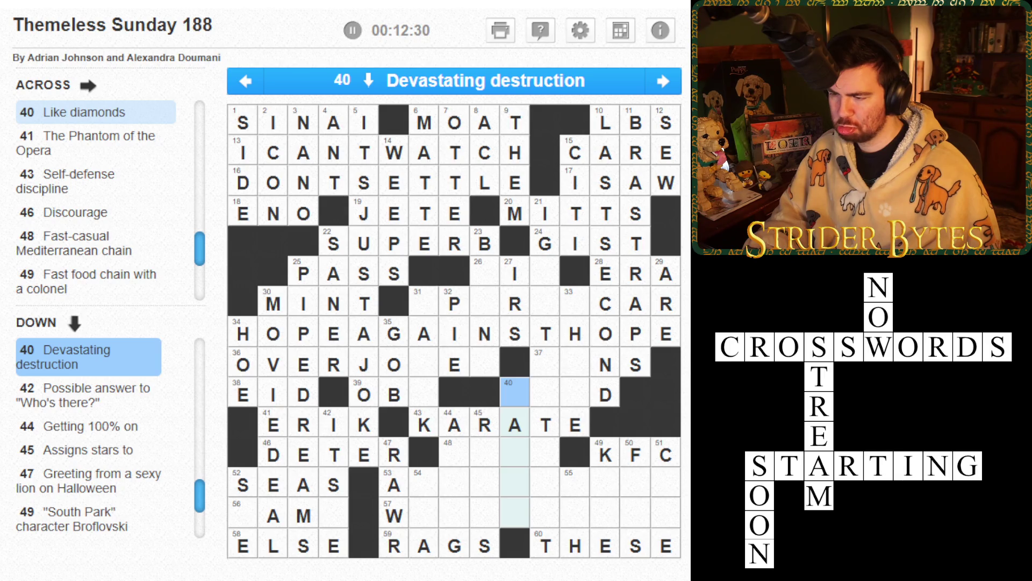
left_click(333, 425)
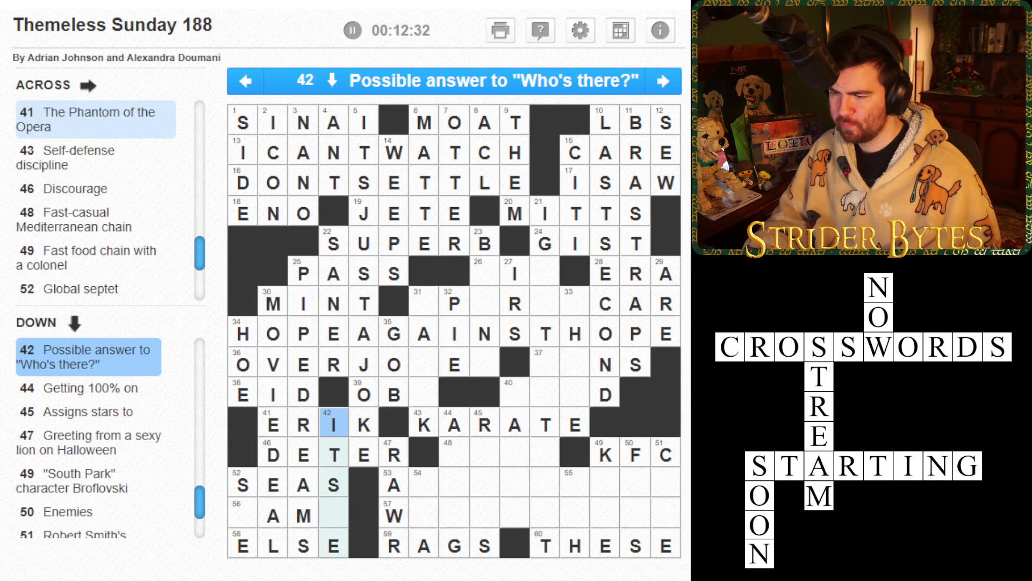
Finish ITSME at 42 Down and type CINRATE to enter ACING and RATES.
key("Down")
key("Down")
key("Down")
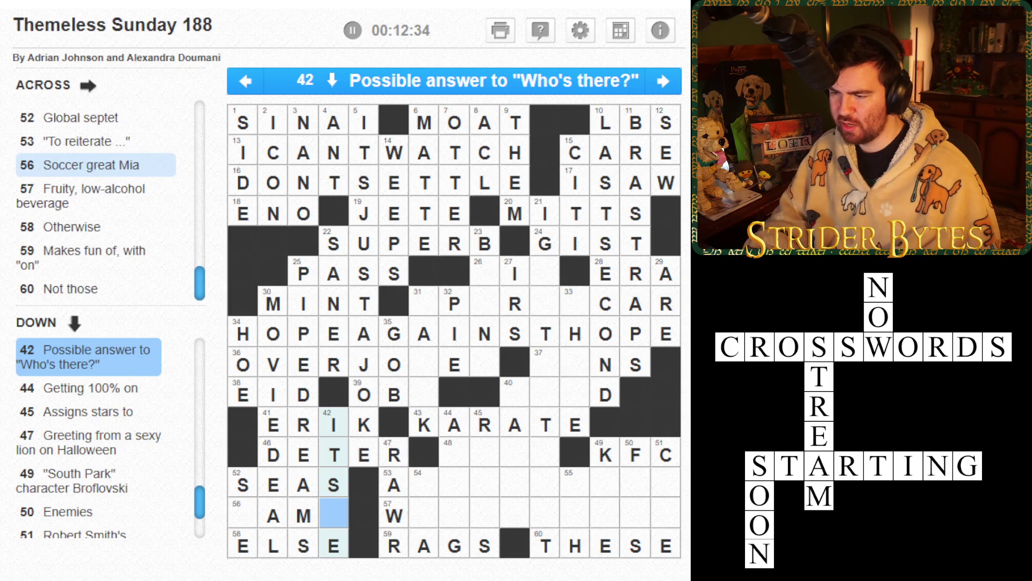
type("M")
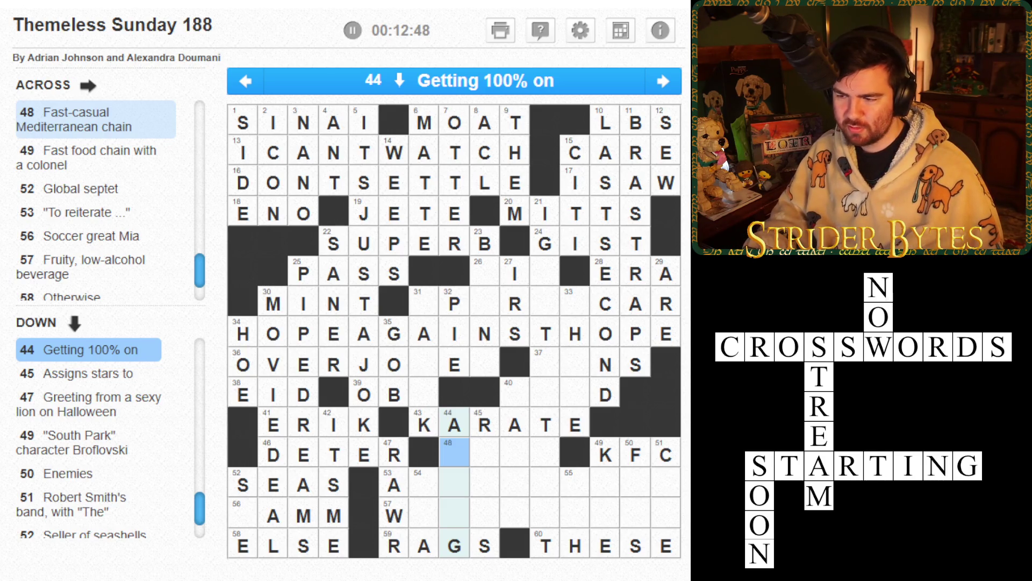
type("CIN")
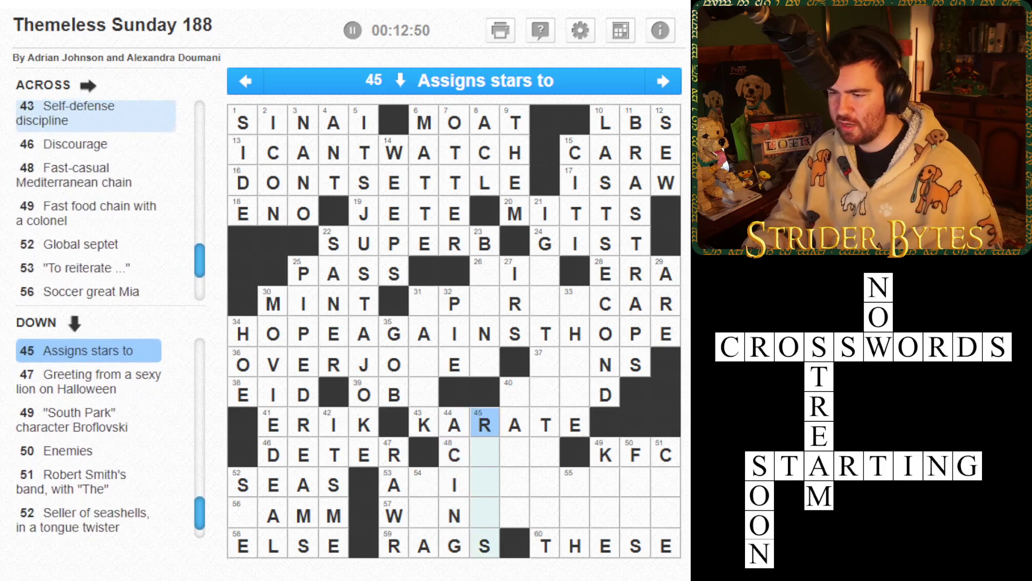
type("R")
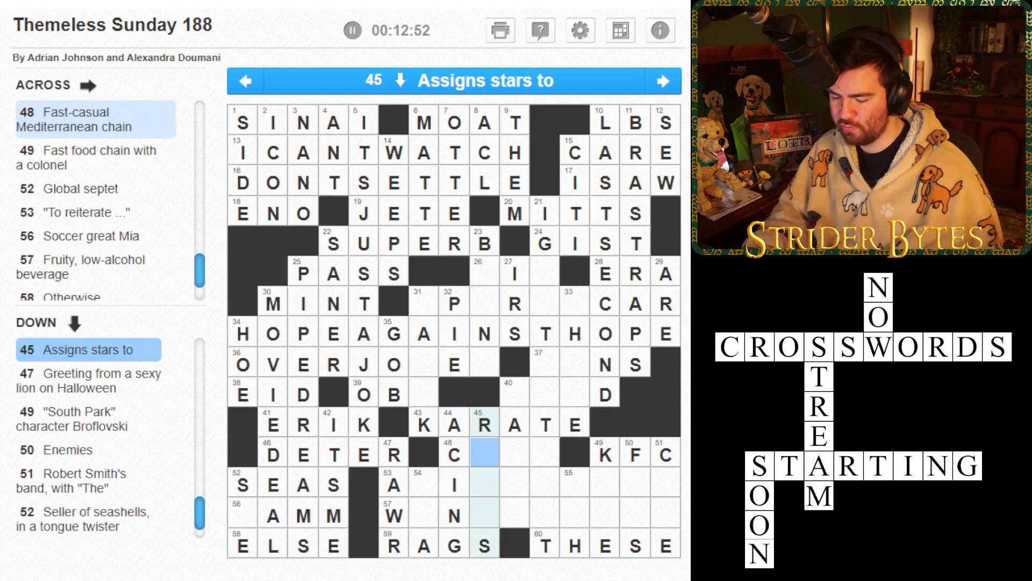
type("A")
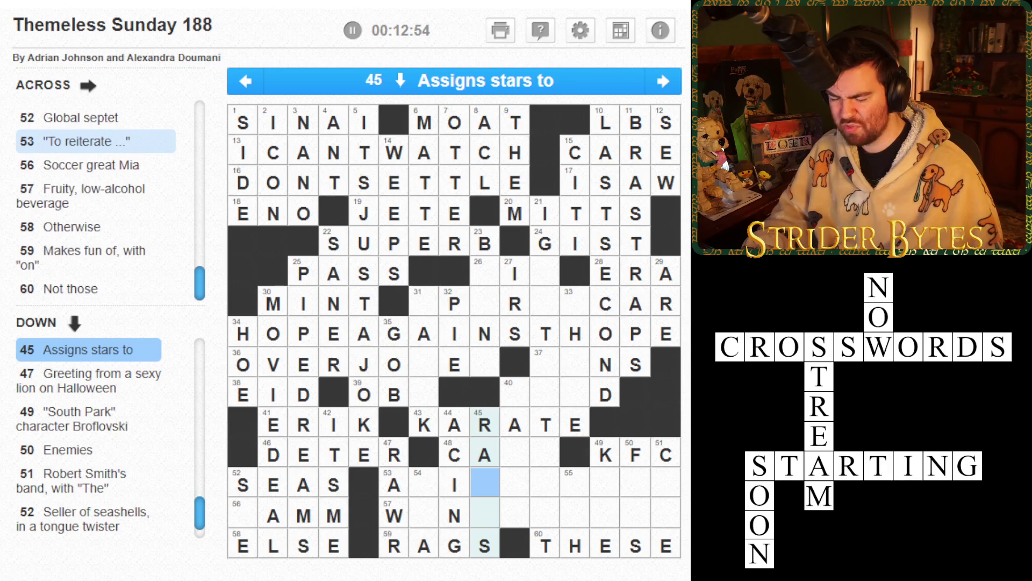
type("TE")
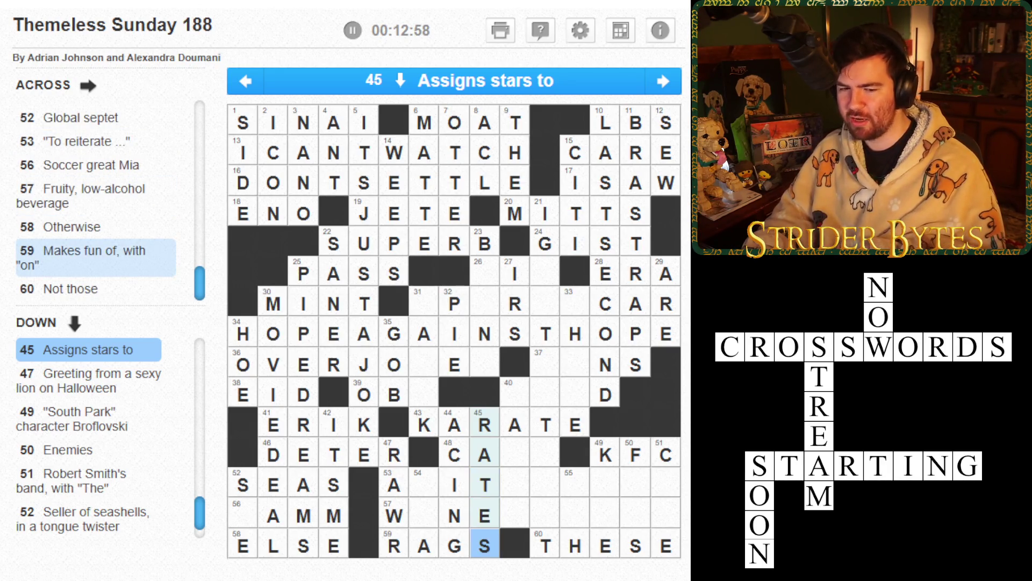
key("Tab")
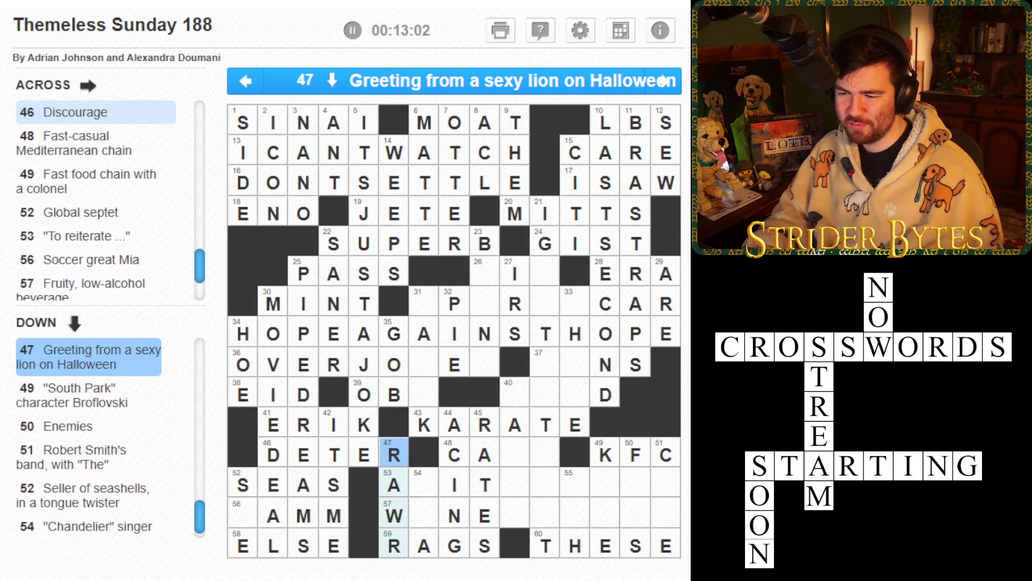
key("Tab")
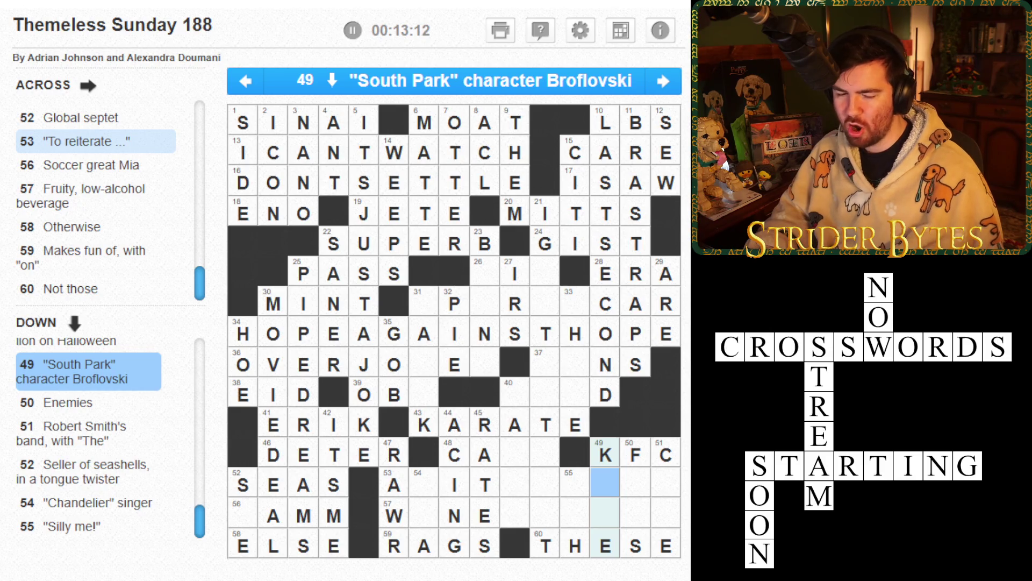
Fill KYLE, FOES, CURE, SHE, SIA and DUH along the bottom of the grid.
type("yl")
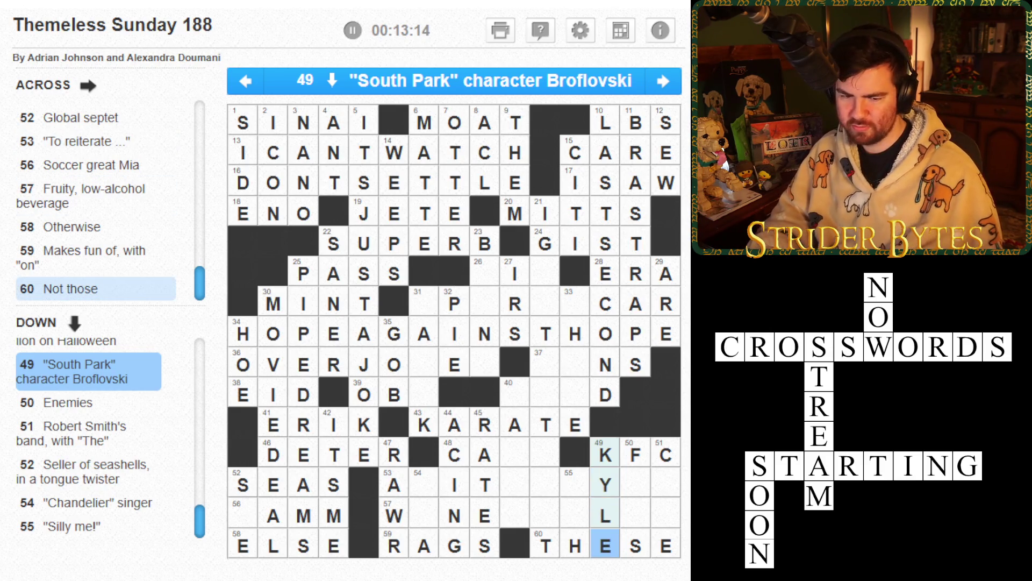
key("Tab")
type("oe")
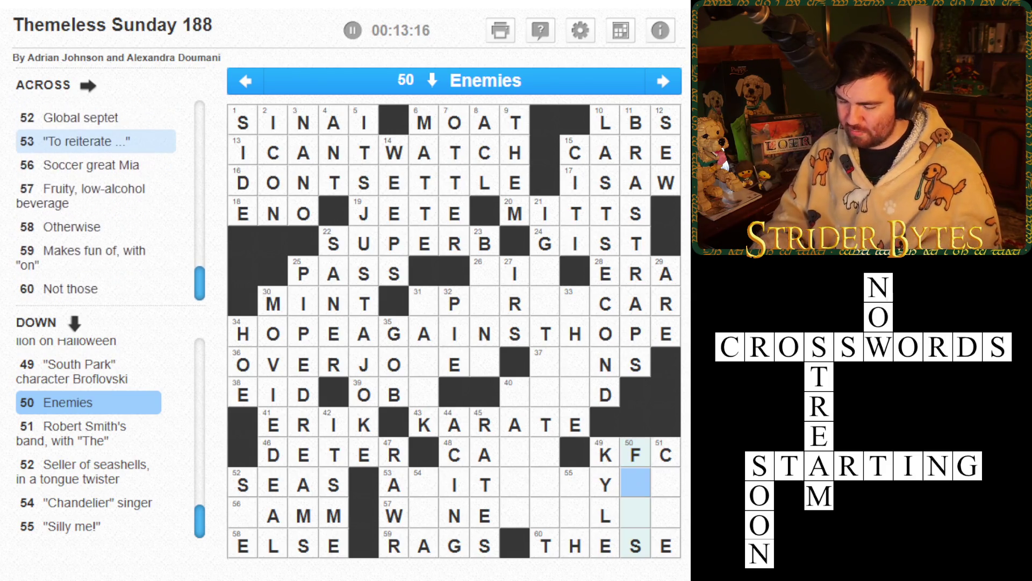
key("Tab")
type("c")
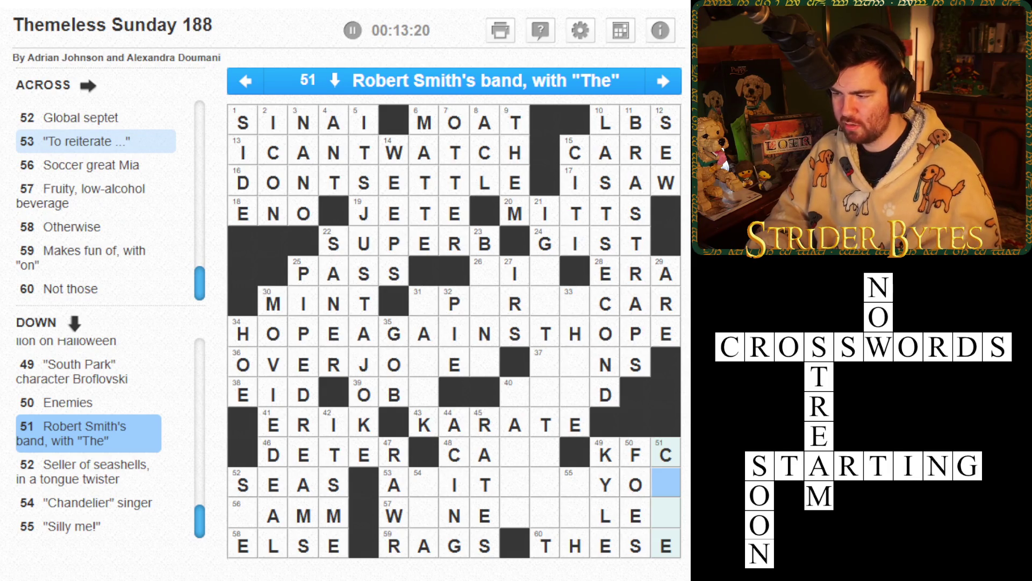
type("ure")
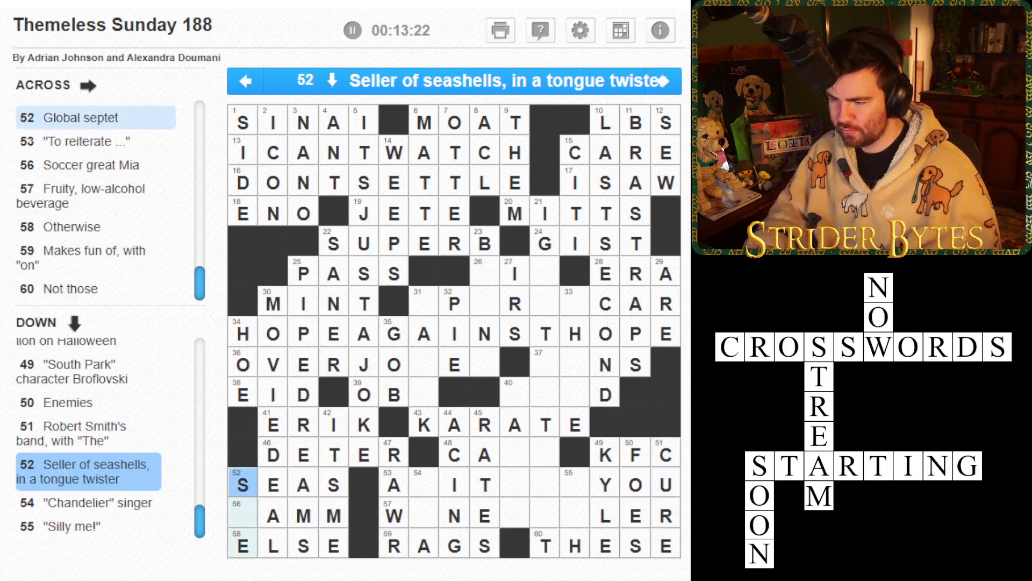
type("s")
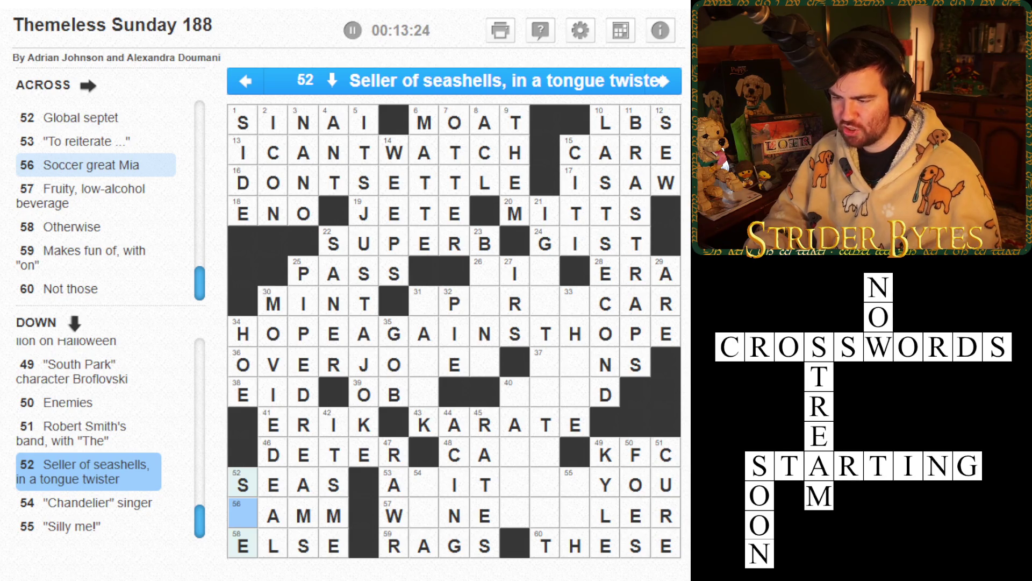
type("h")
key("Up")
key("Right")
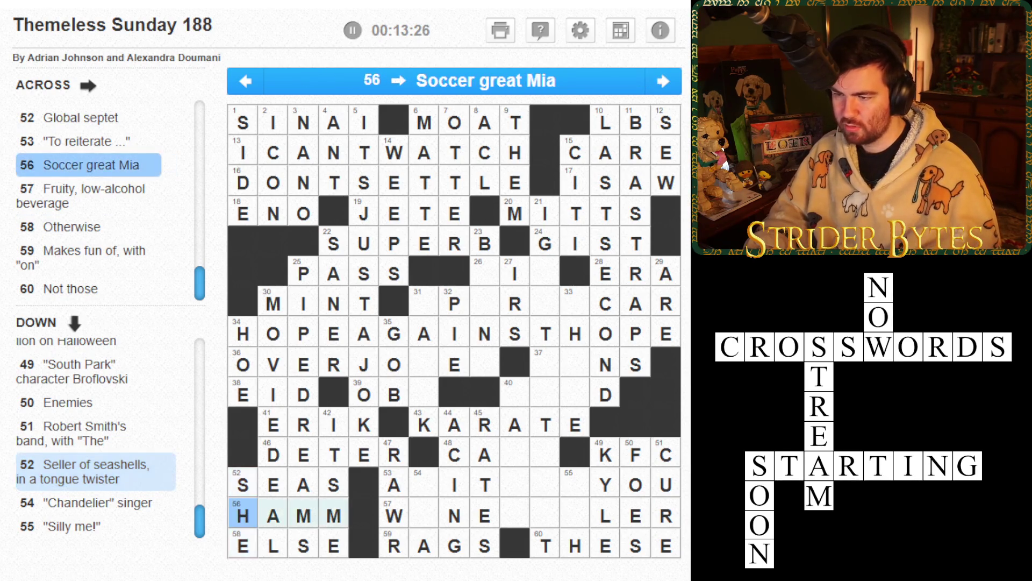
left_click(424, 484)
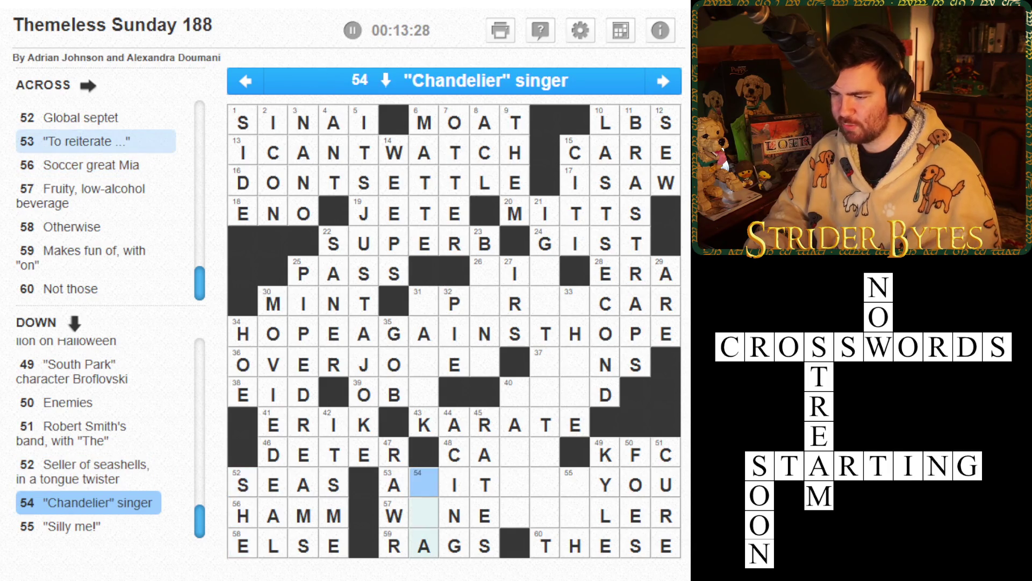
type("si")
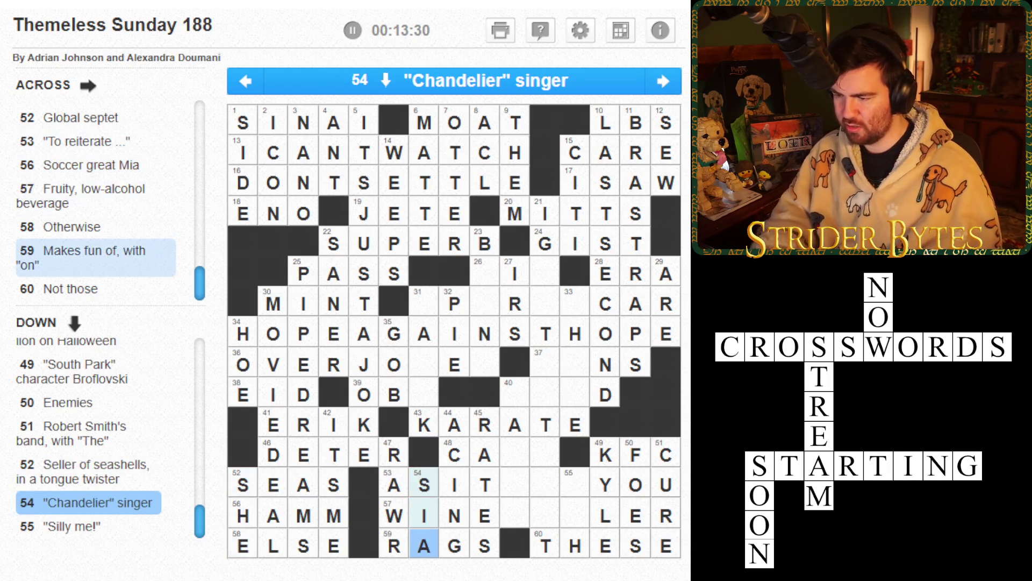
type("a")
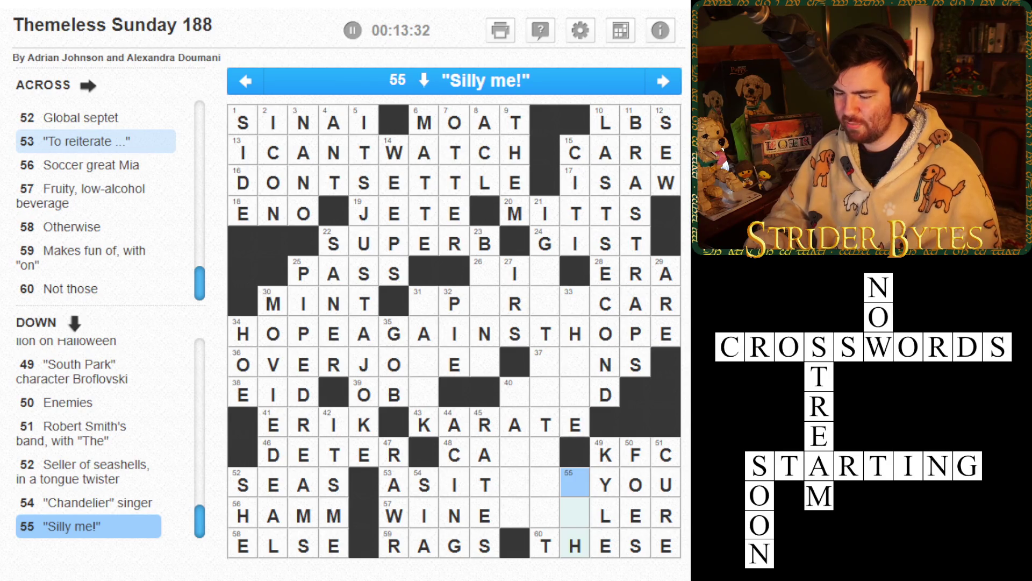
type("duh")
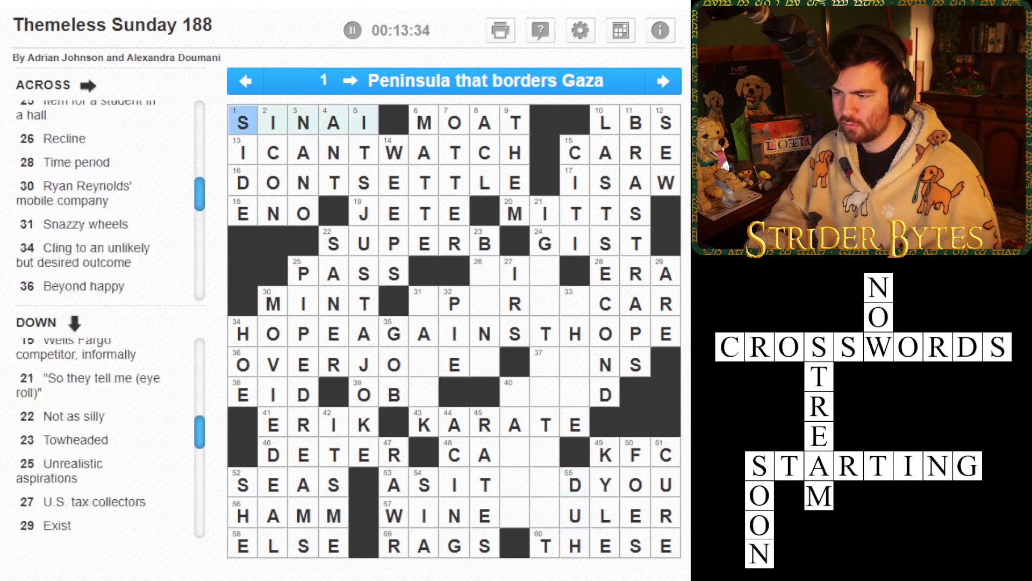
Type COO near 57 Across and OL to complete 53 Across as ASITOLDYOU.
key("Tab")
key("Tab")
key("Tab")
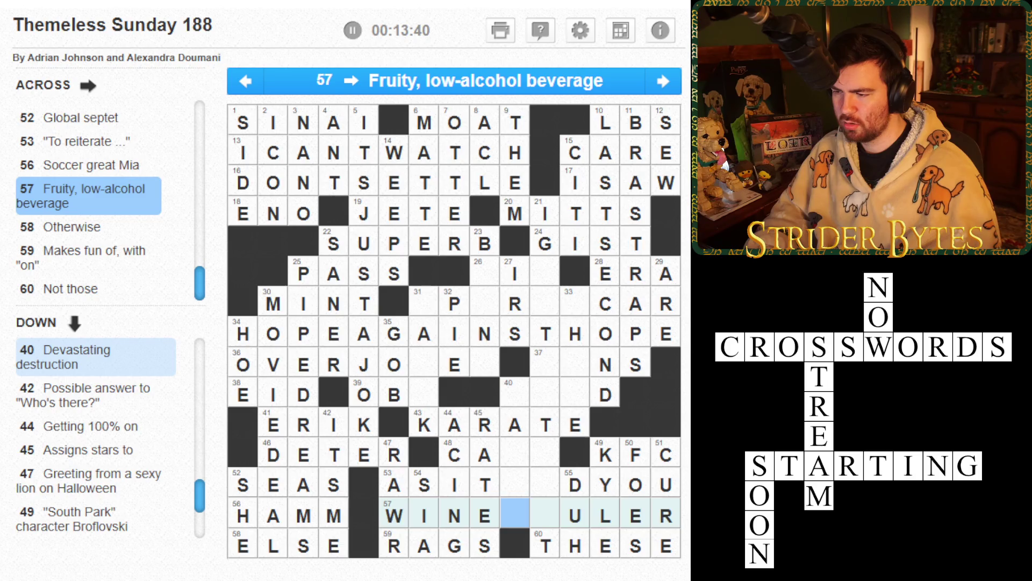
key("Right")
key("Left")
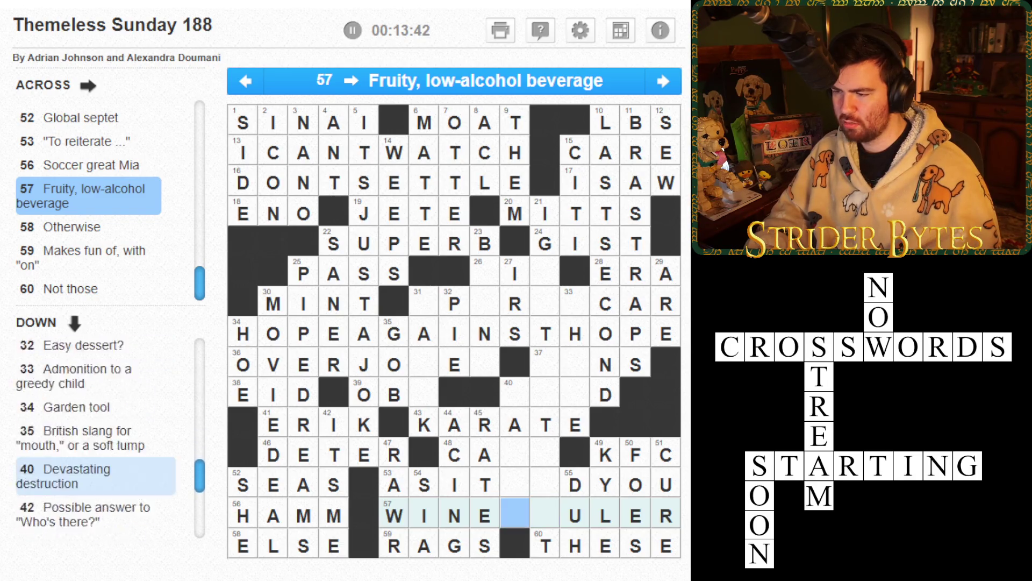
scroll(96, 430, "up", 5)
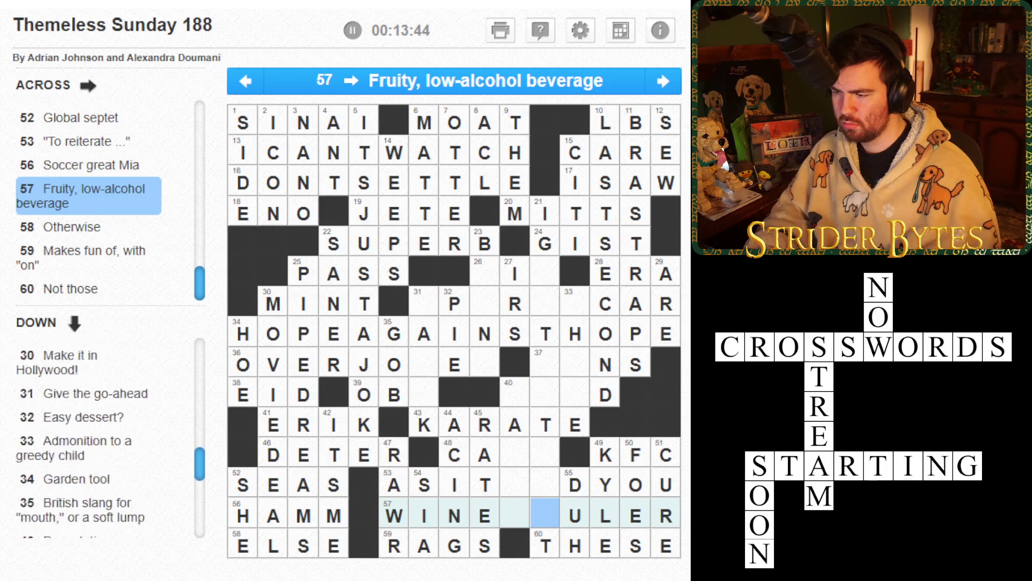
scroll(96, 430, "down", 2)
type("COO")
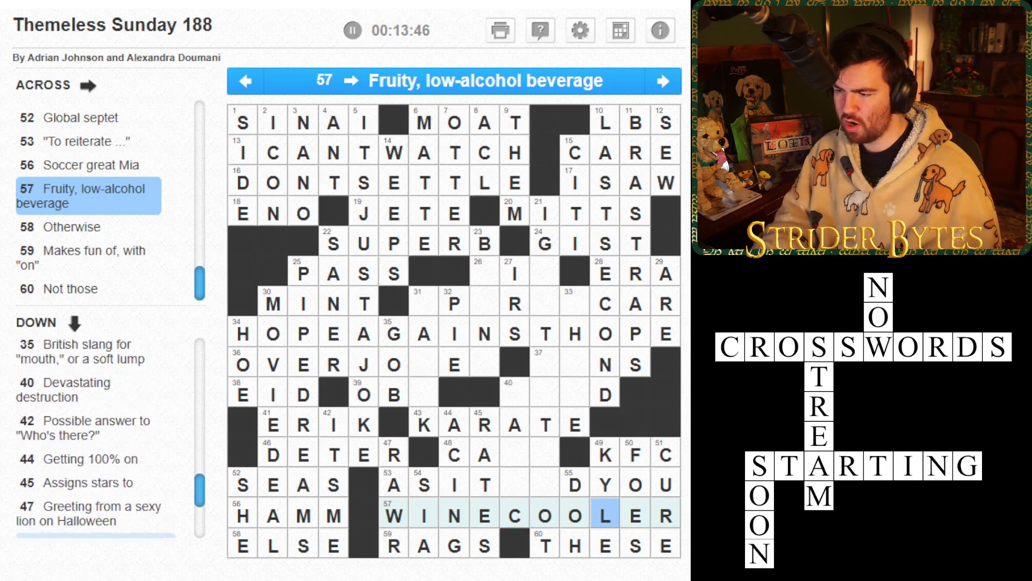
key("Down")
key("Left")
left_click(514, 484)
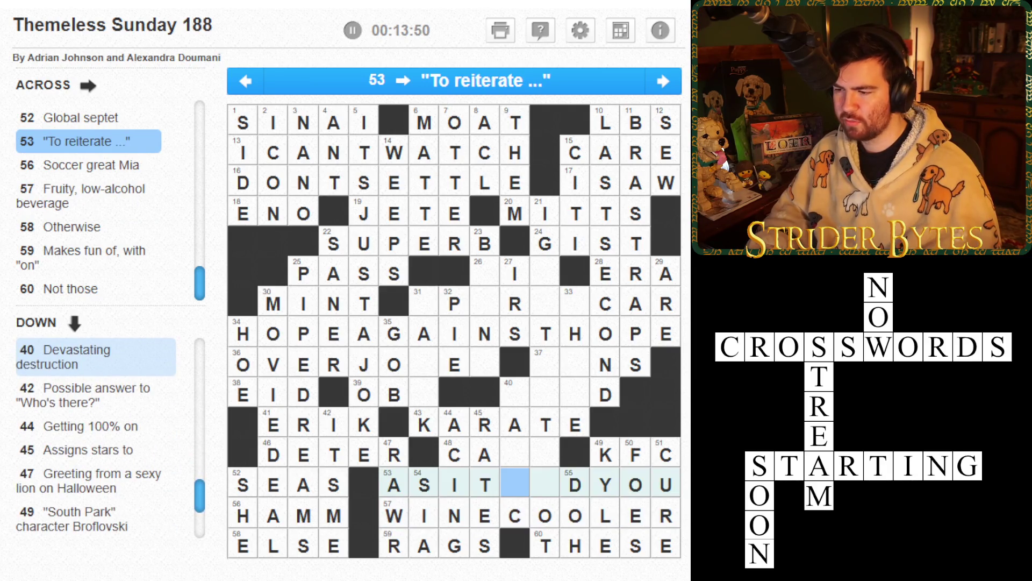
type("OL")
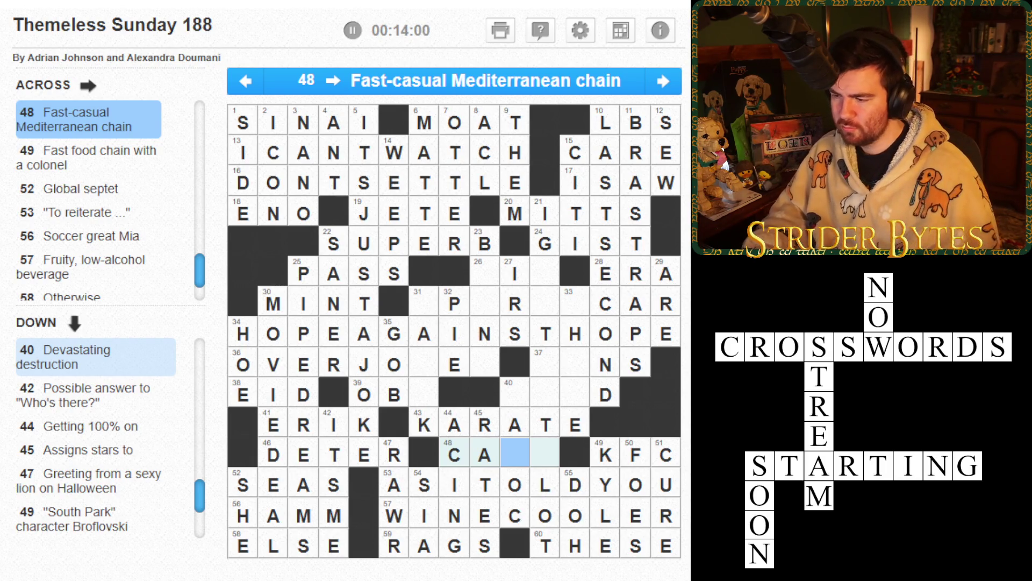
left_click(515, 395)
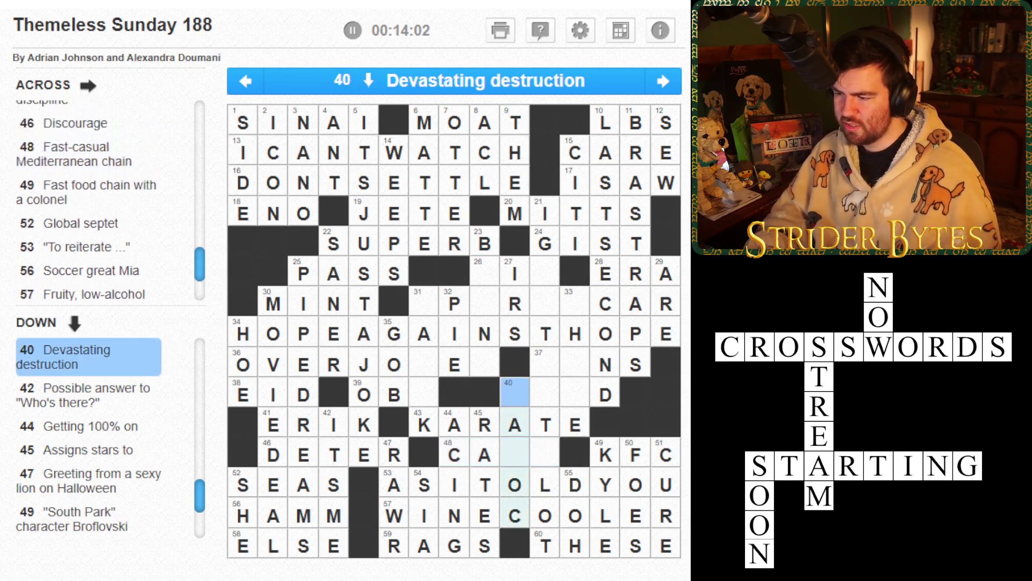
Type HAV and ARSAREH to fill HARD, HANS and CAVA around square 40.
type("HAV")
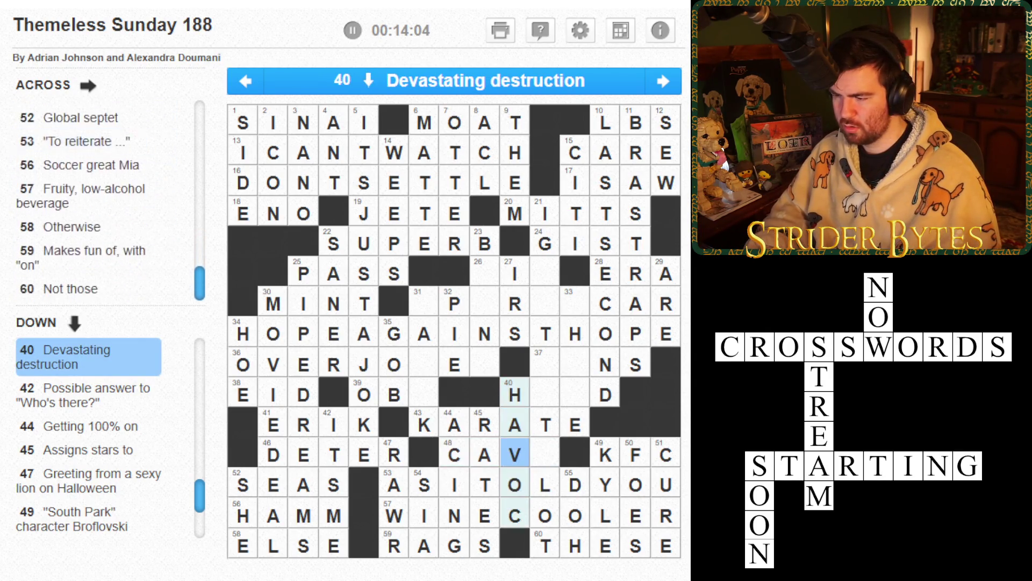
left_click(545, 455)
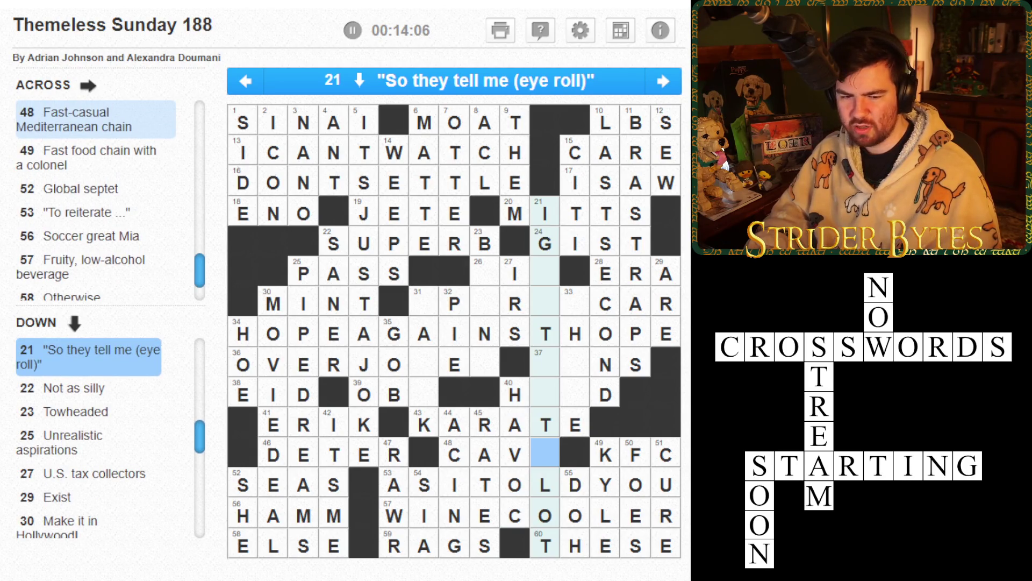
left_click(545, 395)
left_click(545, 395)
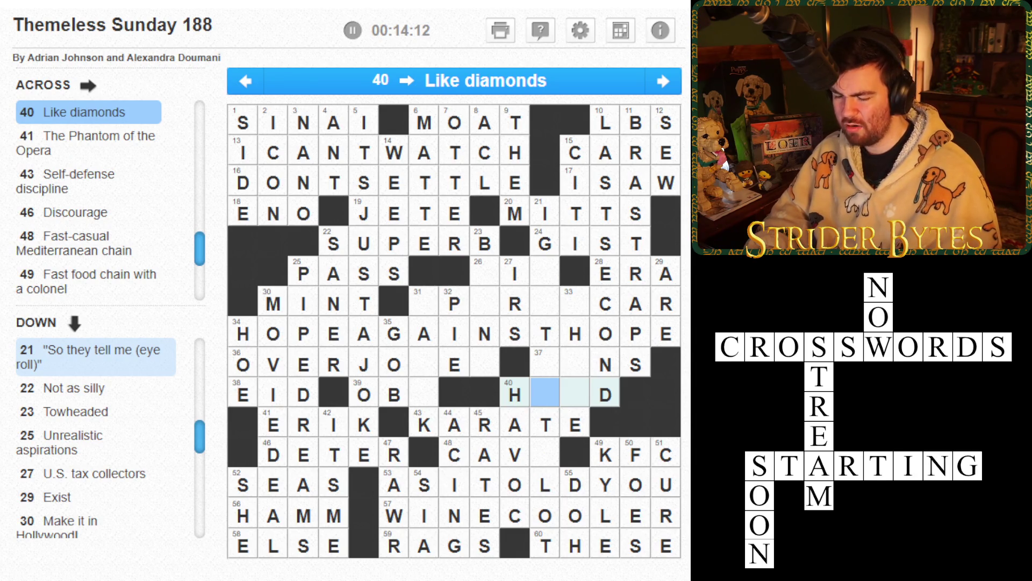
type("AR")
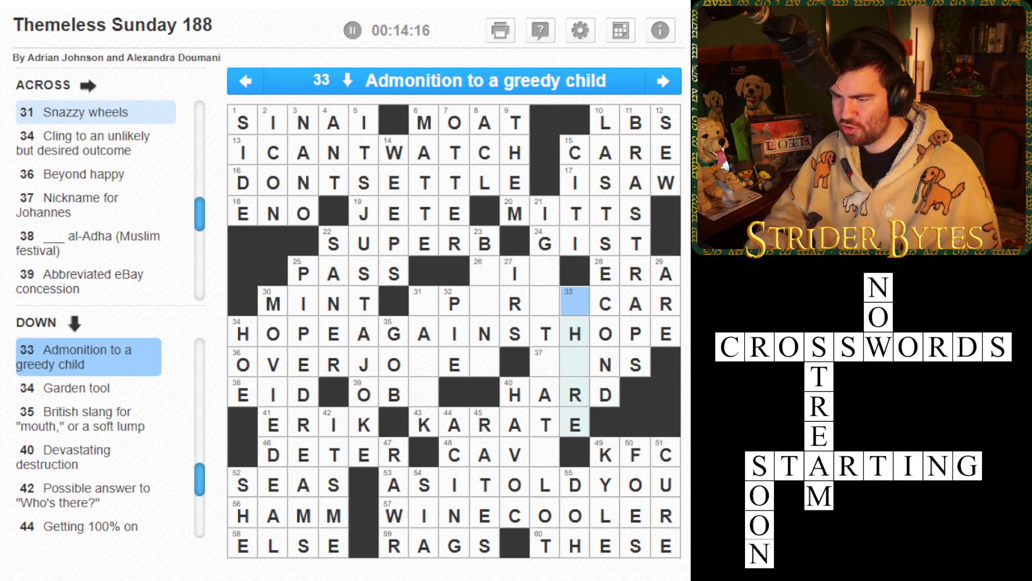
type("SARE")
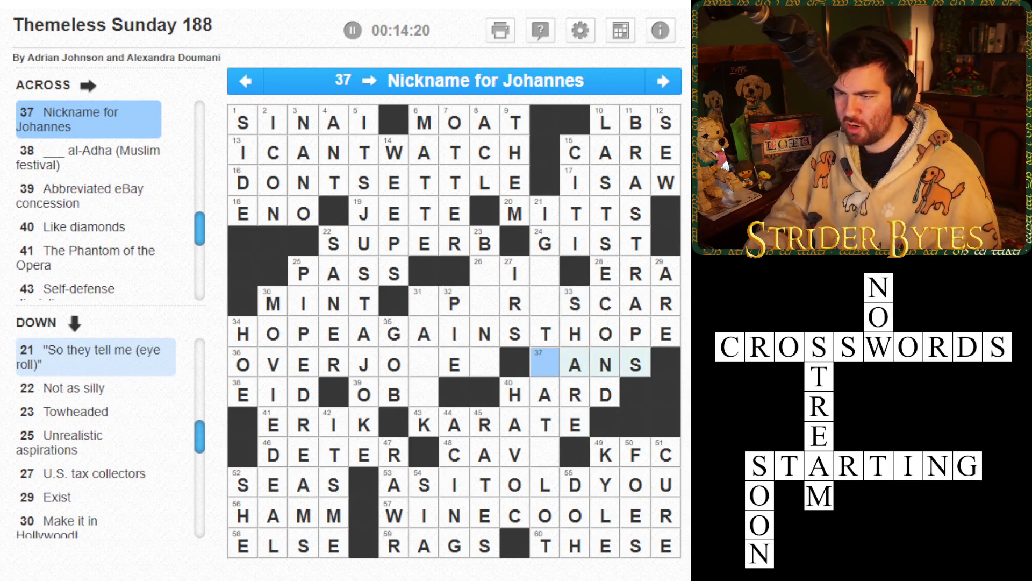
type("H")
key("Down")
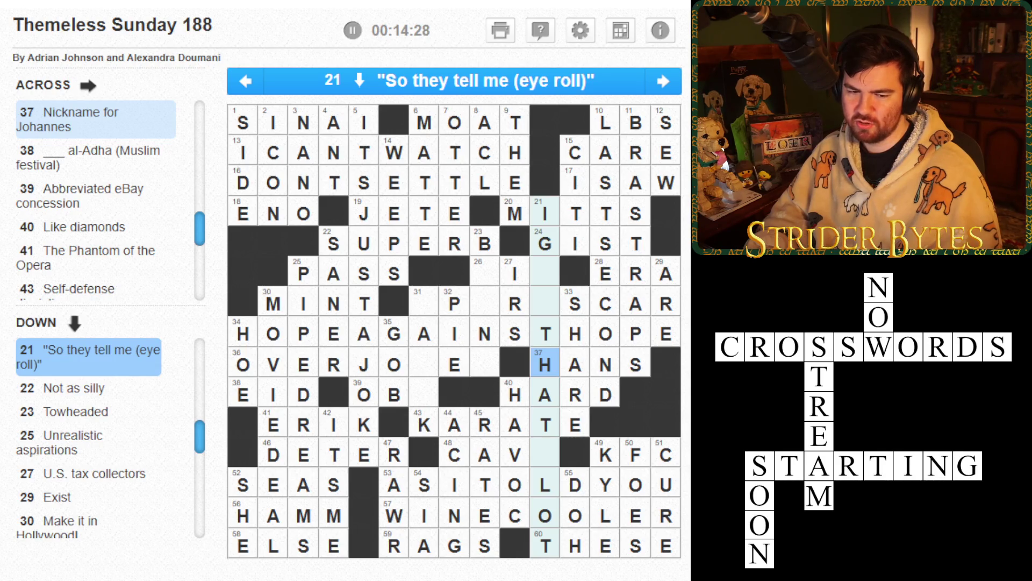
Complete SPORTSCAR at 31 Across, adding E and A down 21 Down.
left_click(484, 304)
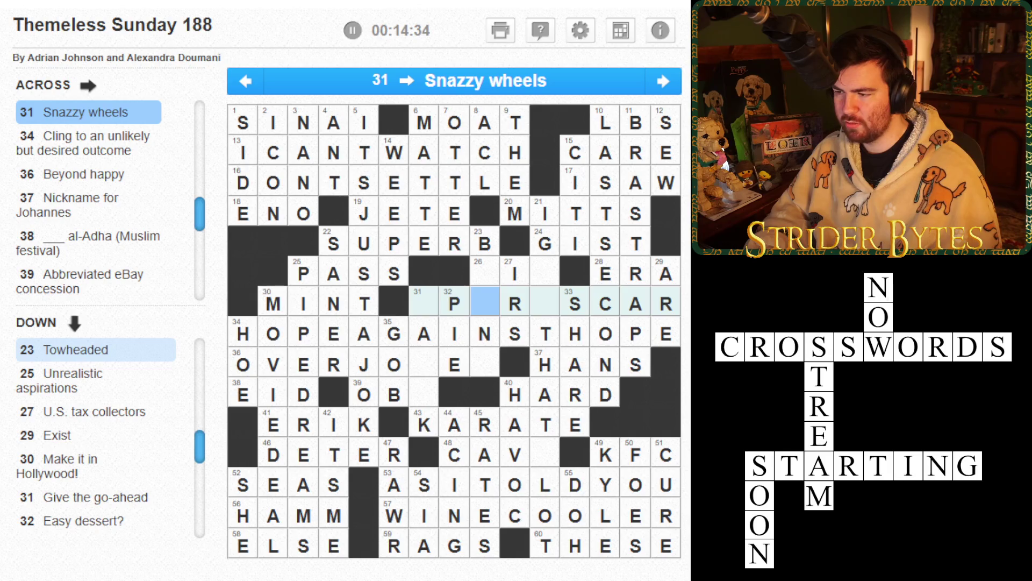
left_click(545, 304)
left_click(424, 304)
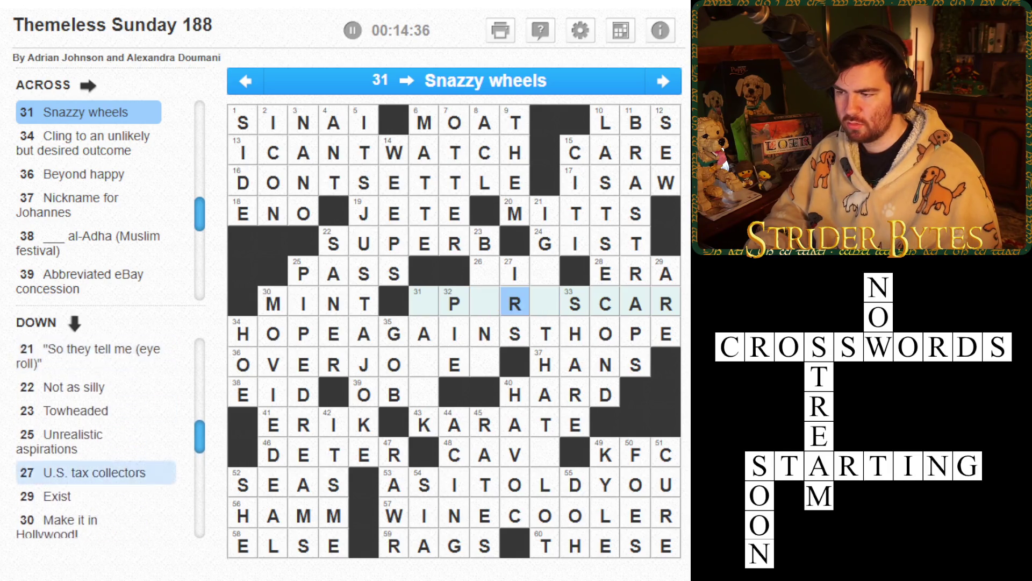
type("so")
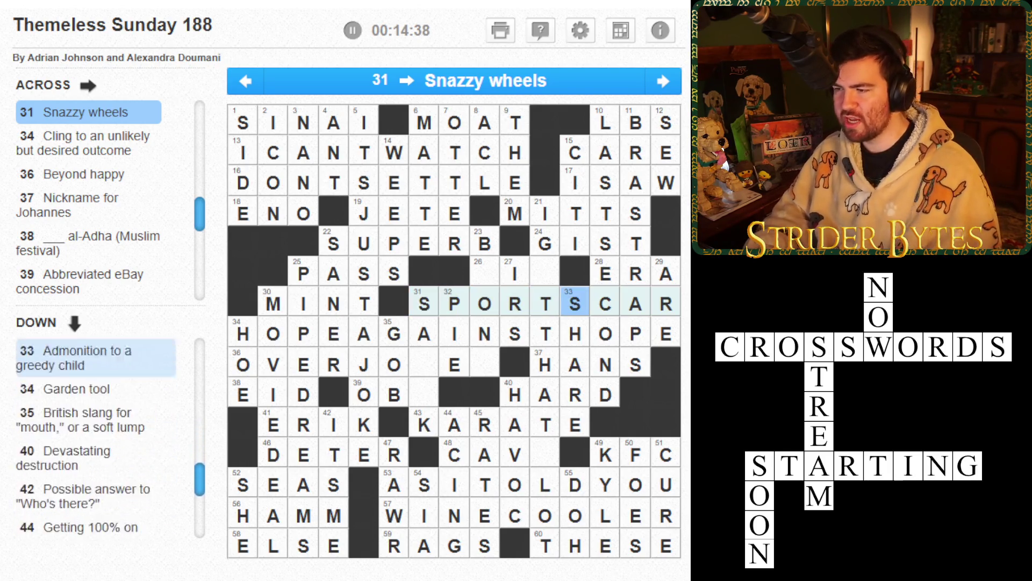
type("t")
key("Up")
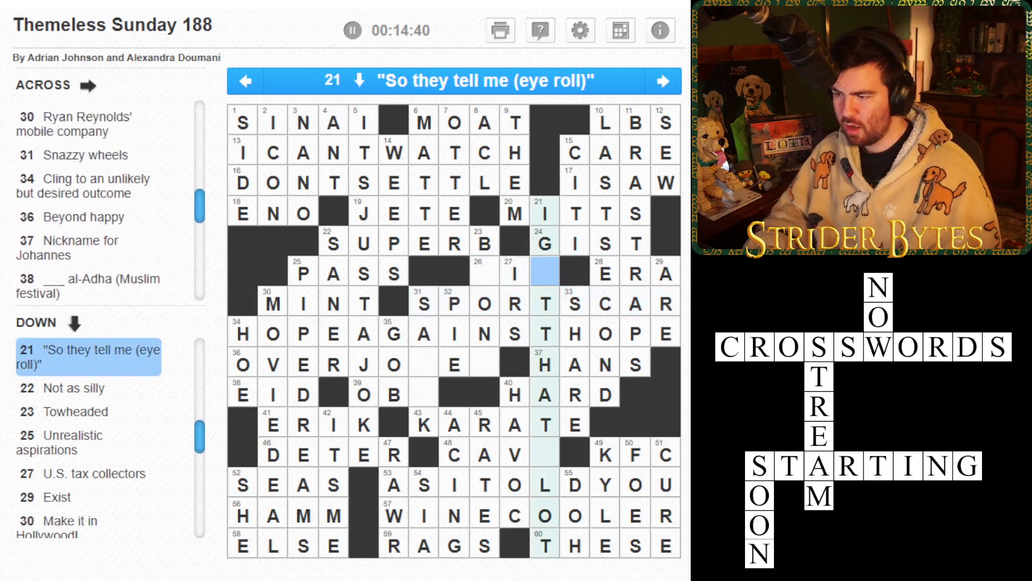
type("e")
key("Down")
key("Down")
key("Down")
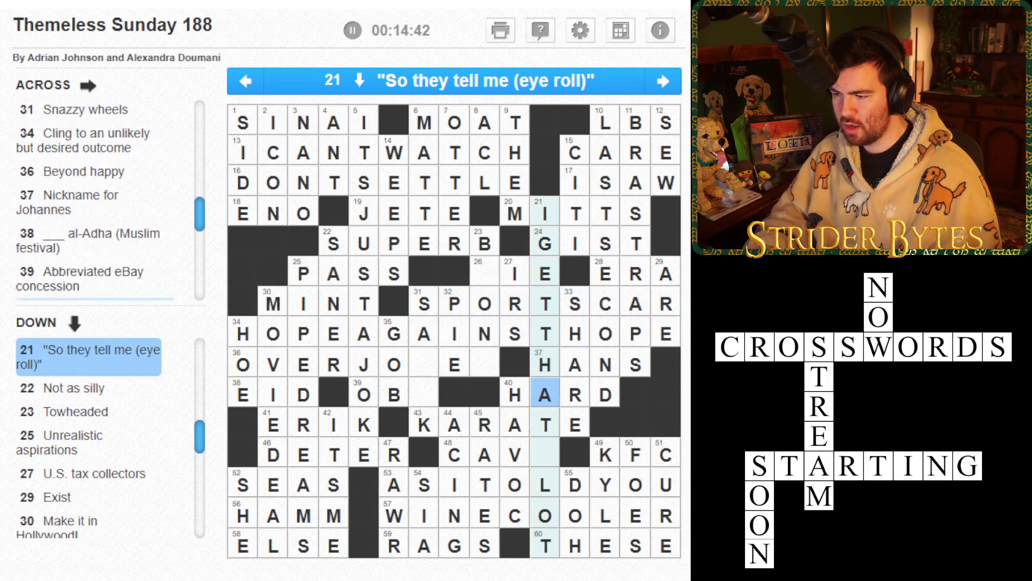
type("a")
left_click(424, 394)
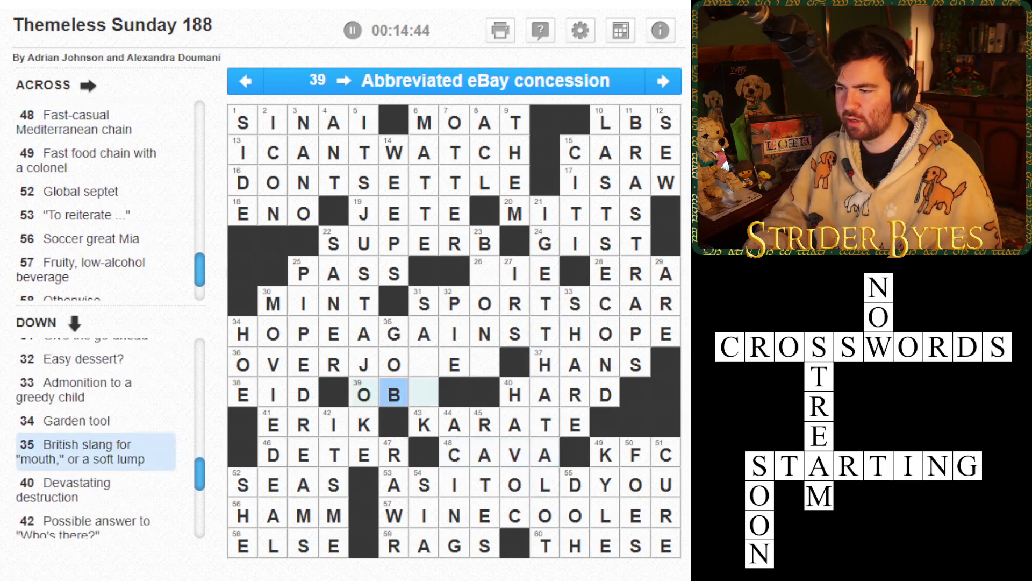
key("Down")
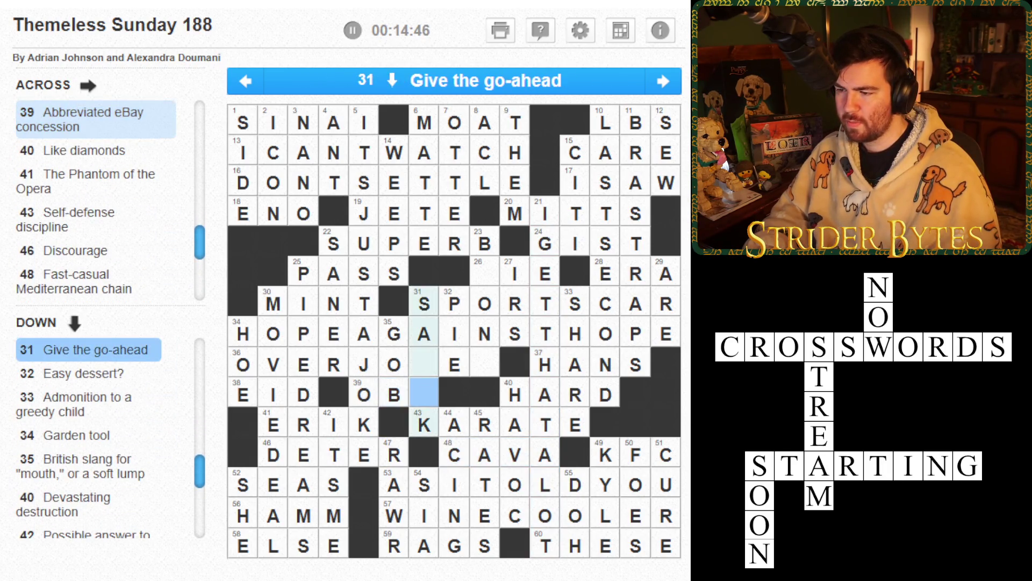
key("Right")
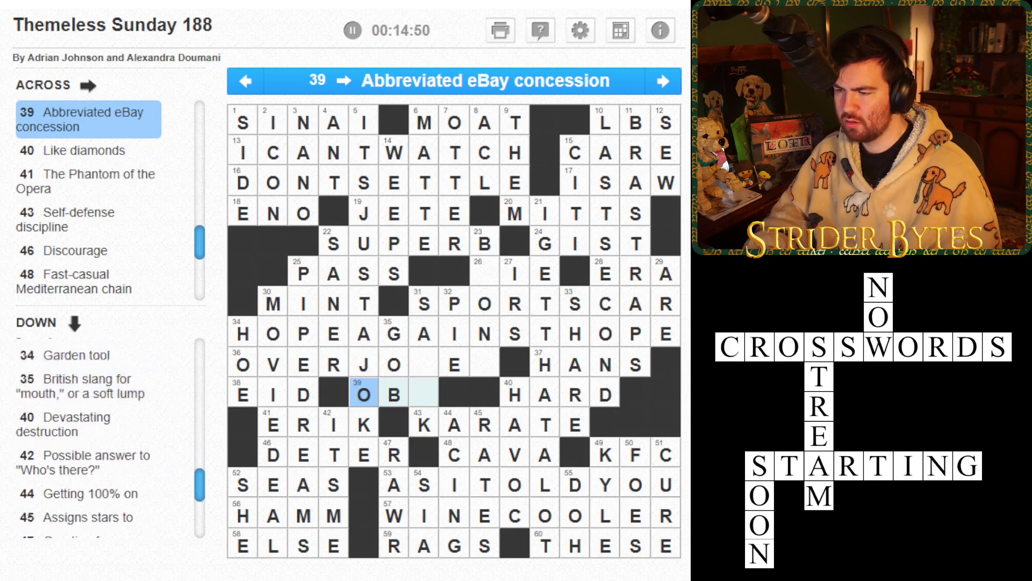
Finish OVERJOYED at 36 Across, LIE at 26 Across, and the O of OBO.
left_click(425, 364)
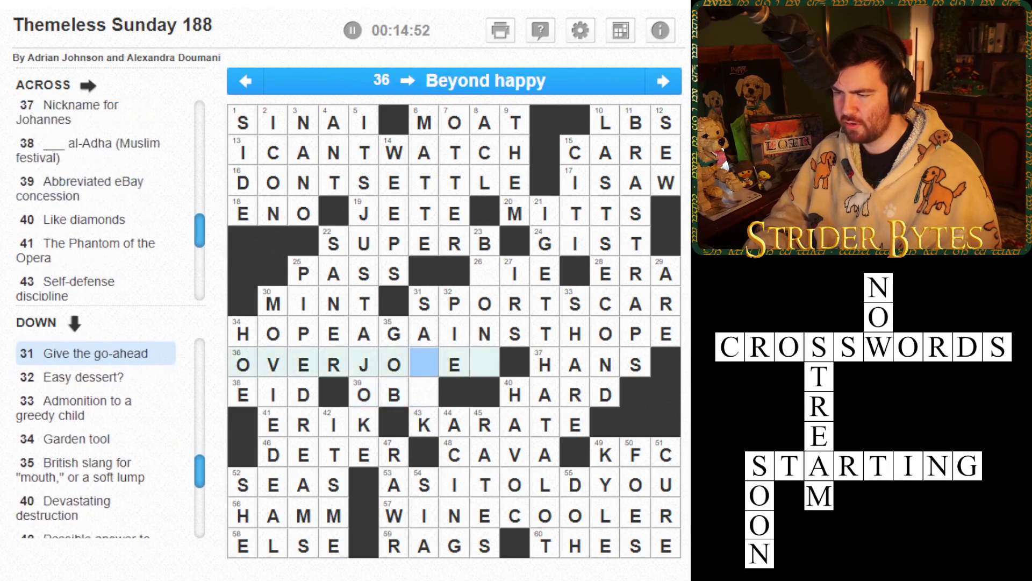
type("YD")
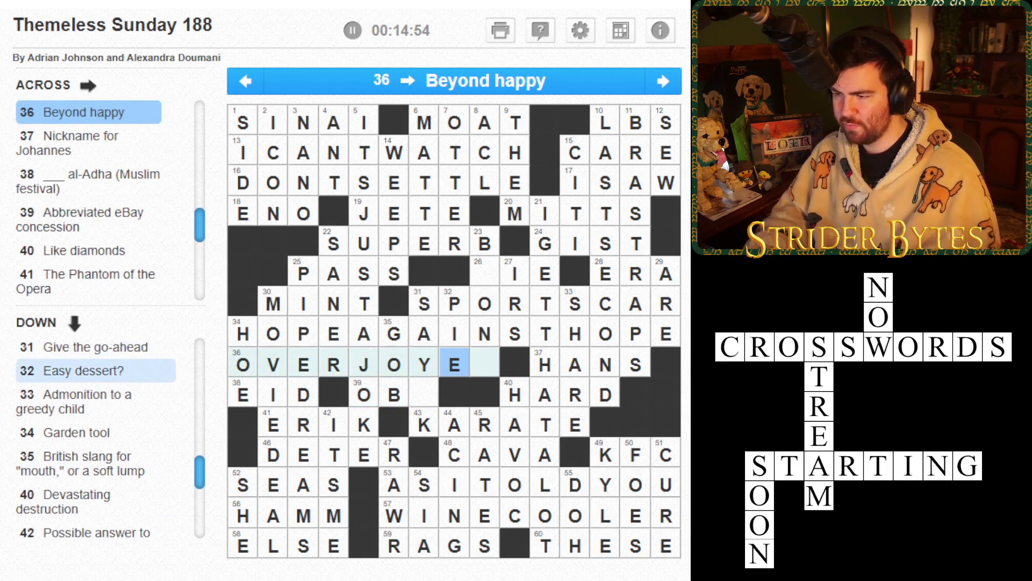
left_click(484, 364)
key("Up")
key("Up")
key("Up")
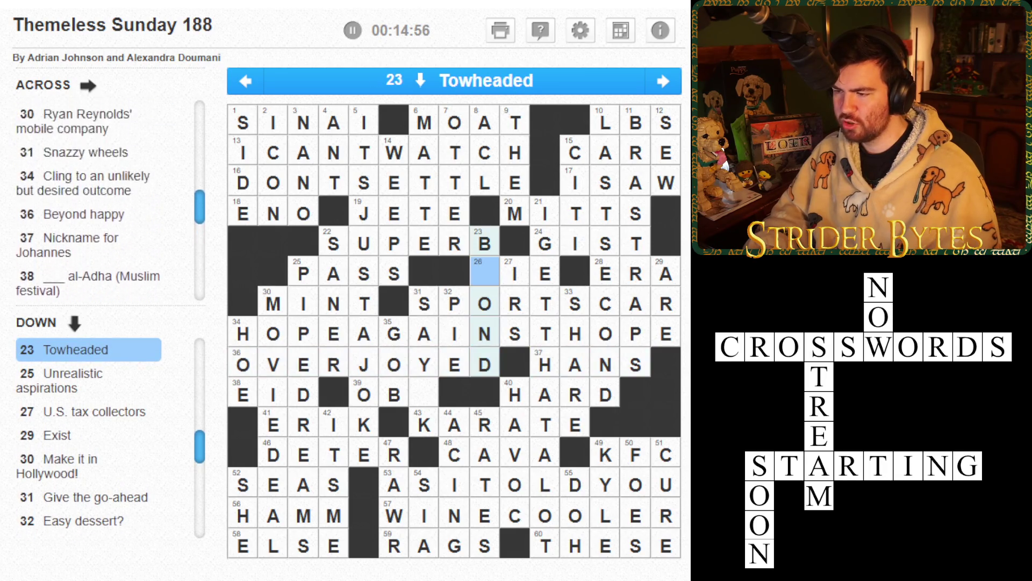
key("Right")
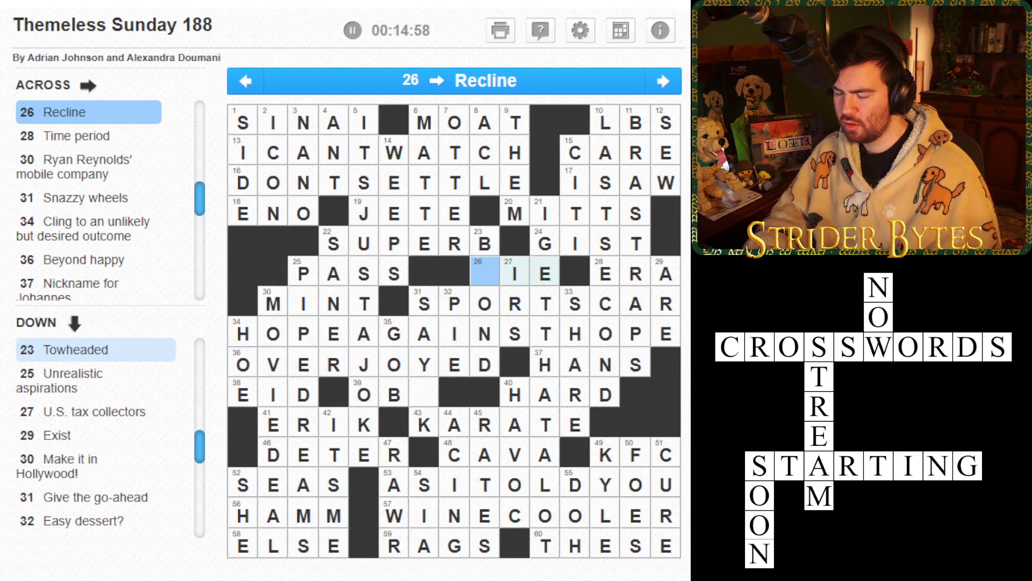
type("L")
key("Left")
key("Down")
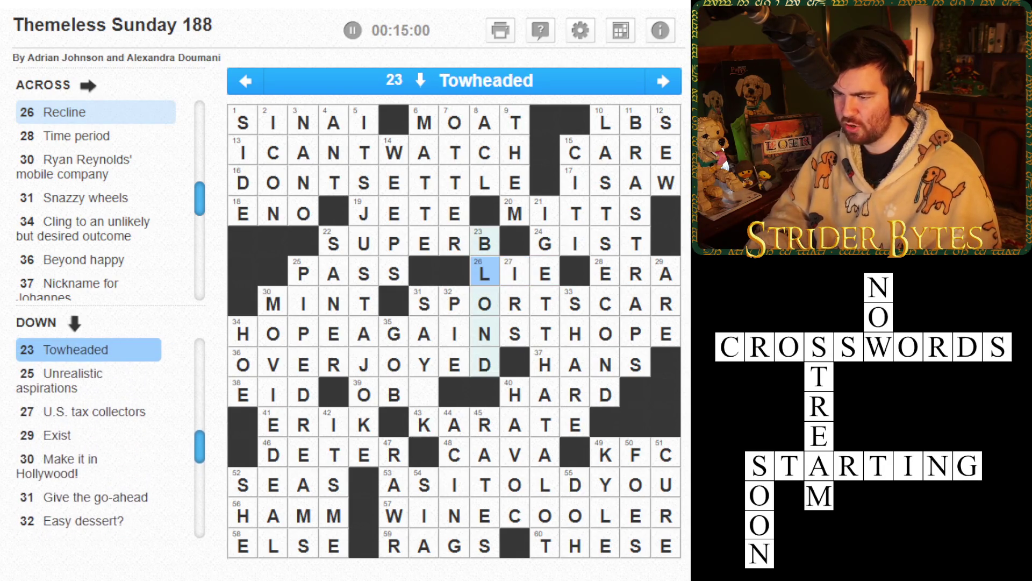
key("Down")
key("Down")
key("Down")
key("Left")
key("Left")
key("Left")
key("Down")
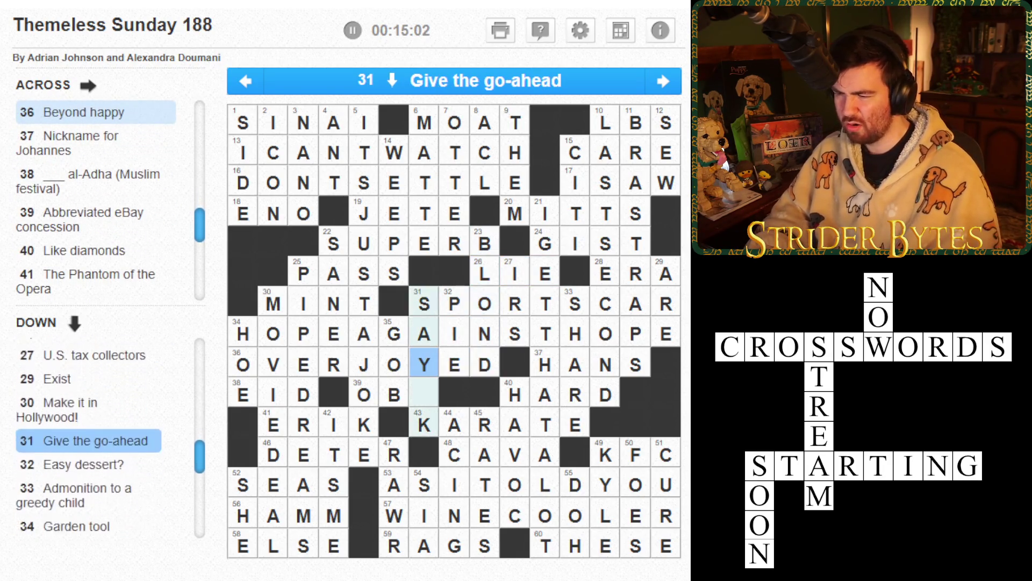
key("Down")
type("O")
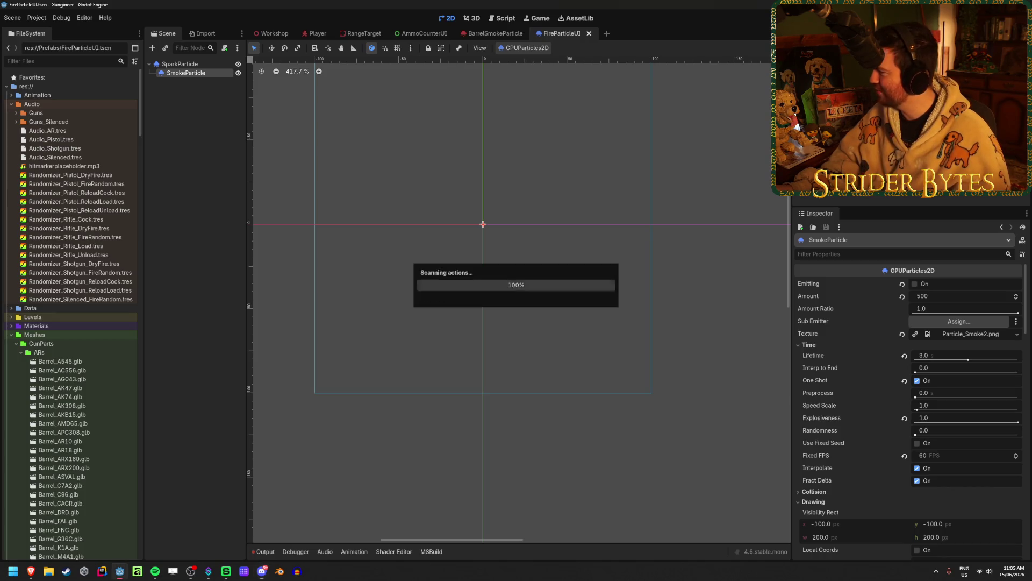
Refocus Godot so the smoke texture reimports, deselect SmokeParticle, and save FireParticleUI.
left_click(321, 4)
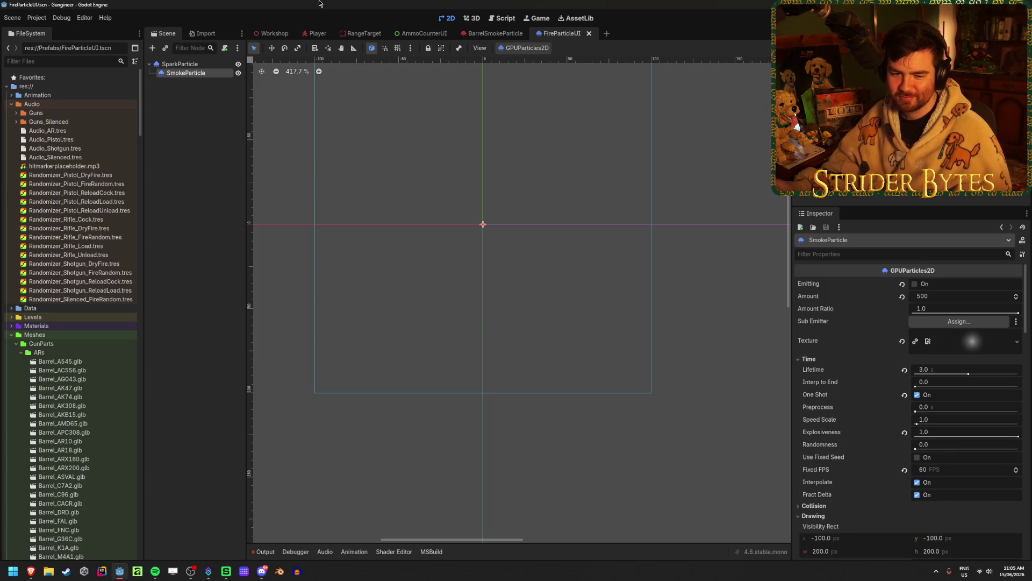
left_click_drag(403, 172, 428, 224)
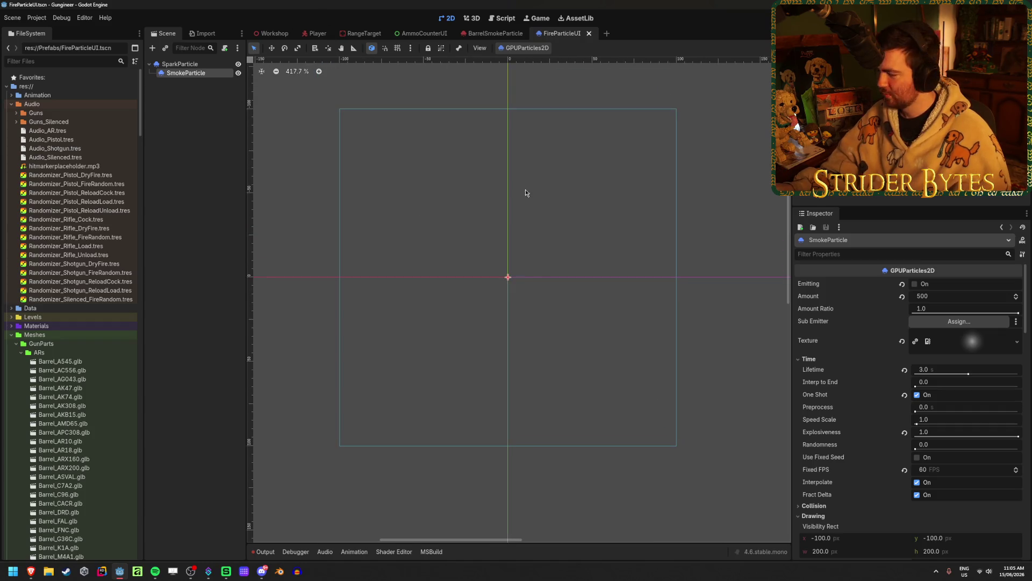
key("alt+Tab")
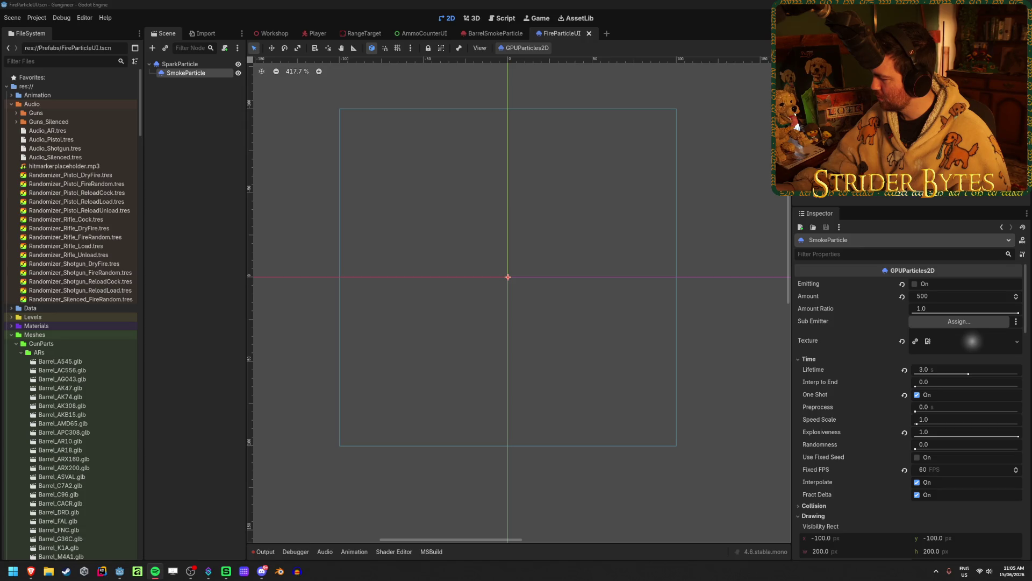
left_click(201, 4)
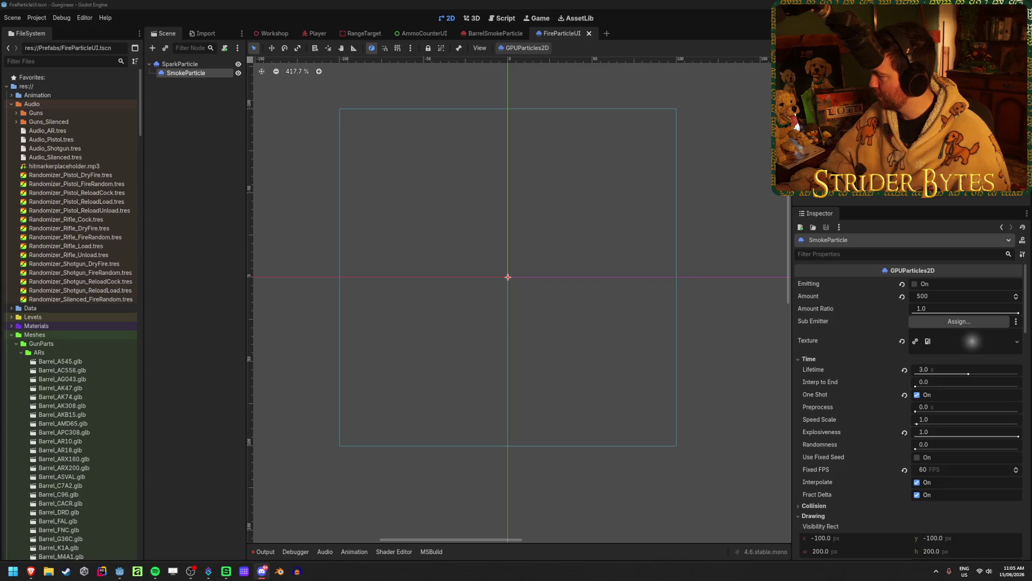
left_click(506, 263)
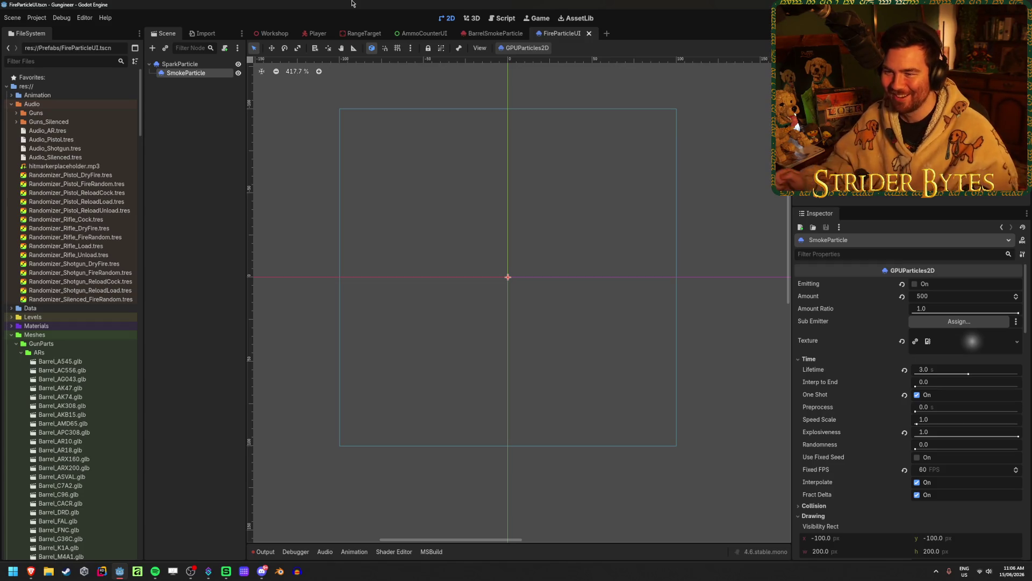
left_click(222, 142)
key("ctrl+s")
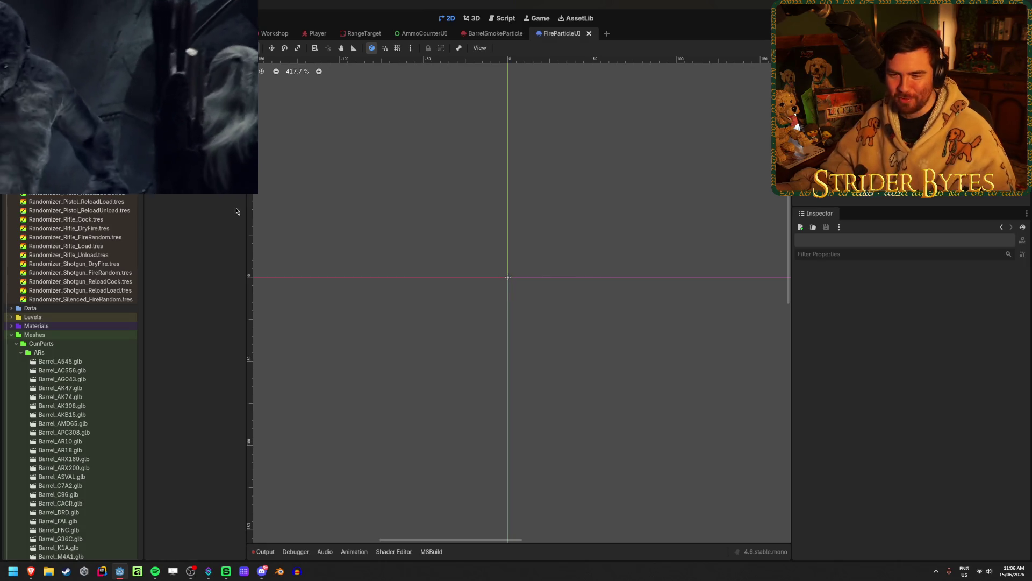
Switch to the Workshop 3D scene and fly the view toward the range targets.
scroll(86, 264, "down", 10)
scroll(86, 264, "down", 15)
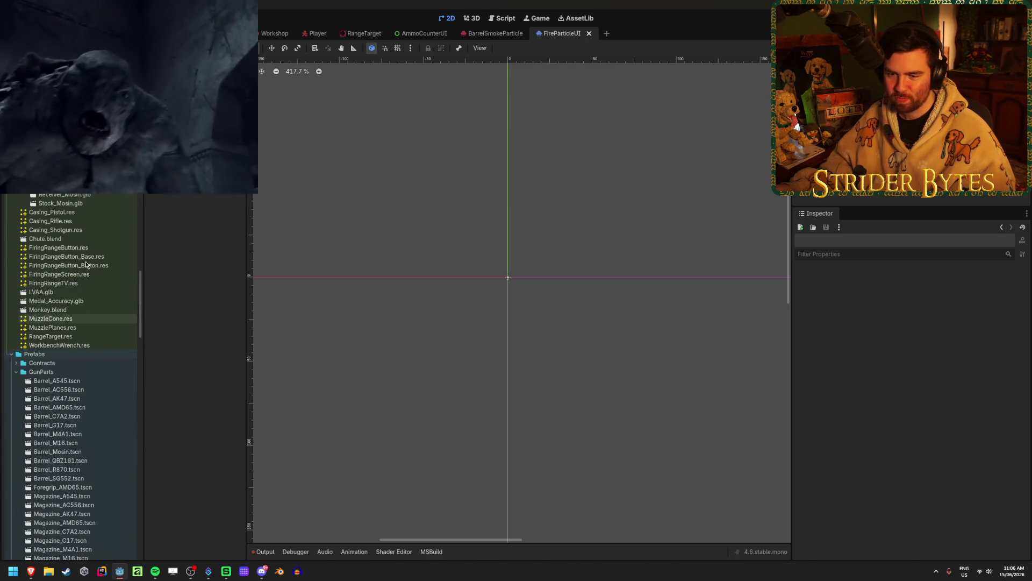
scroll(86, 264, "up", 15)
left_click(271, 34)
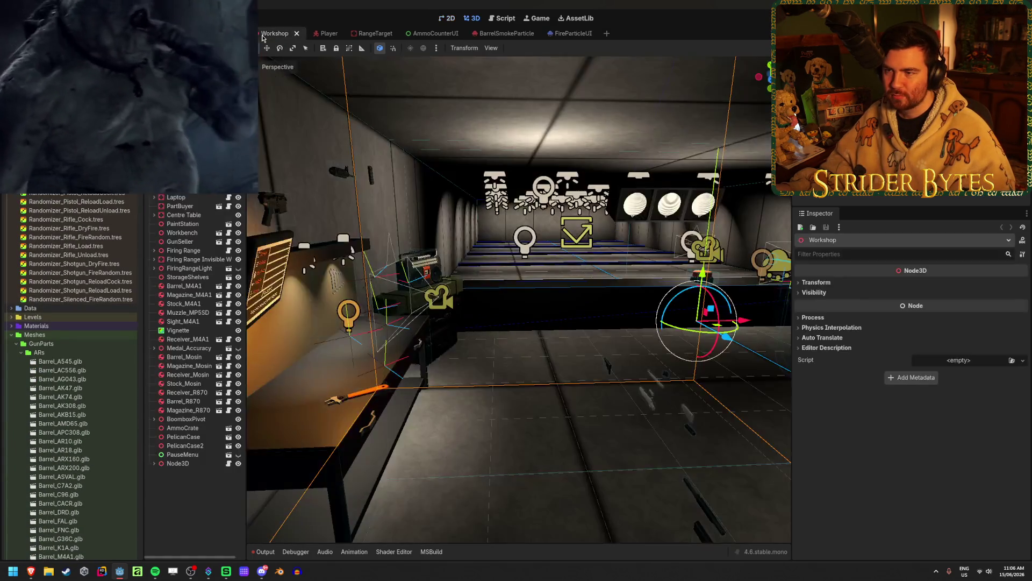
left_click_drag(752, 101, 522, 115)
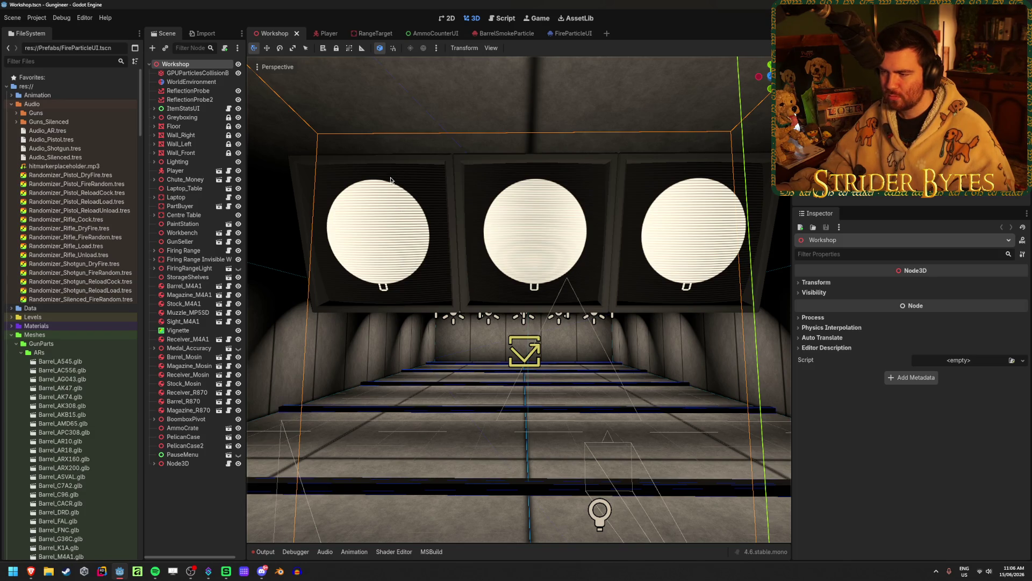
left_click_drag(532, 295, 476, 329)
key("e")
scroll(498, 329, "down", 3)
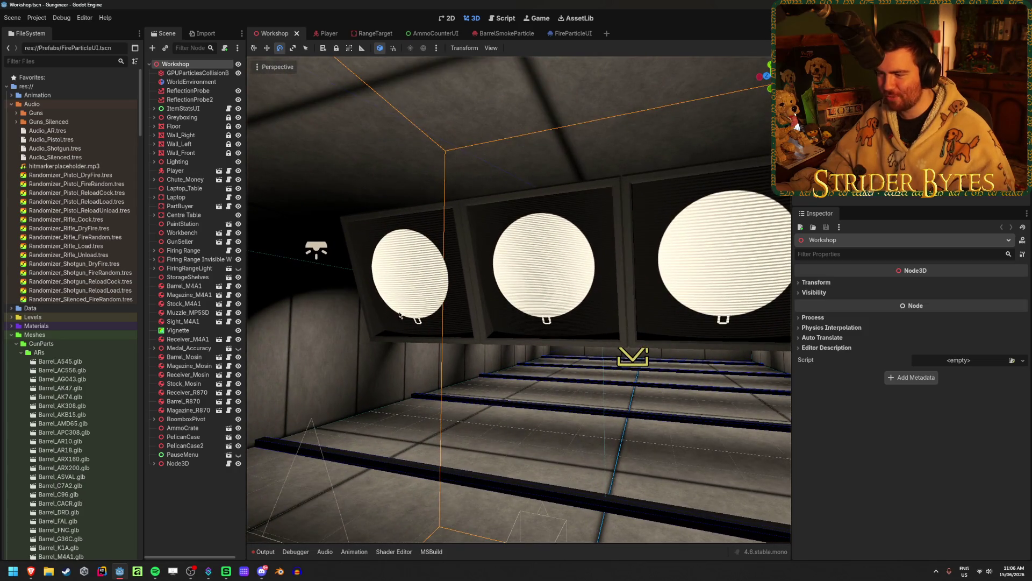
Fly through the firing range with WASD to face the three round targets head-on.
left_click_drag(720, 310, 696, 314)
key("w")
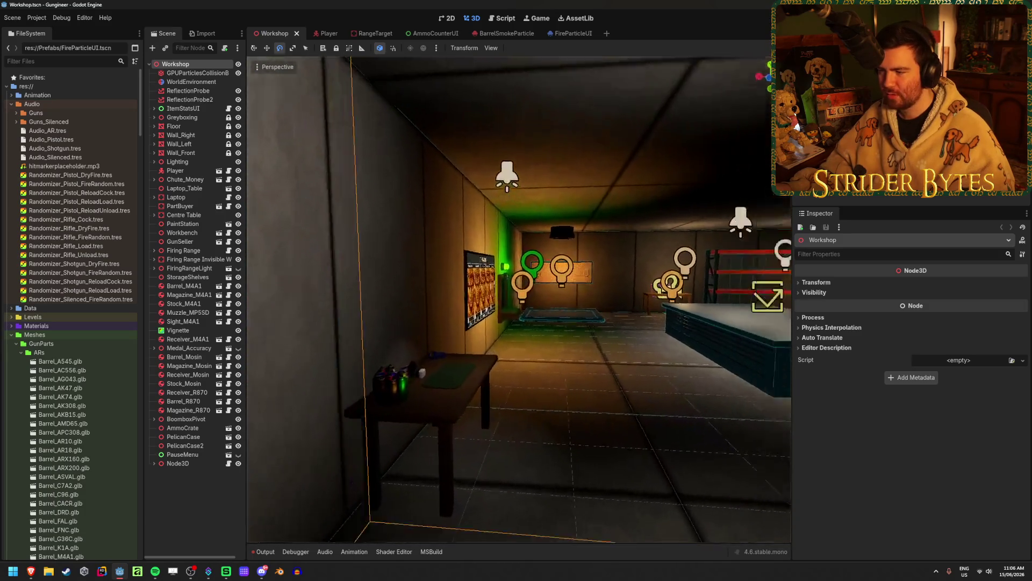
key("s")
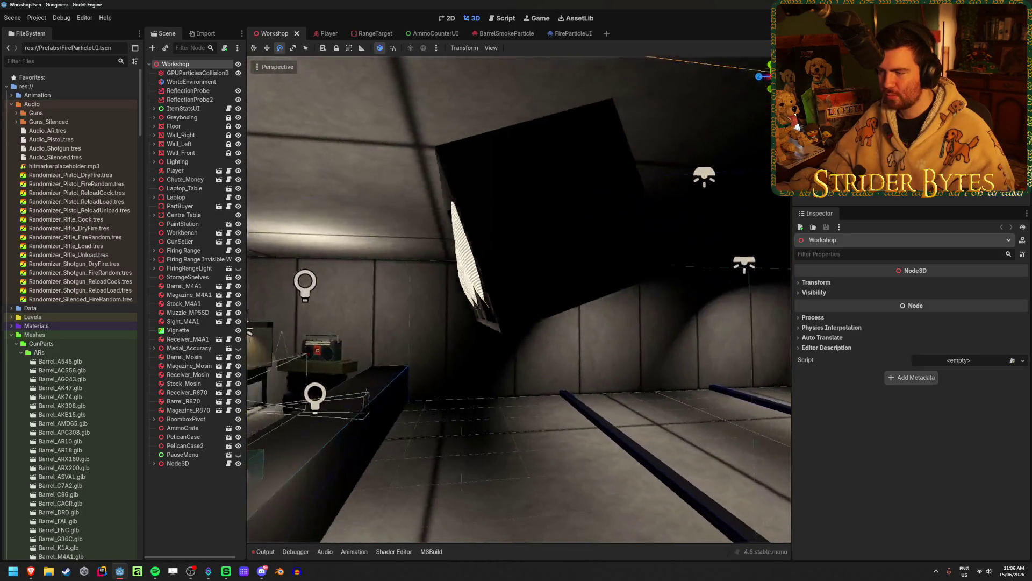
key("a")
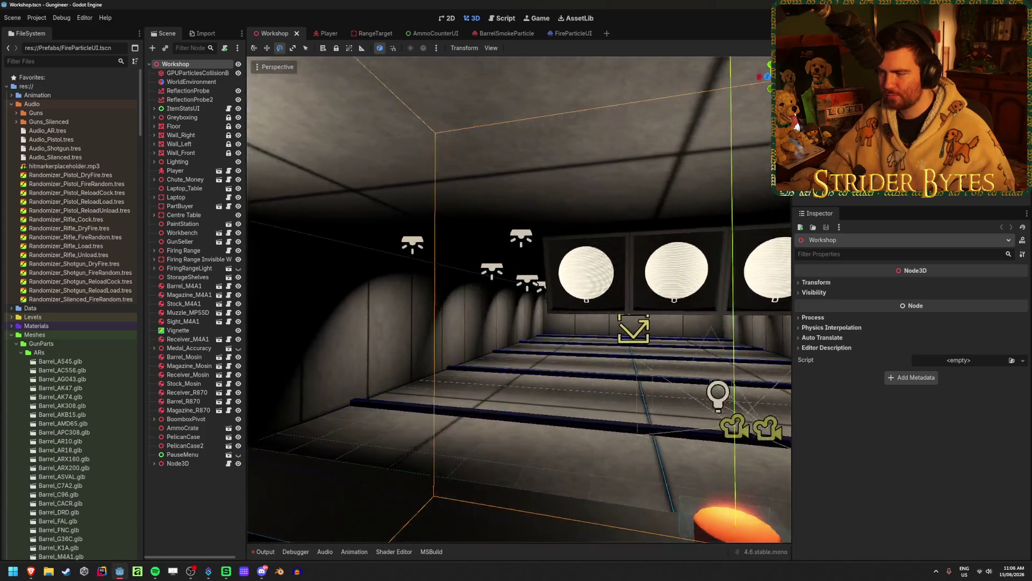
key("s")
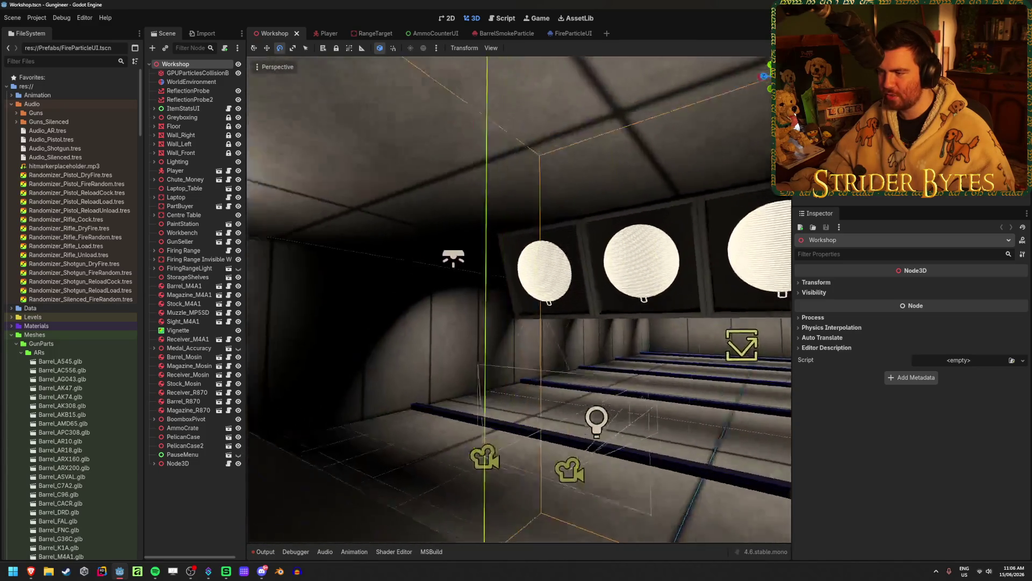
key("d")
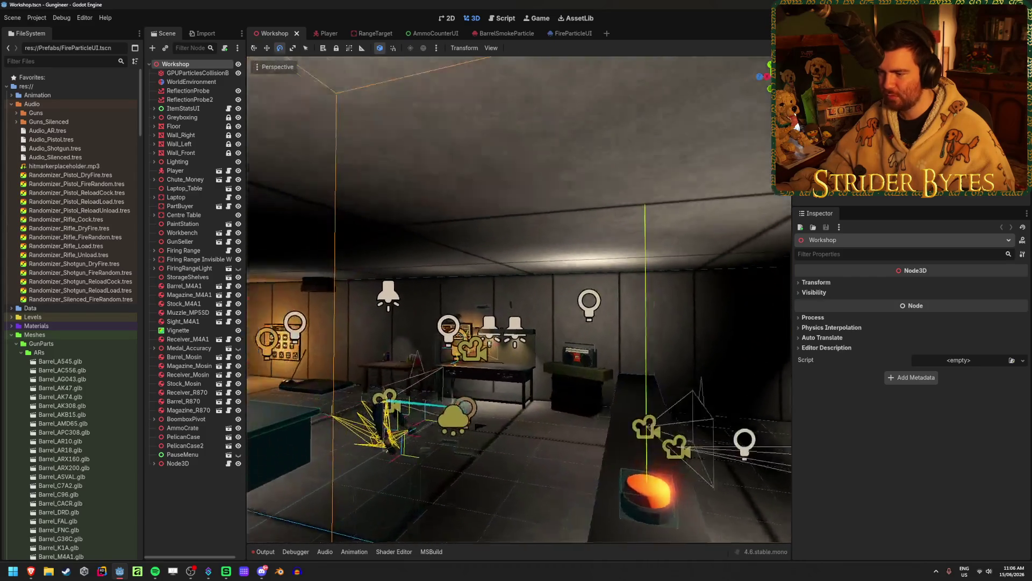
key("a")
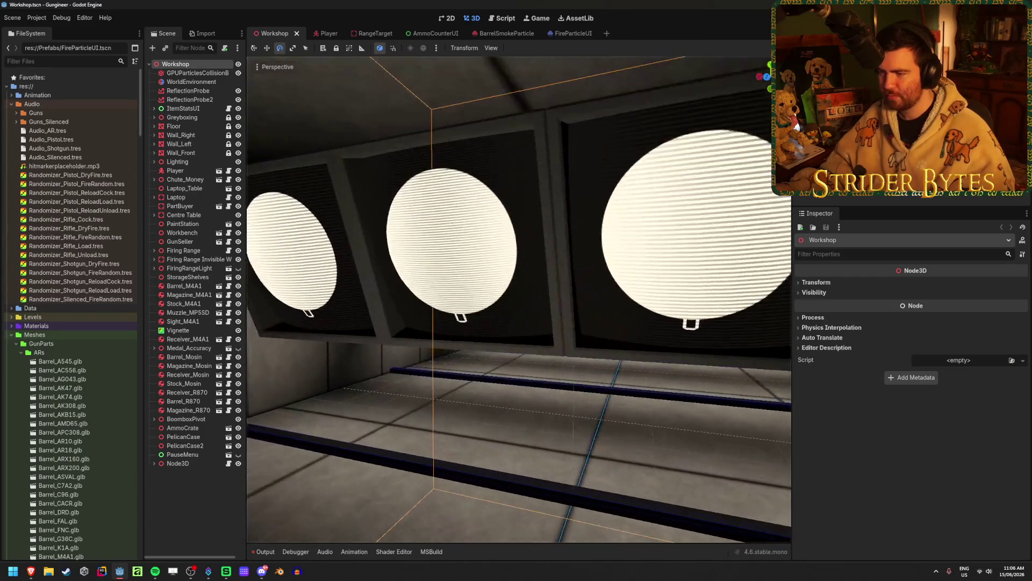
key("d")
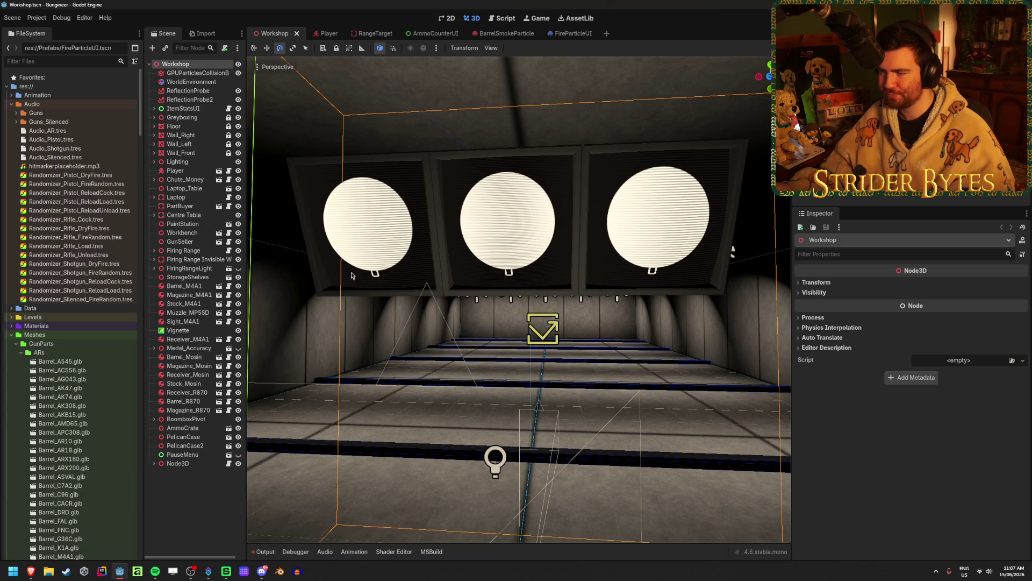
left_click_drag(530, 359, 543, 358)
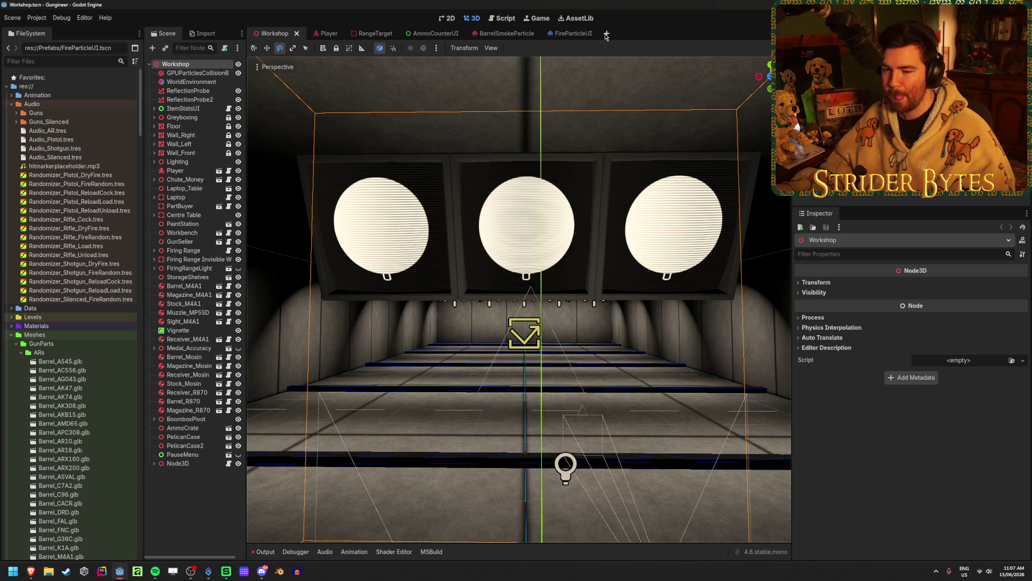
Select the UI prefabs folder in the FileSystem dock.
scroll(123, 348, "down", 20)
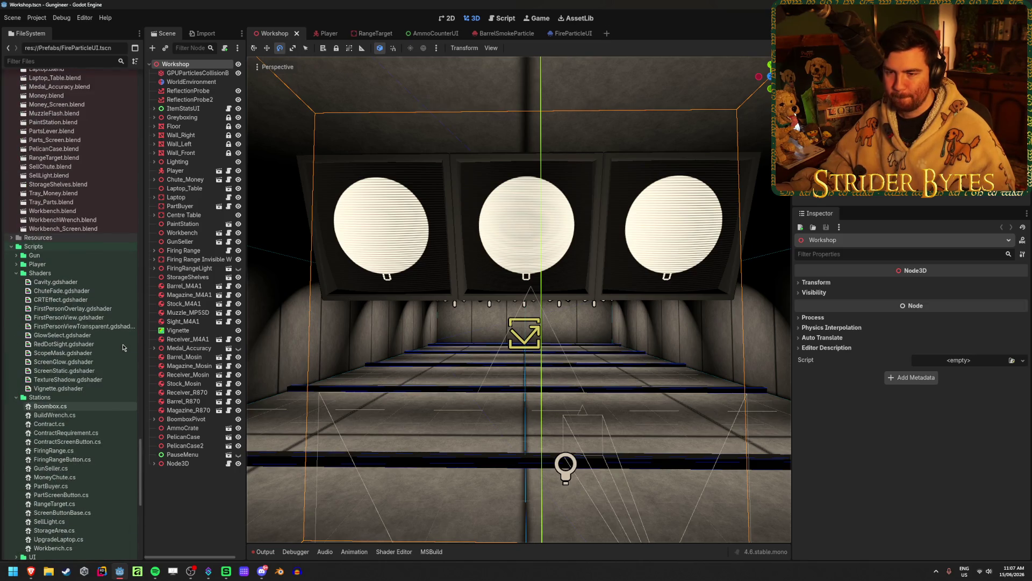
scroll(116, 350, "up", 20)
scroll(108, 352, "down", 15)
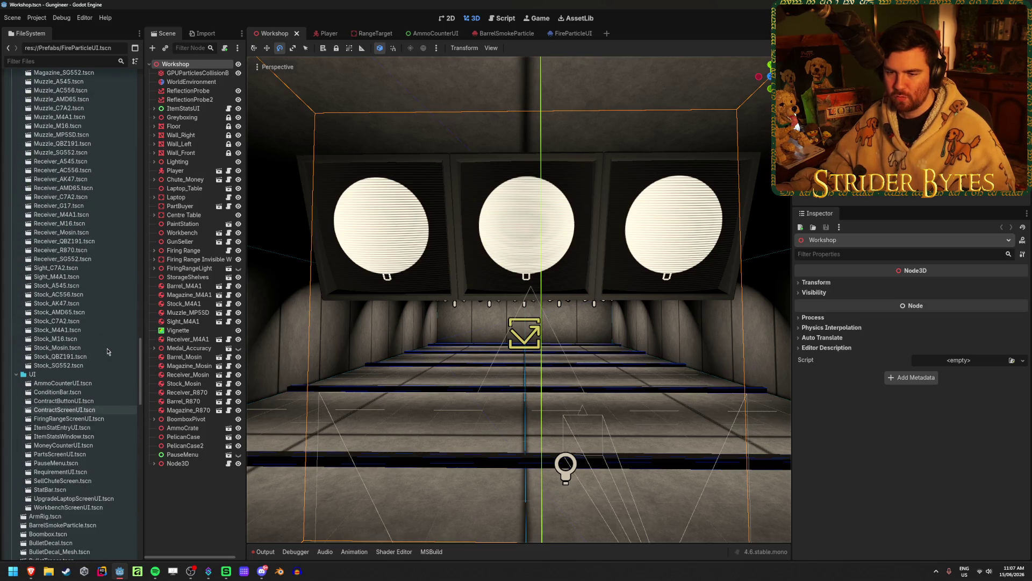
scroll(107, 352, "down", 3)
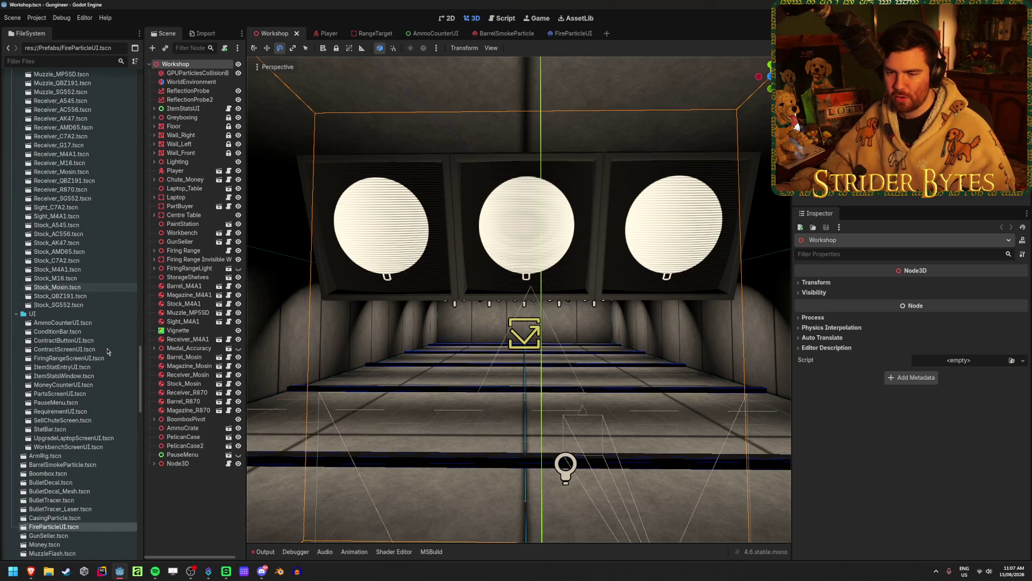
left_click(57, 315)
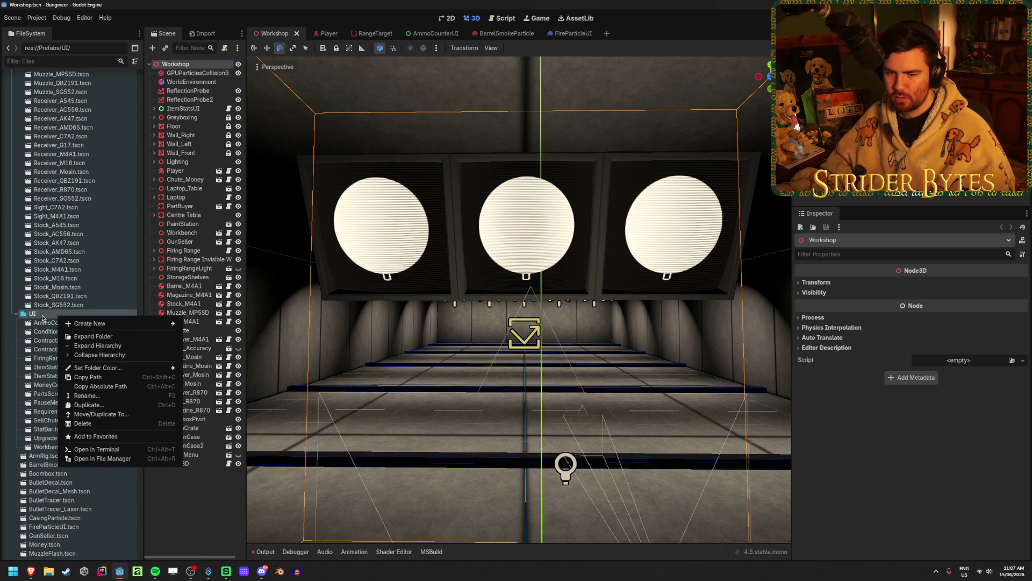
left_click(587, 19)
Create a new User Interface scene and save it as FiringRangeAlt in the UI prefabs folder.
left_click(608, 33)
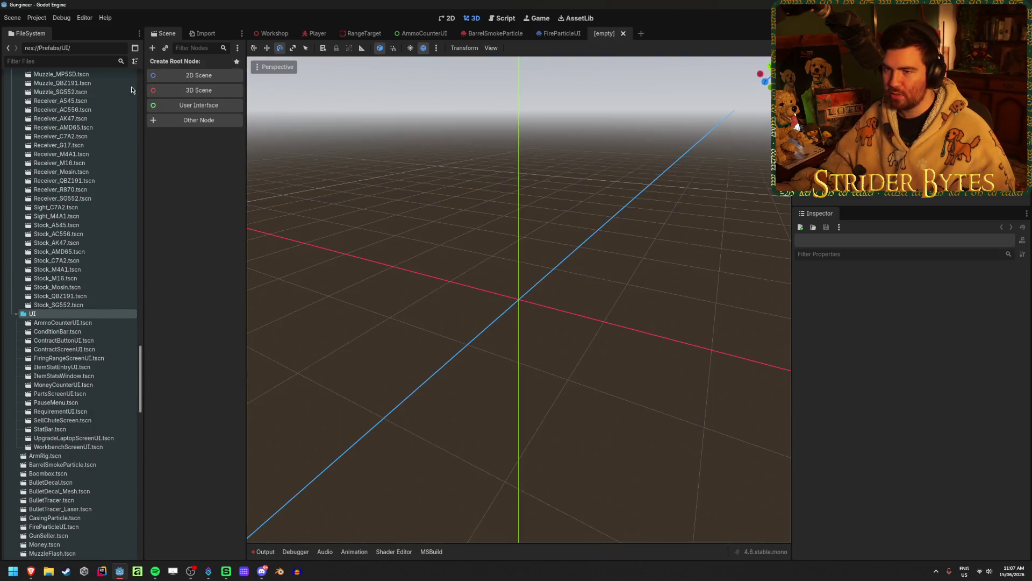
left_click(203, 107)
scroll(375, 212, "down", 5)
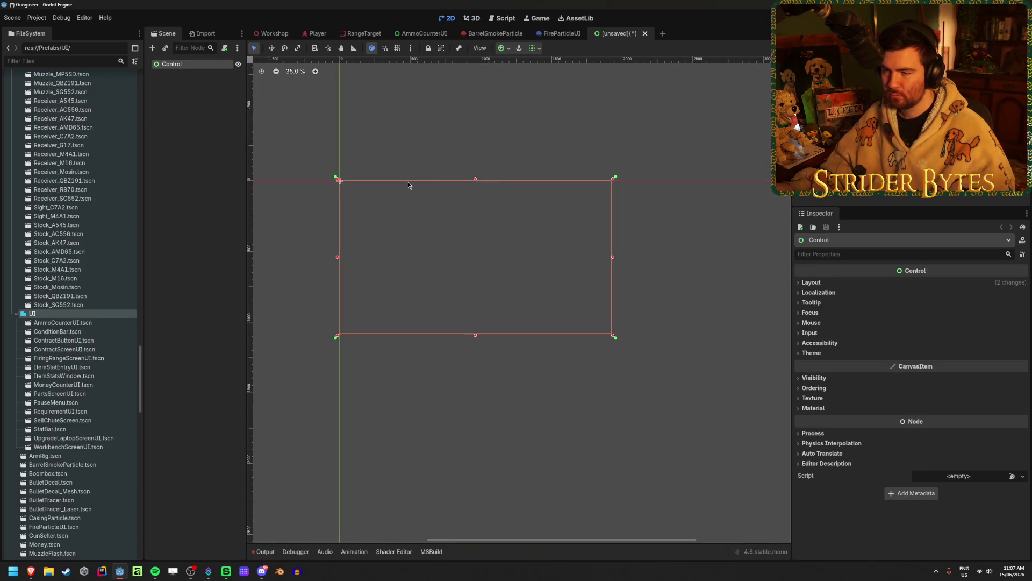
key("ctrl+s")
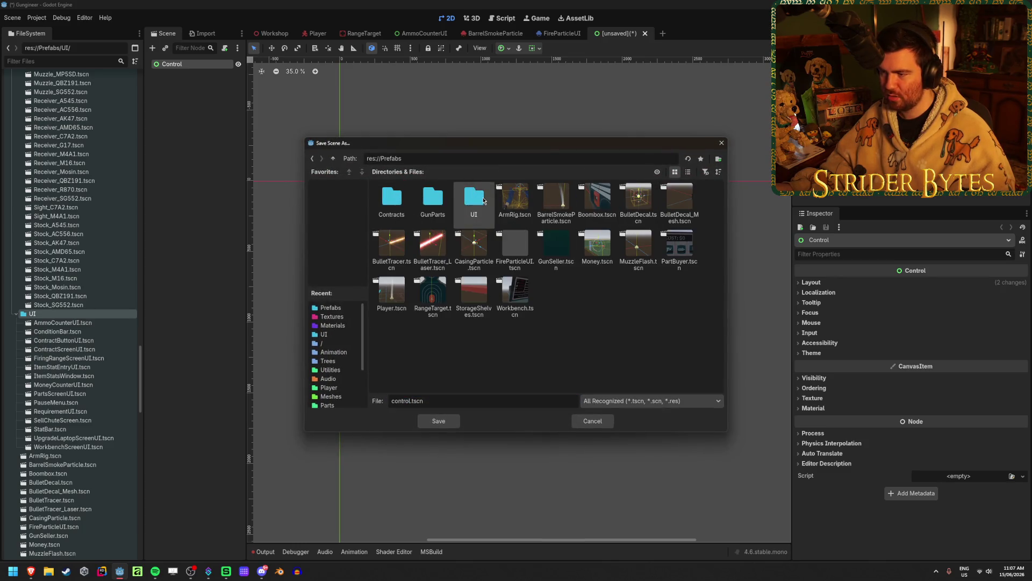
double_click(474, 199)
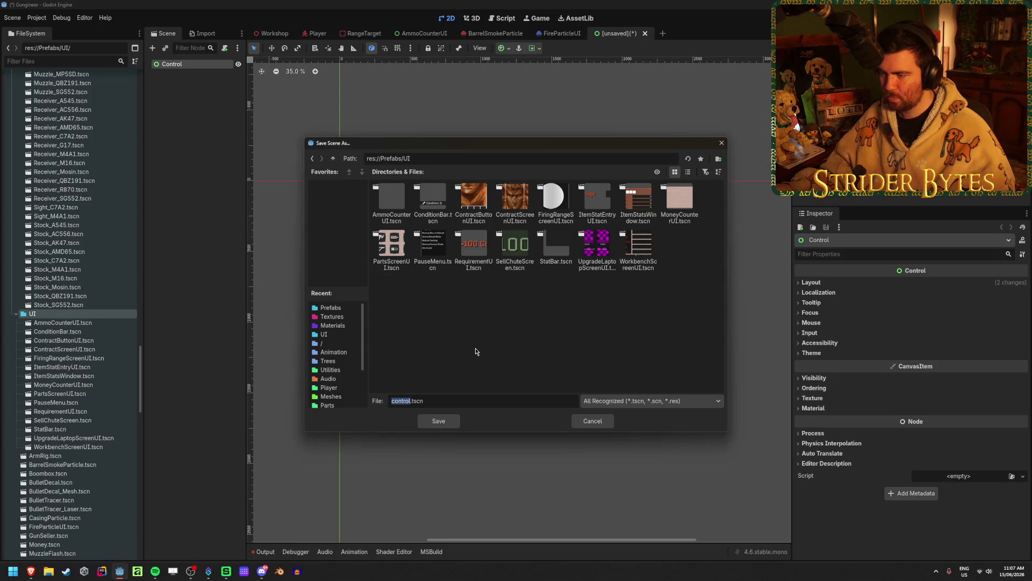
type("FiringRangeAlt")
key("Return")
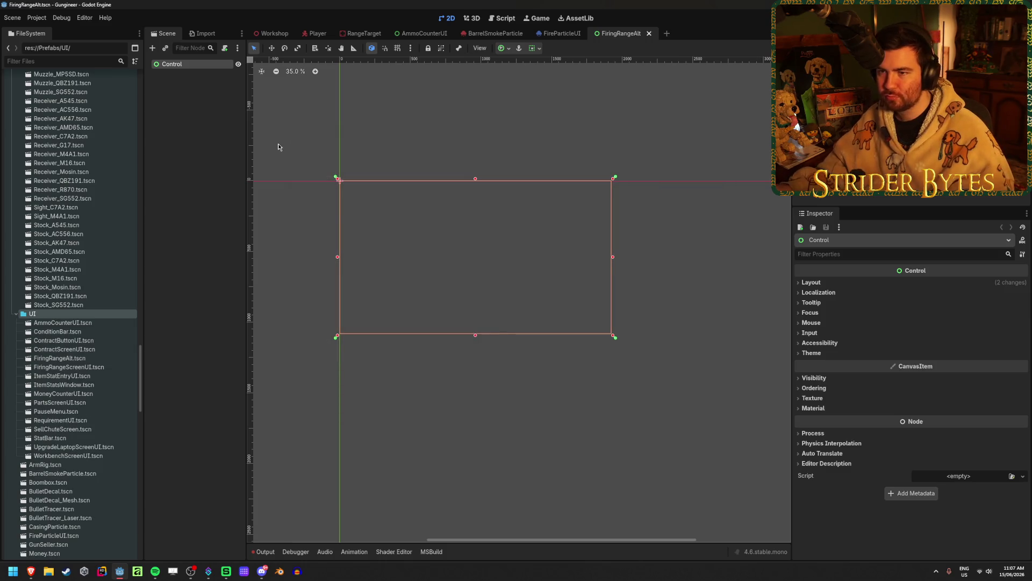
Close the FireParticleUI, BarrelSmokeParticle, AmmoCounterUI, RangeTarget and Player scene tabs.
left_click(176, 138)
left_click(562, 33)
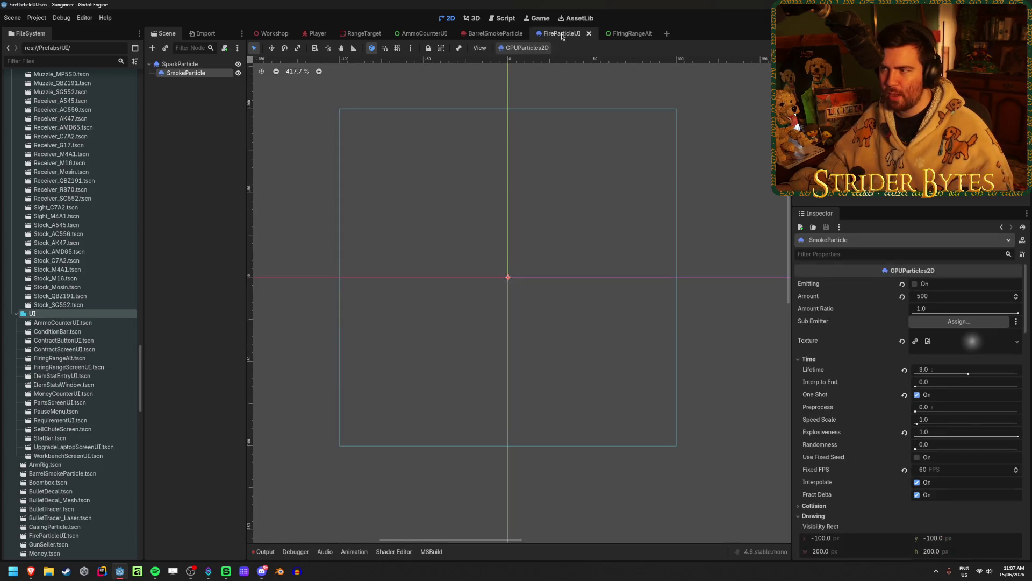
left_click(621, 33)
middle_click(576, 36)
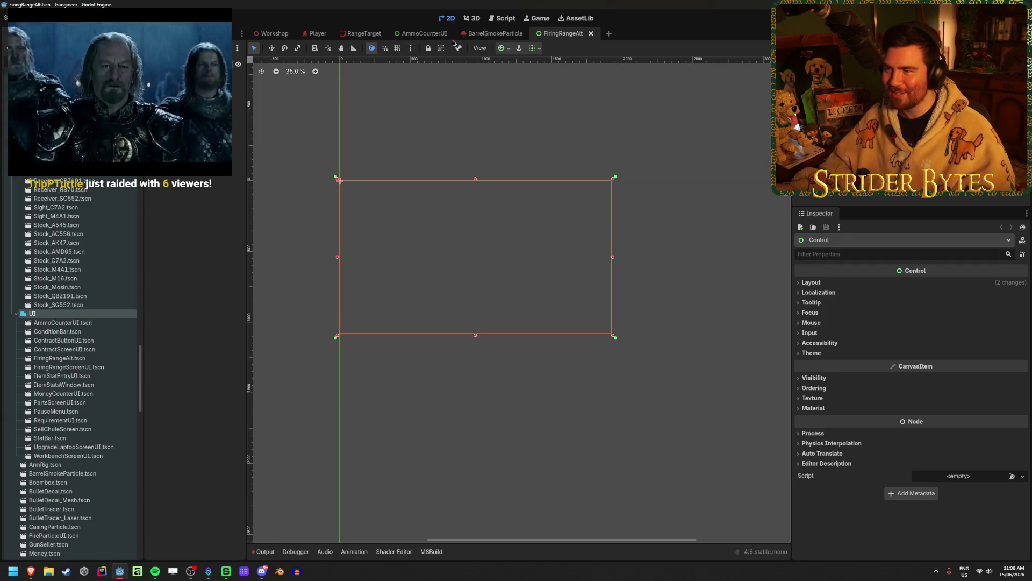
middle_click(489, 34)
middle_click(407, 35)
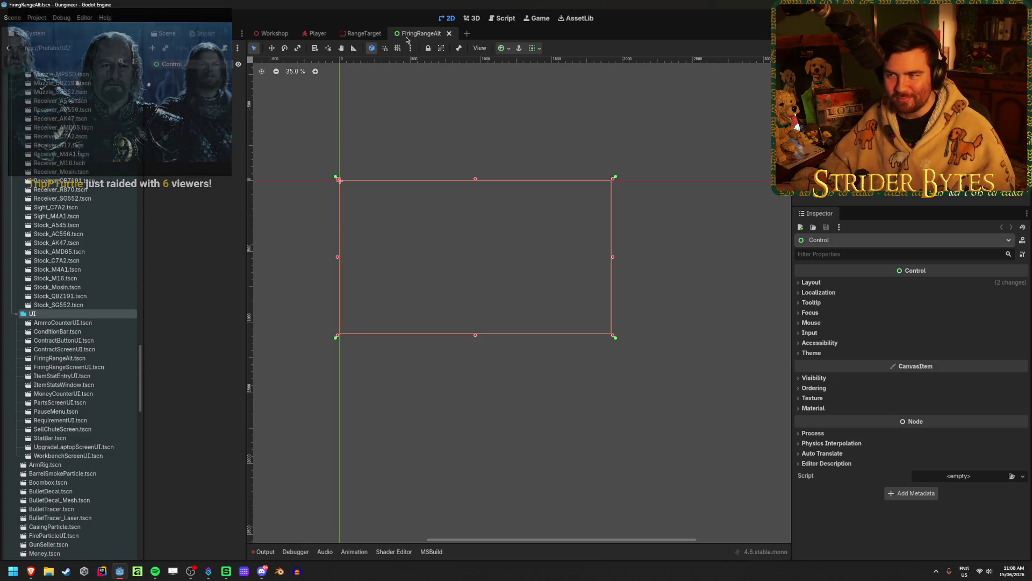
middle_click(364, 36)
middle_click(313, 36)
left_click(209, 104)
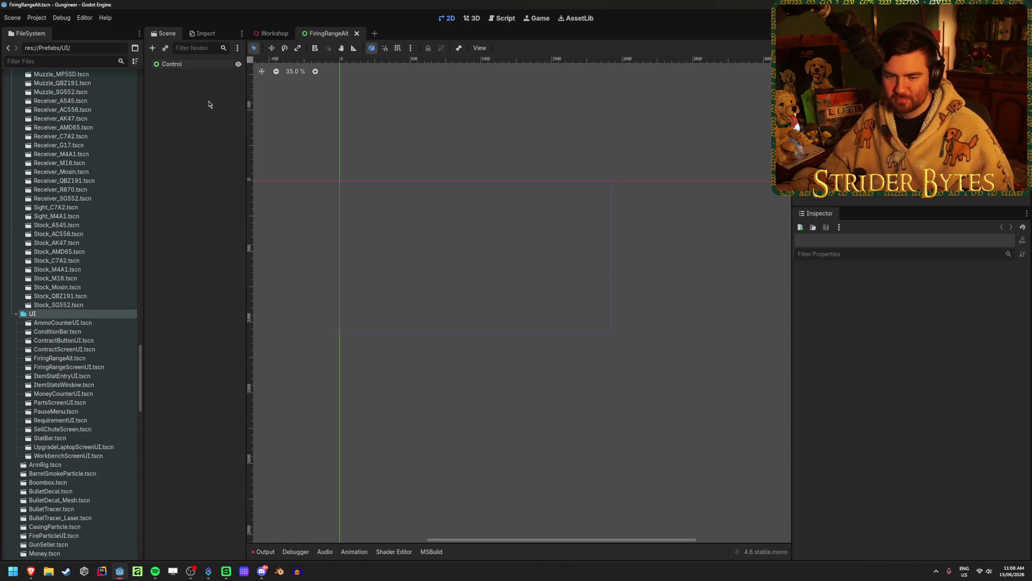
Browse the FileSystem dock, then return to the Workshop scene showing the three range targets.
scroll(73, 315, "up", 15)
right_click(71, 315)
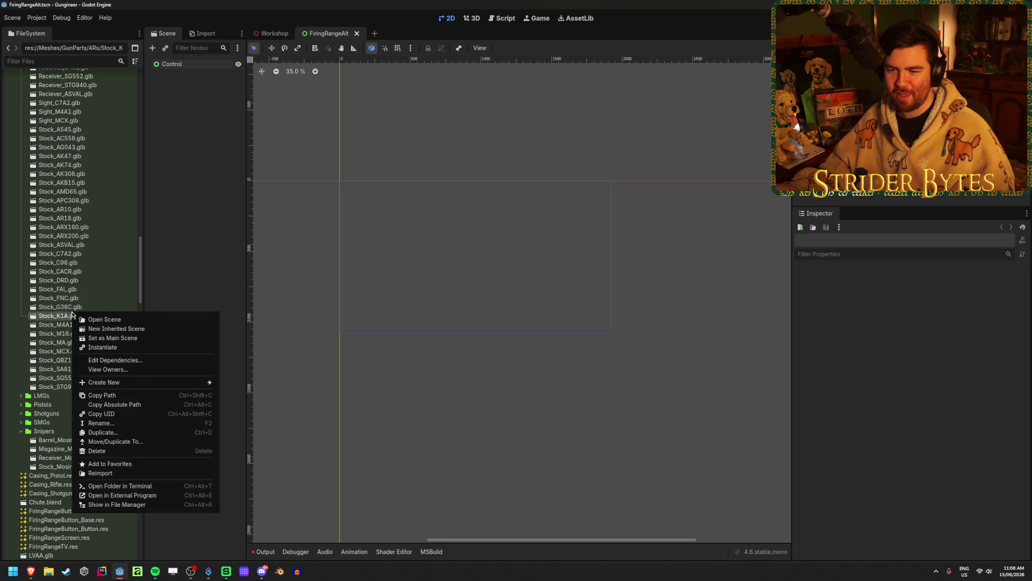
left_click(176, 251)
scroll(88, 273, "down", 15)
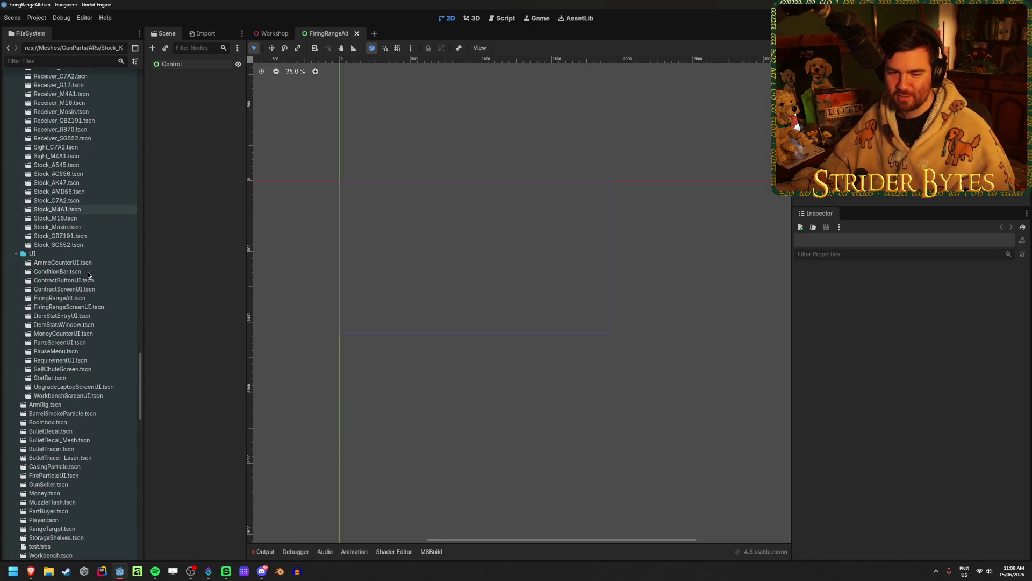
scroll(88, 269, "down", 5)
scroll(89, 270, "up", 5)
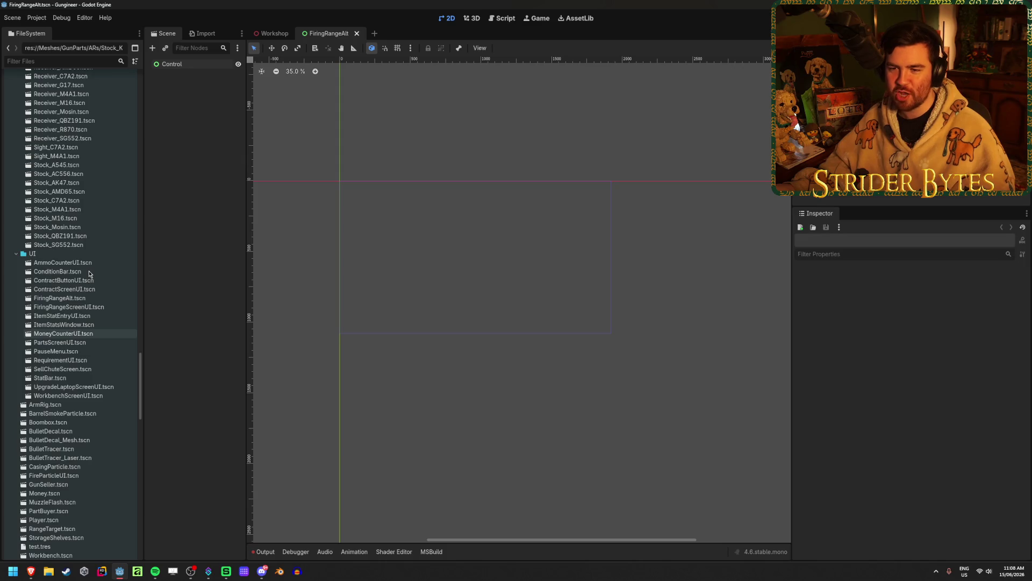
scroll(94, 280, "down", 10)
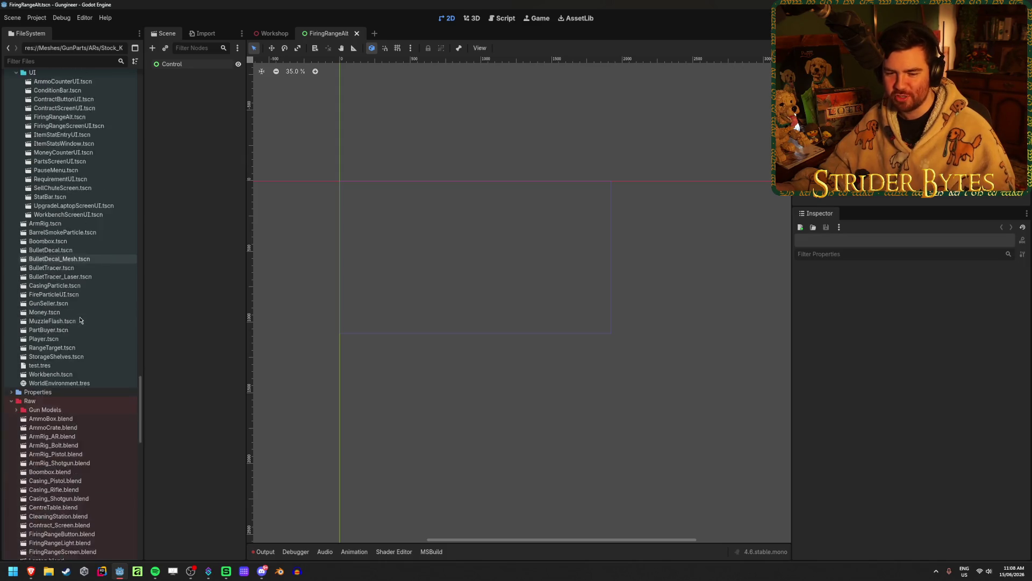
scroll(81, 319, "up", 20)
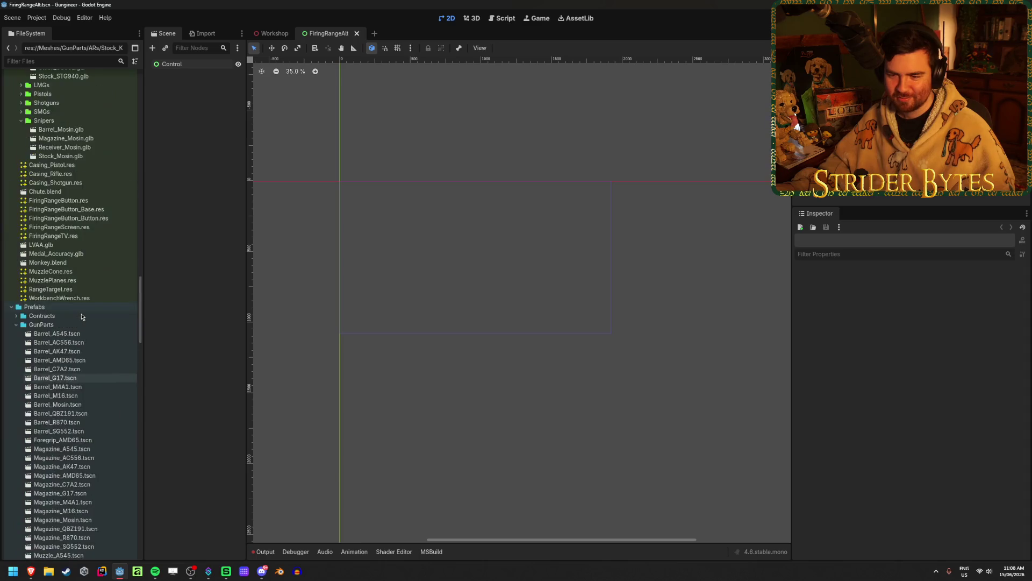
scroll(82, 317, "down", 4)
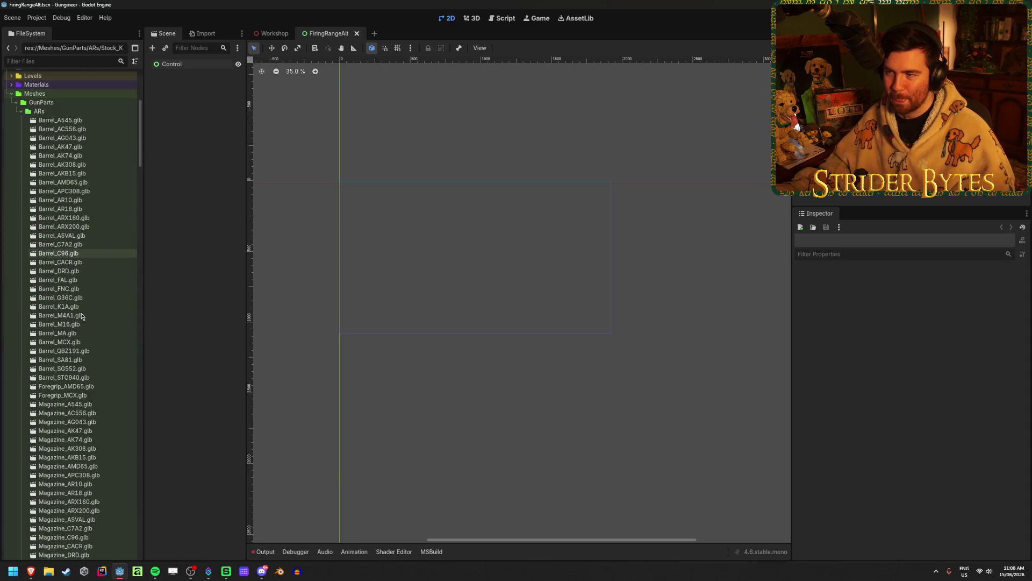
left_click(274, 33)
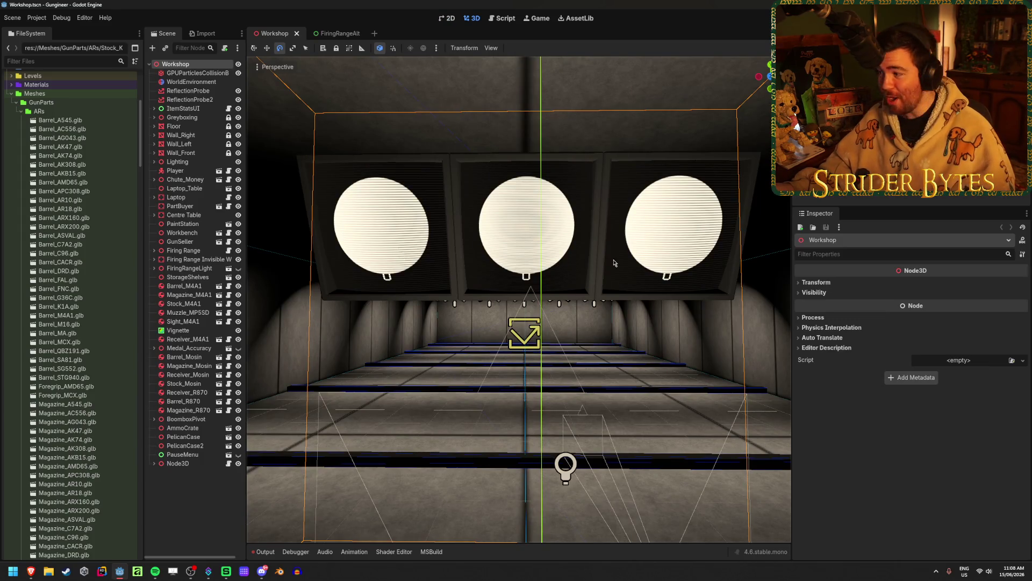
Save the Workshop scene and narrow the file browser to widen the scene tree.
left_click(178, 508)
key("ctrl+s")
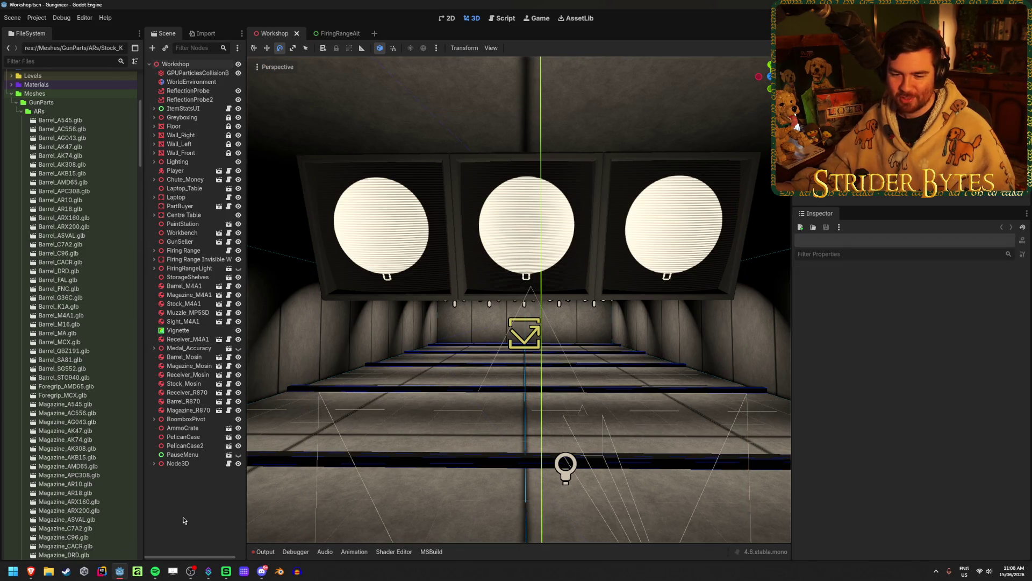
left_click_drag(142, 376, 134, 376)
left_click_drag(246, 386, 245, 386)
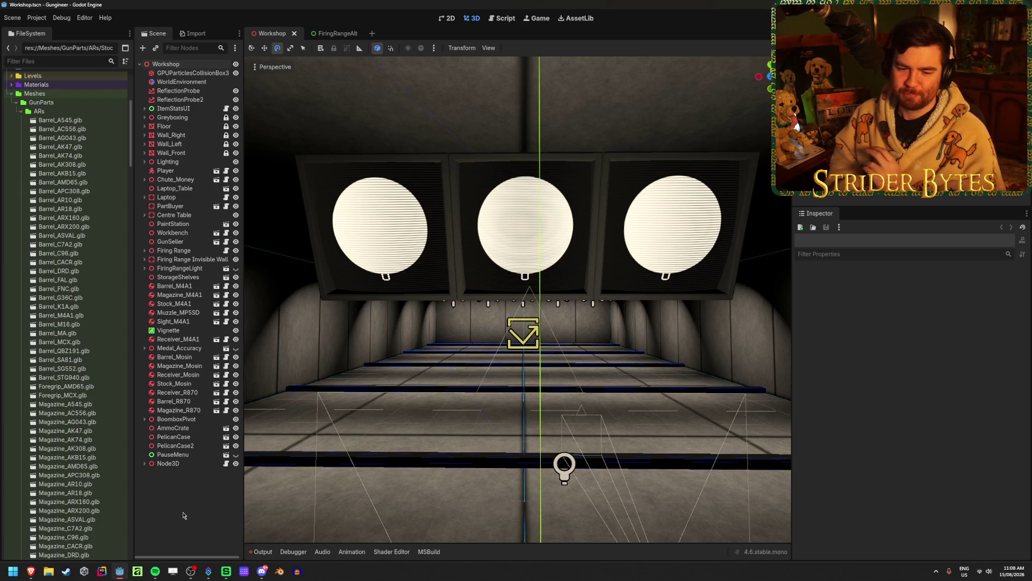
key("ctrl+s")
Clear the FBX error messages from the Output log and collapse it.
left_click(263, 551)
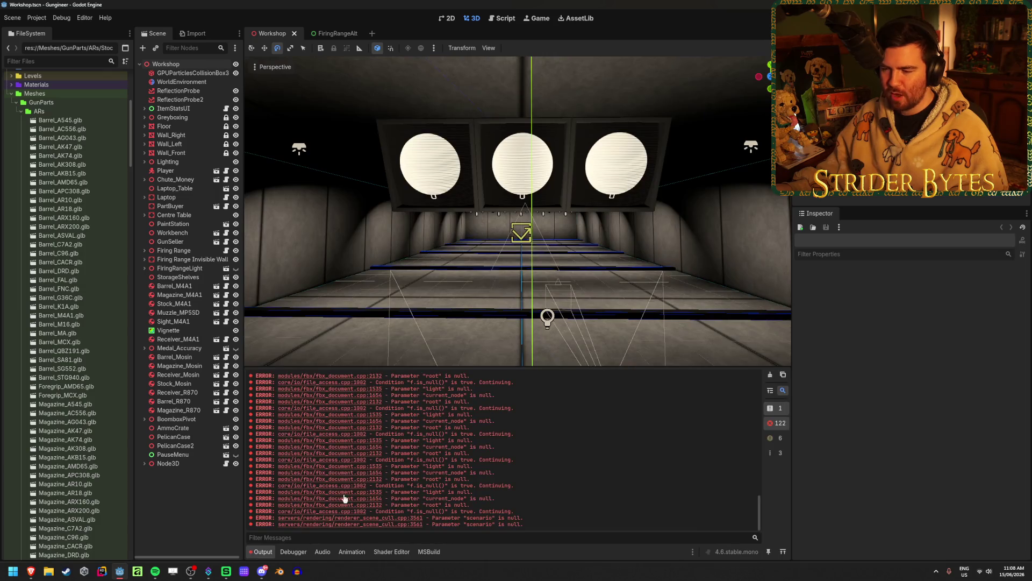
left_click(769, 375)
left_click(257, 551)
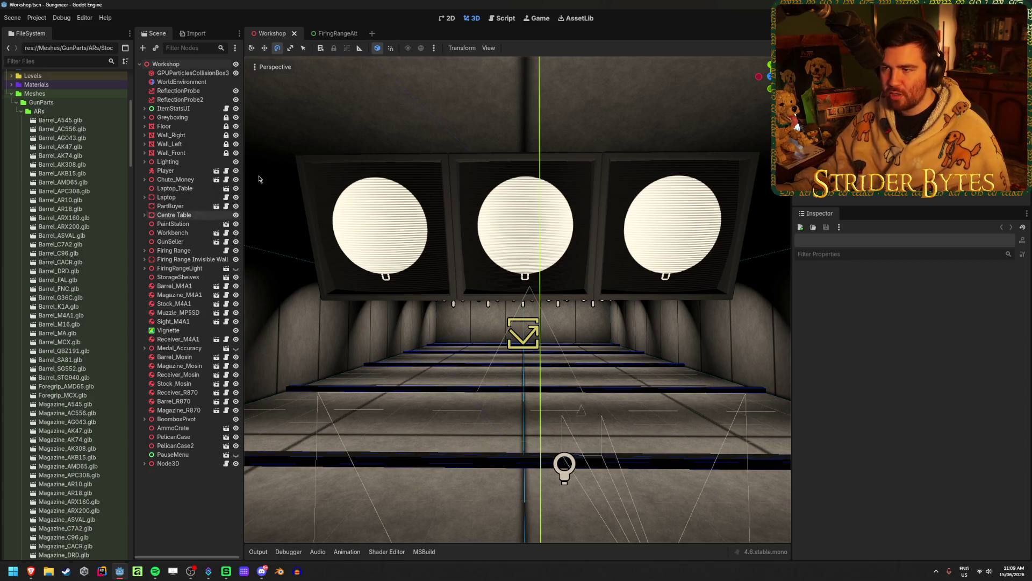
scroll(79, 251, "up", 3)
scroll(79, 250, "down", 10)
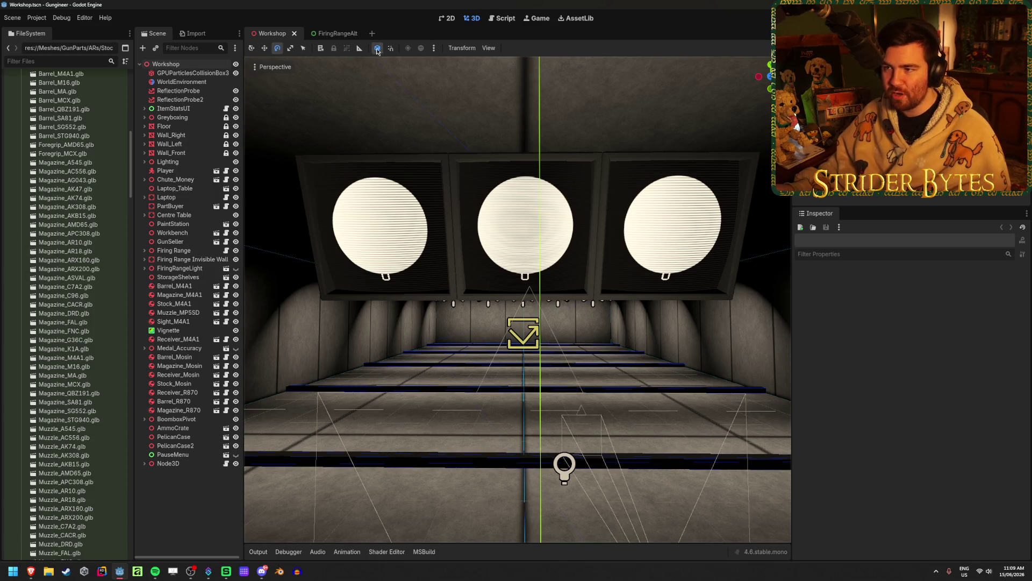
left_click(331, 33)
left_click(269, 33)
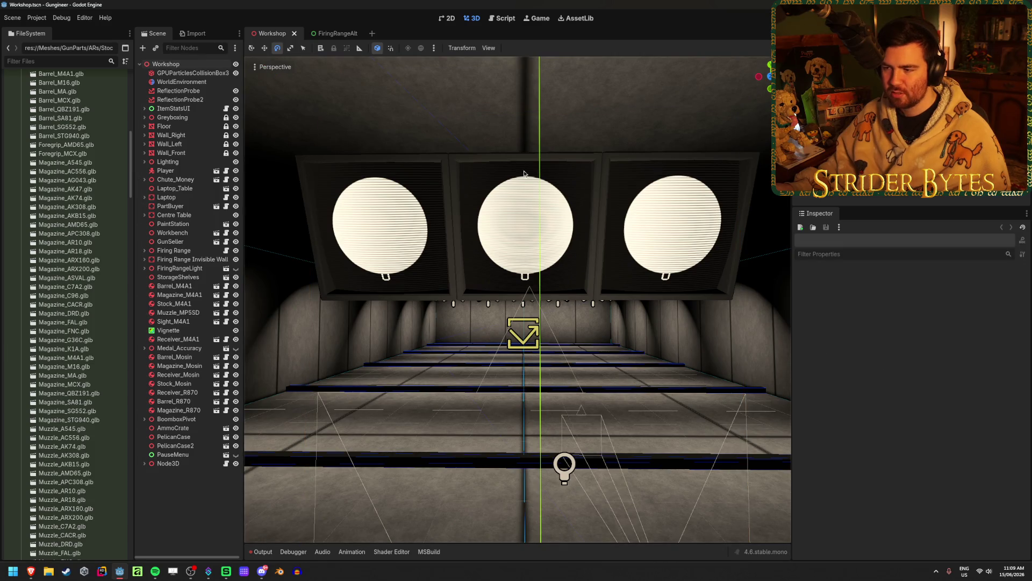
mouse_move(484, 296)
left_mouse_down()
mouse_move(560, 293)
mouse_move(430, 302)
left_mouse_up()
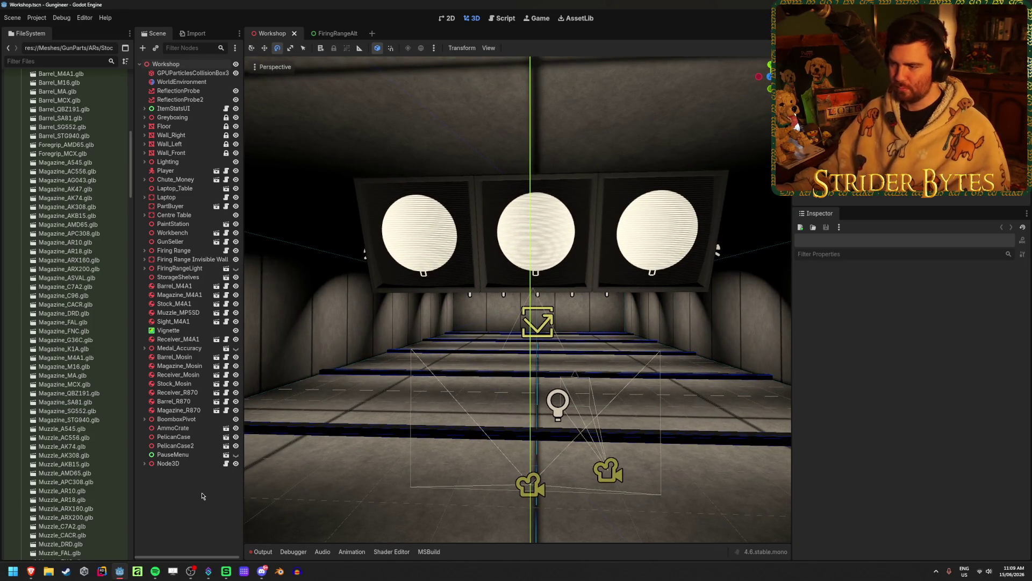
scroll(63, 417, "down", 10)
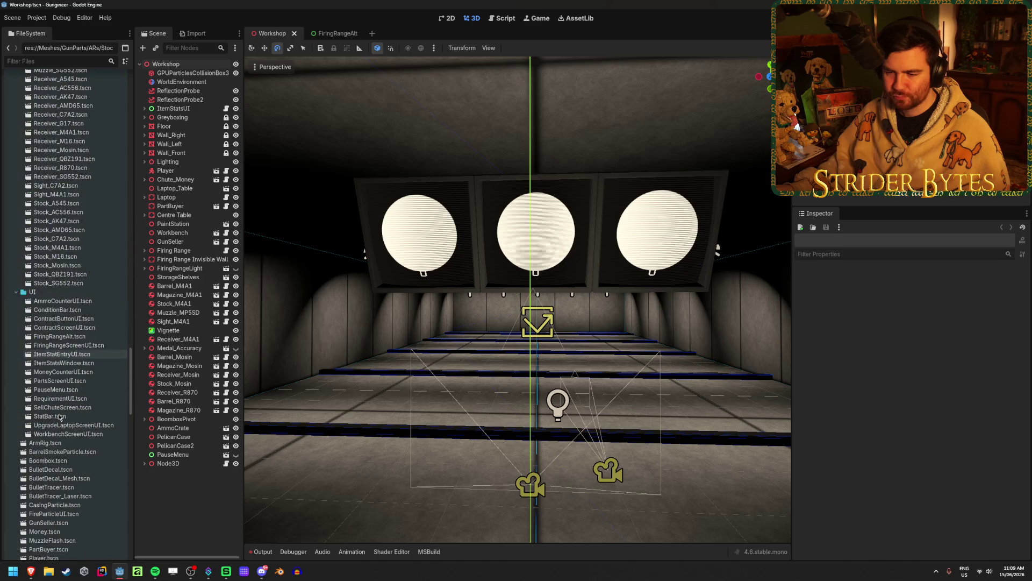
scroll(60, 417, "down", 15)
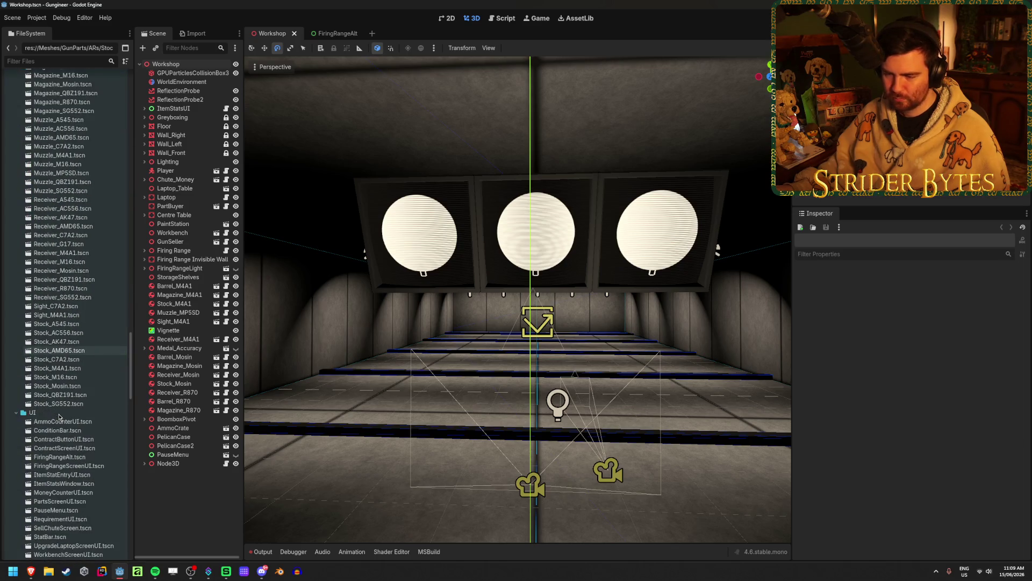
right_click(61, 413)
left_click(216, 523)
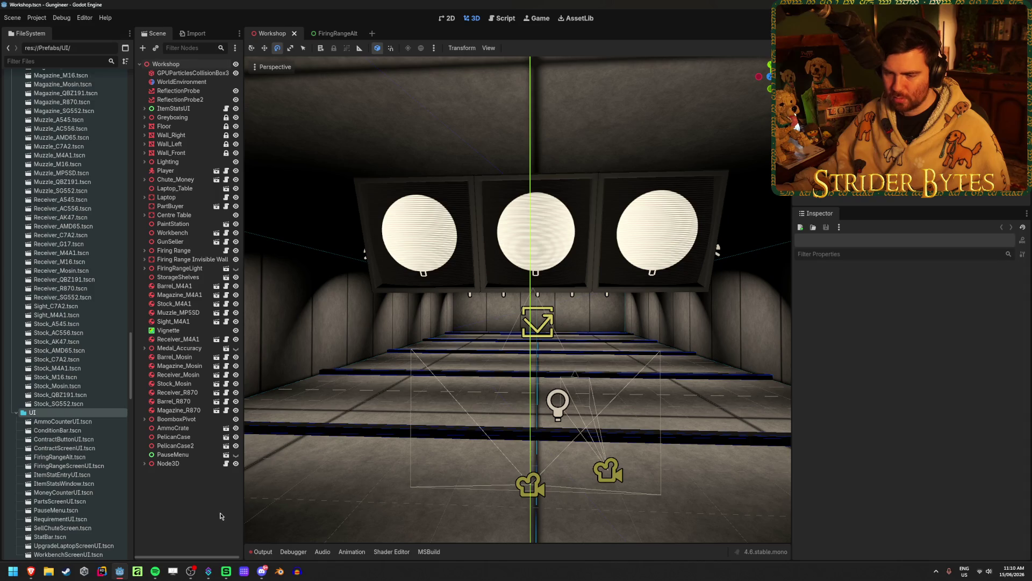
scroll(82, 486, "up", 10)
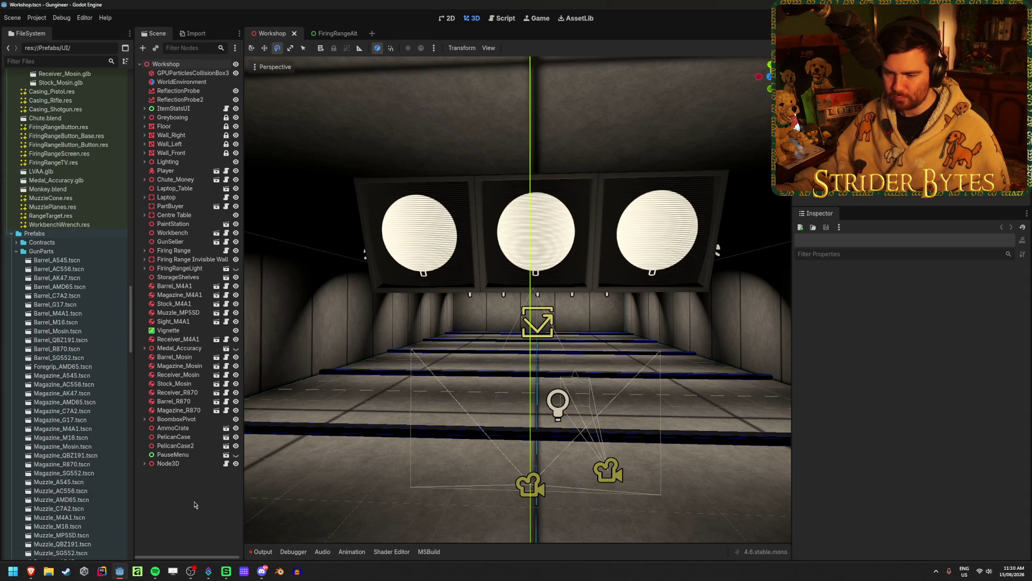
scroll(111, 485, "up", 5)
scroll(110, 485, "down", 15)
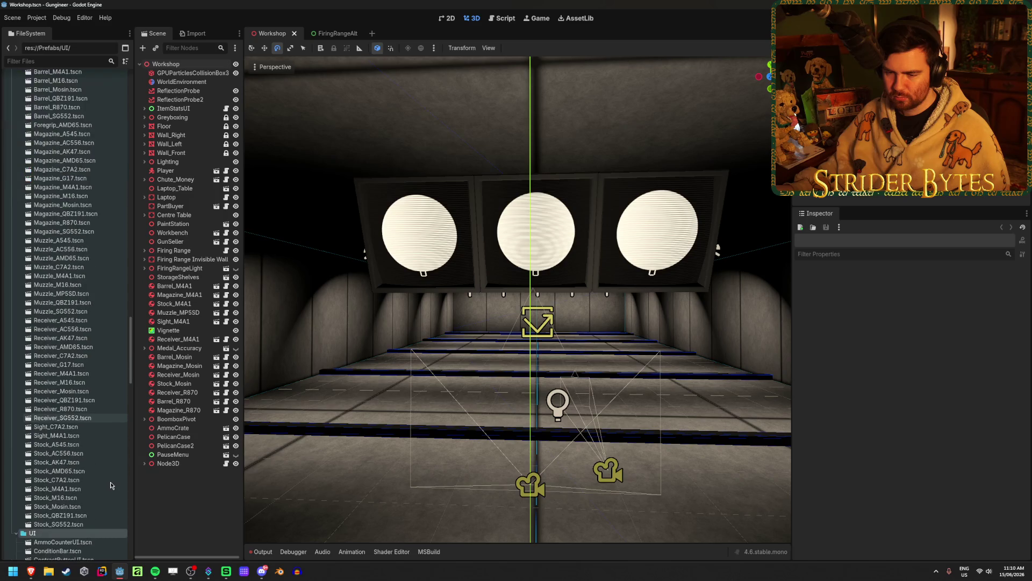
scroll(110, 486, "up", 15)
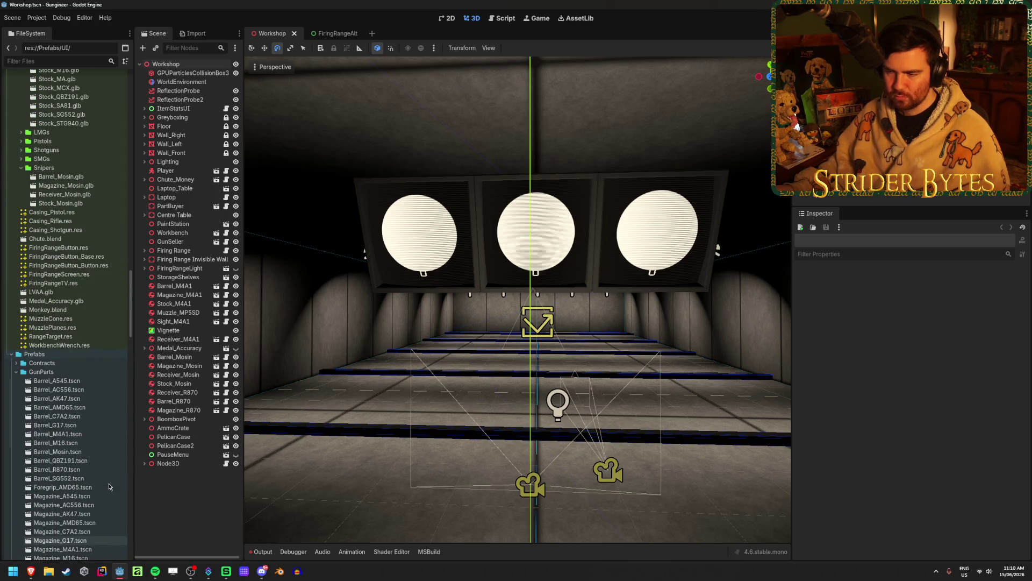
scroll(517, 300, "up", 5)
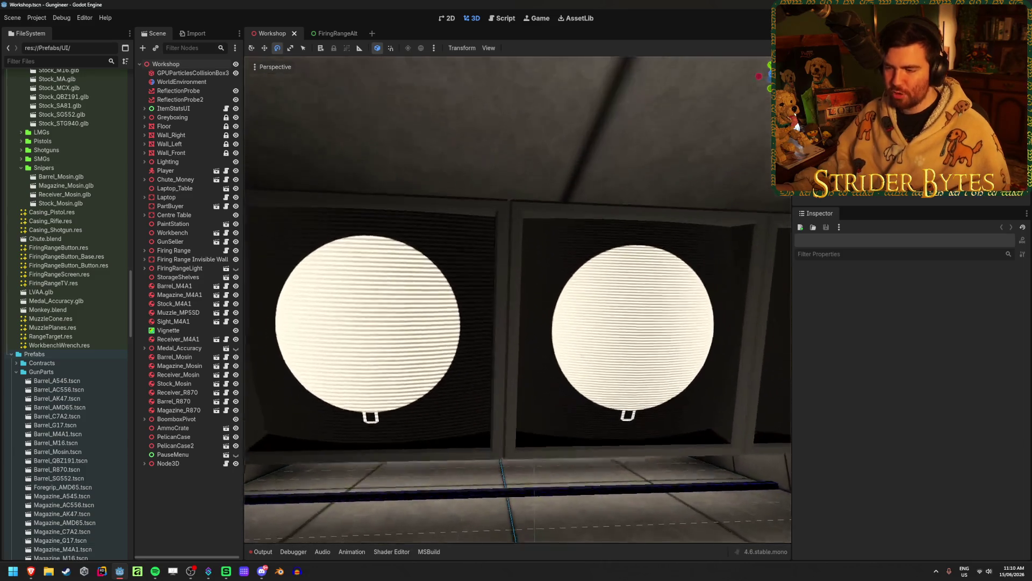
scroll(474, 316, "down", 5)
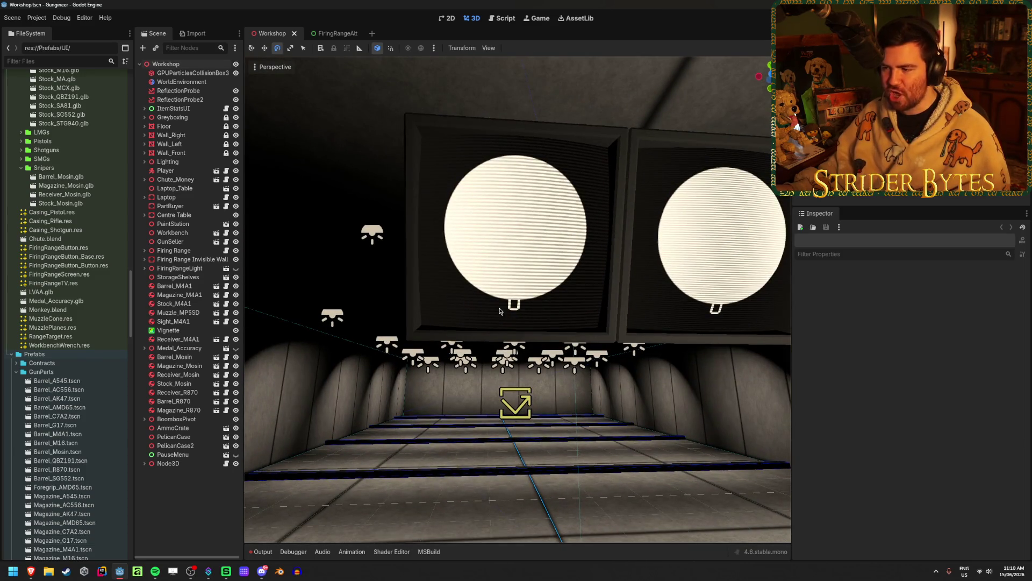
left_click_drag(588, 308, 596, 316)
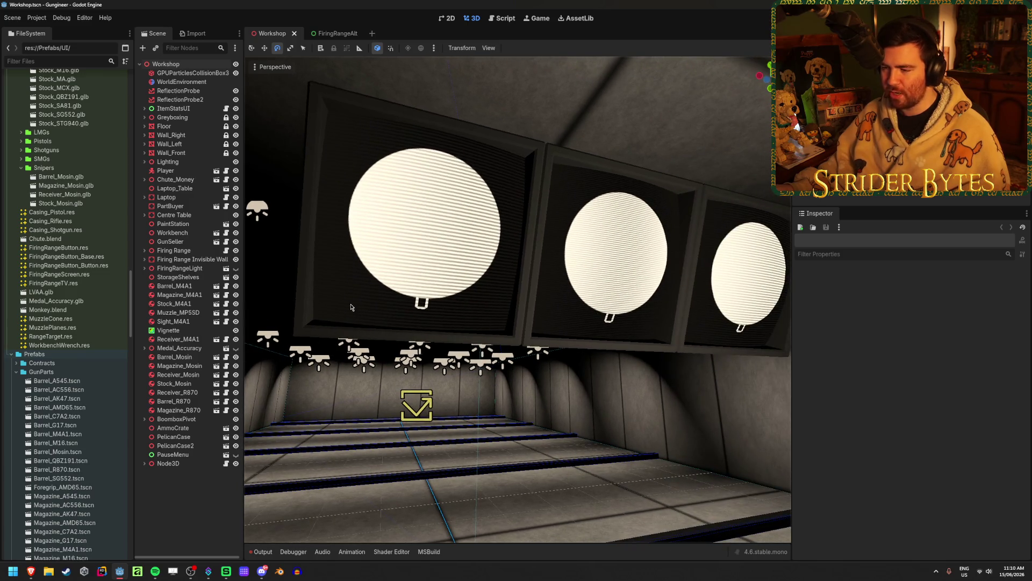
scroll(474, 316, "down", 5)
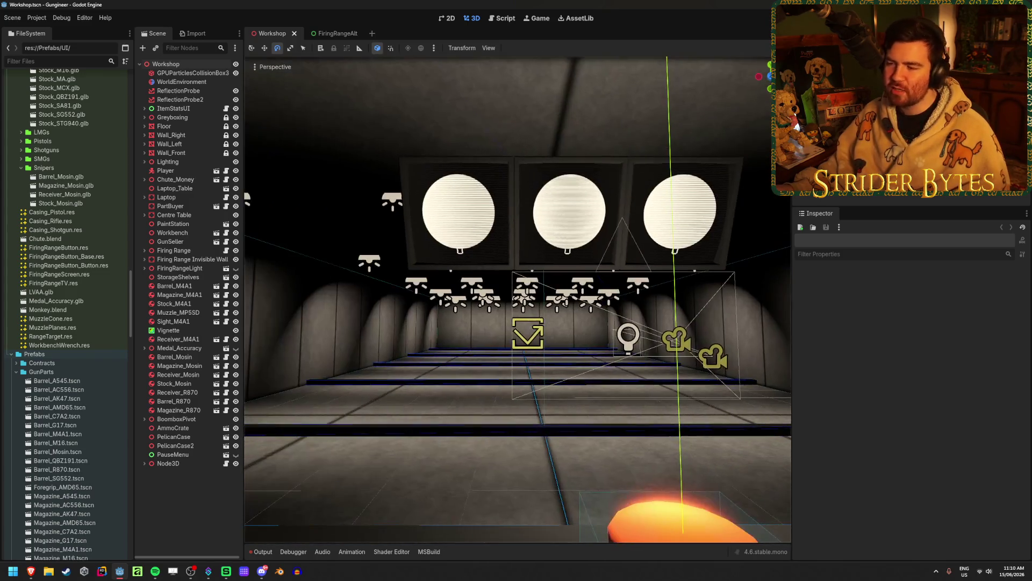
left_click(335, 33)
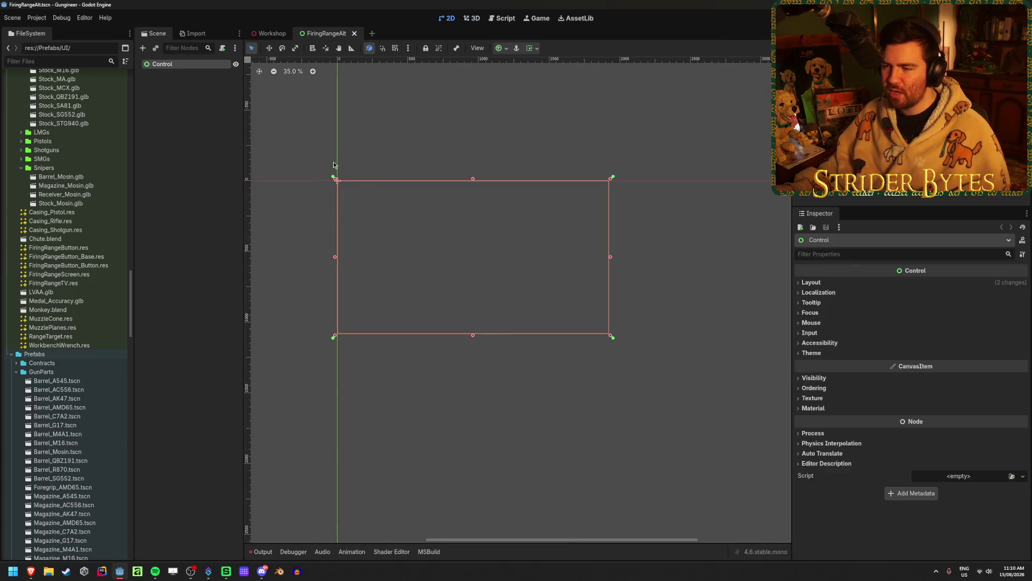
left_click(270, 34)
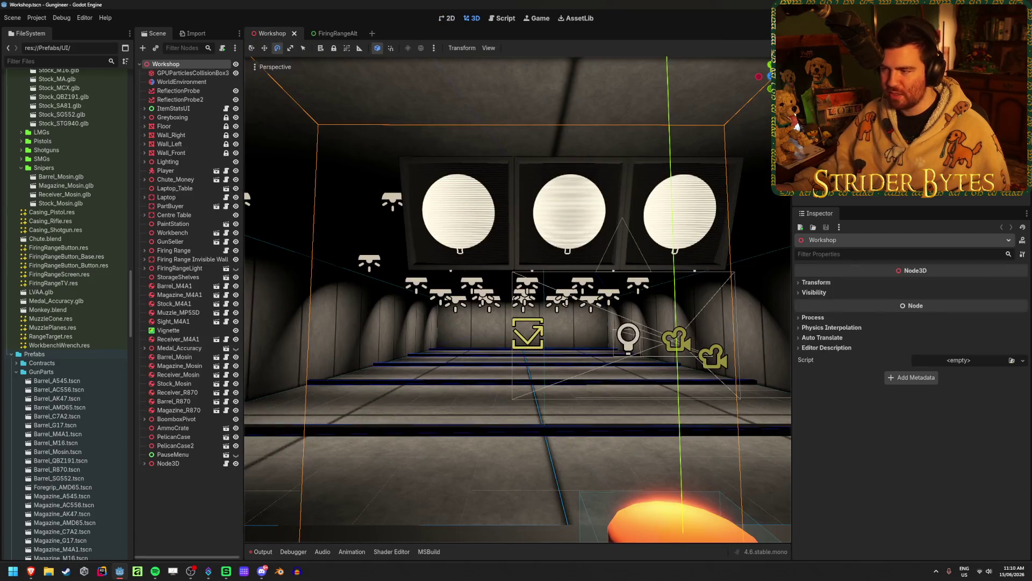
scroll(518, 300, "up", 4)
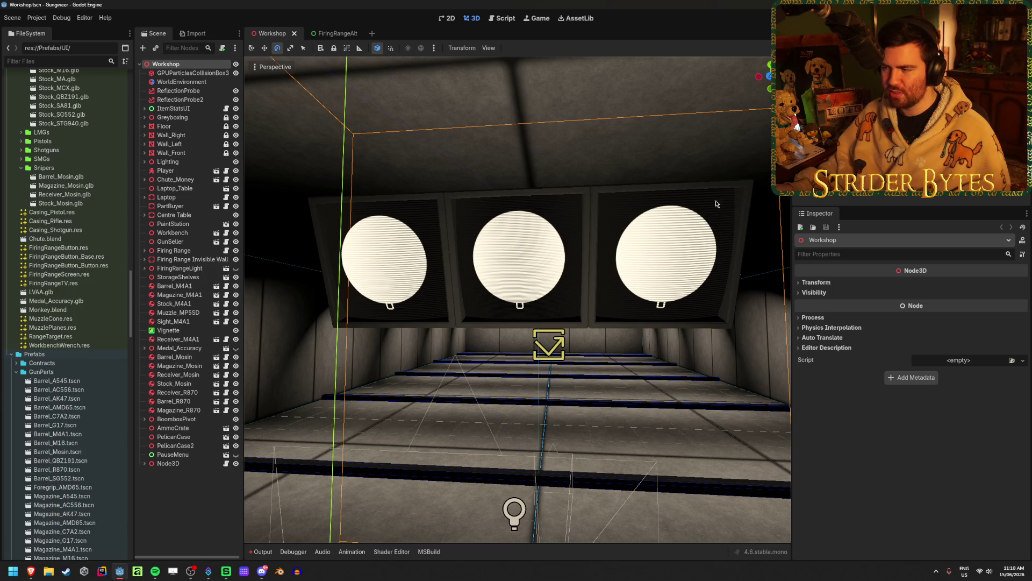
mouse_move(707, 220)
left_mouse_down()
mouse_move(660, 225)
mouse_move(645, 285)
left_mouse_up()
left_click_drag(443, 390, 423, 242)
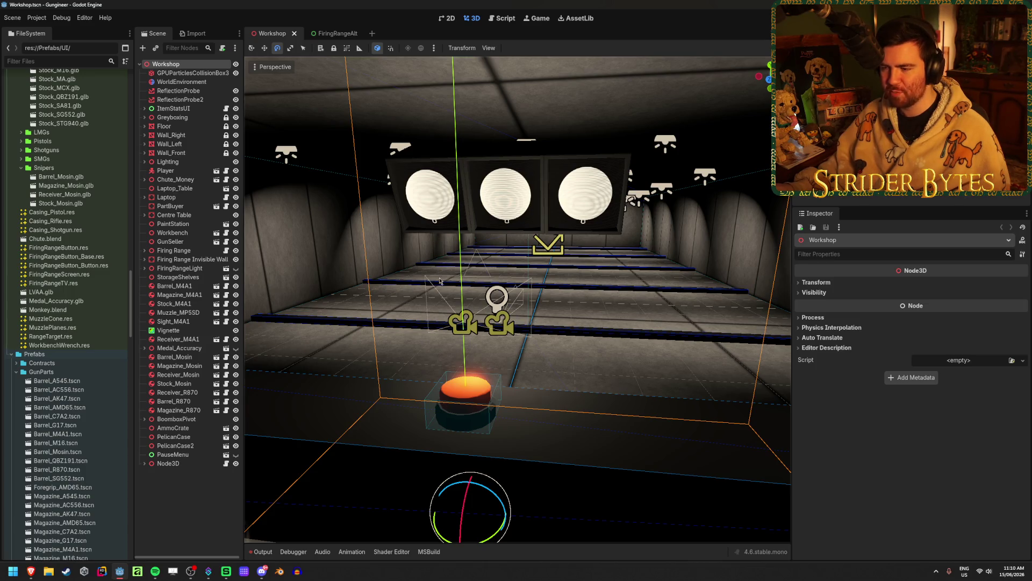
left_click_drag(585, 326, 575, 239)
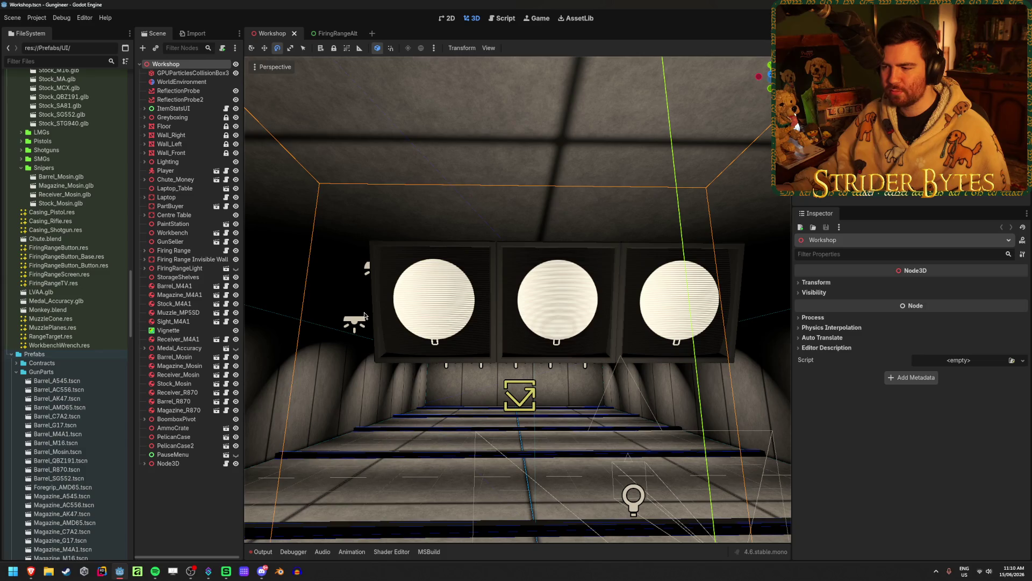
mouse_move(364, 315)
left_mouse_down()
mouse_move(462, 309)
mouse_move(376, 312)
left_mouse_up()
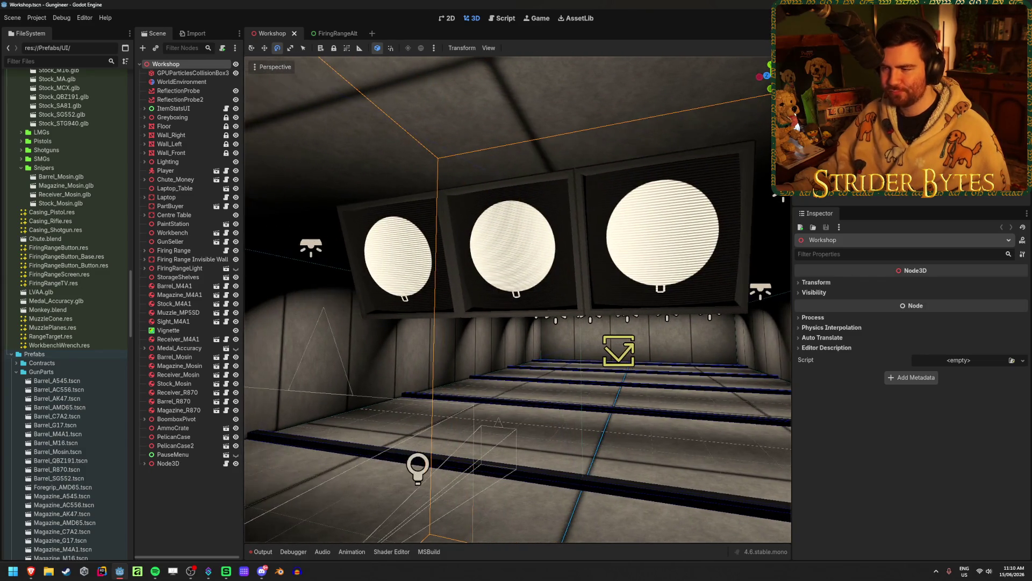
left_click(232, 531)
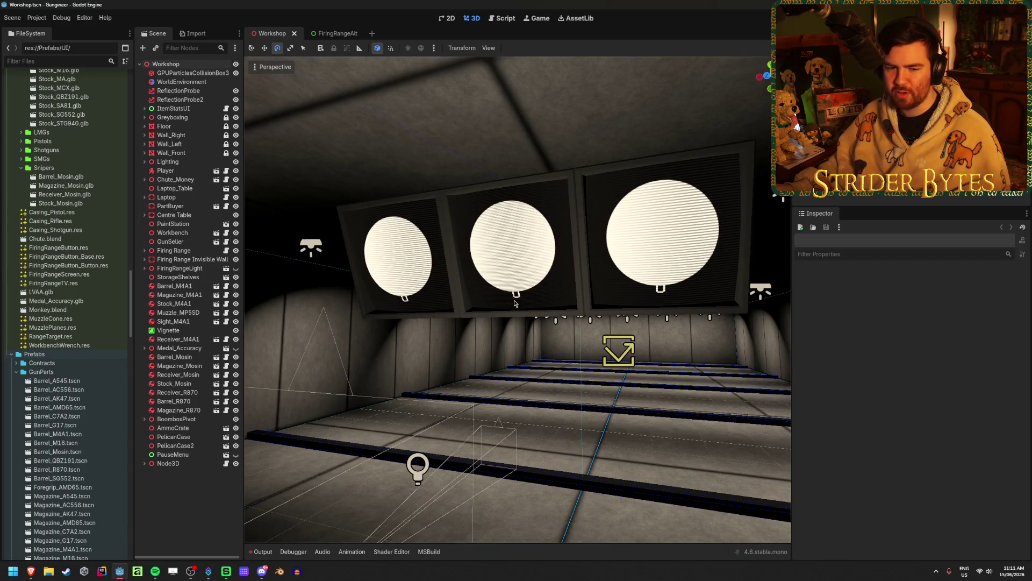
left_click_drag(485, 325, 430, 324)
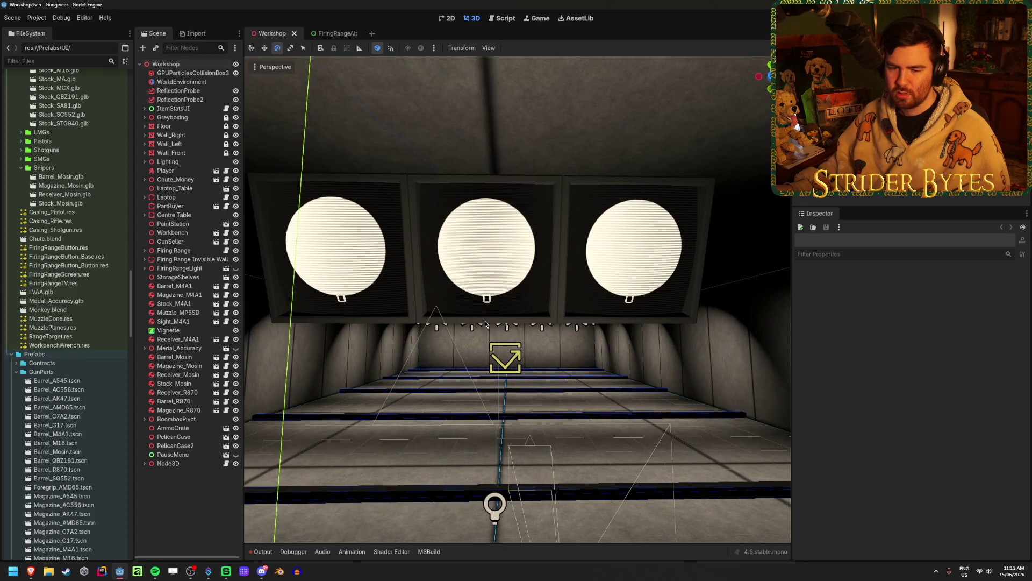
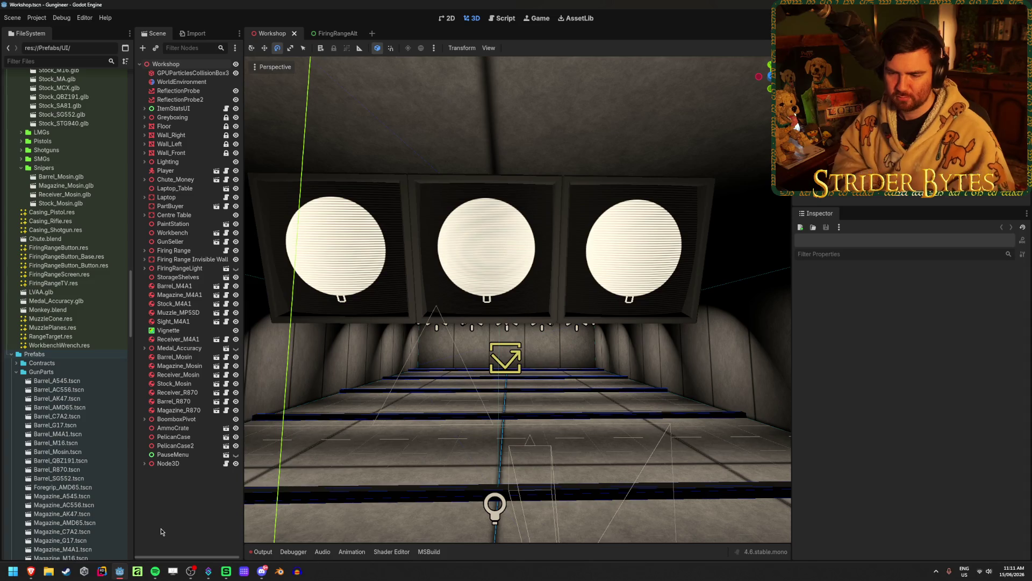
In the Workshop scene, focus on the Medal_Accuracy target and briefly toggle its visibility on and off.
left_click(332, 34)
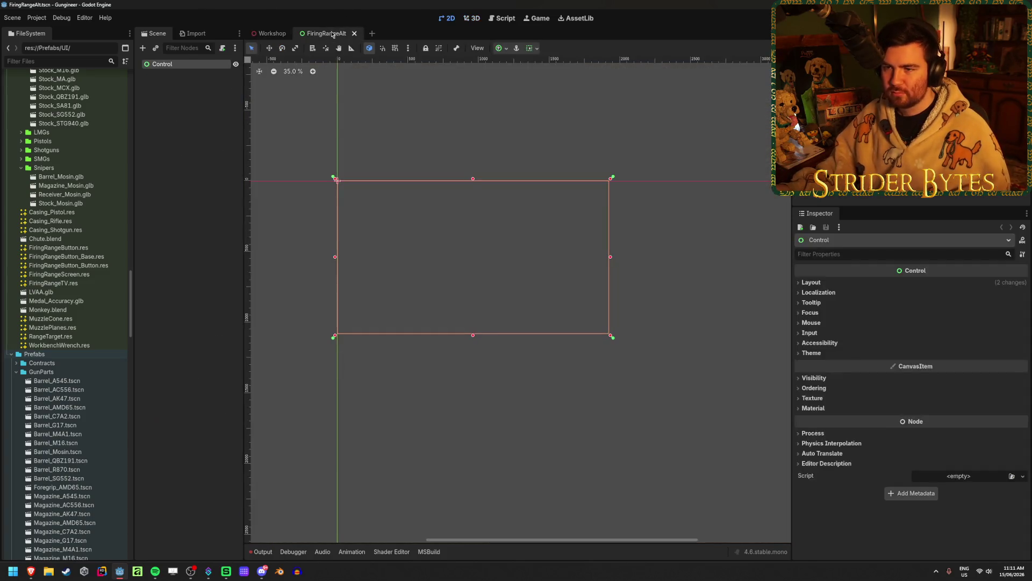
key("ctrl+Tab")
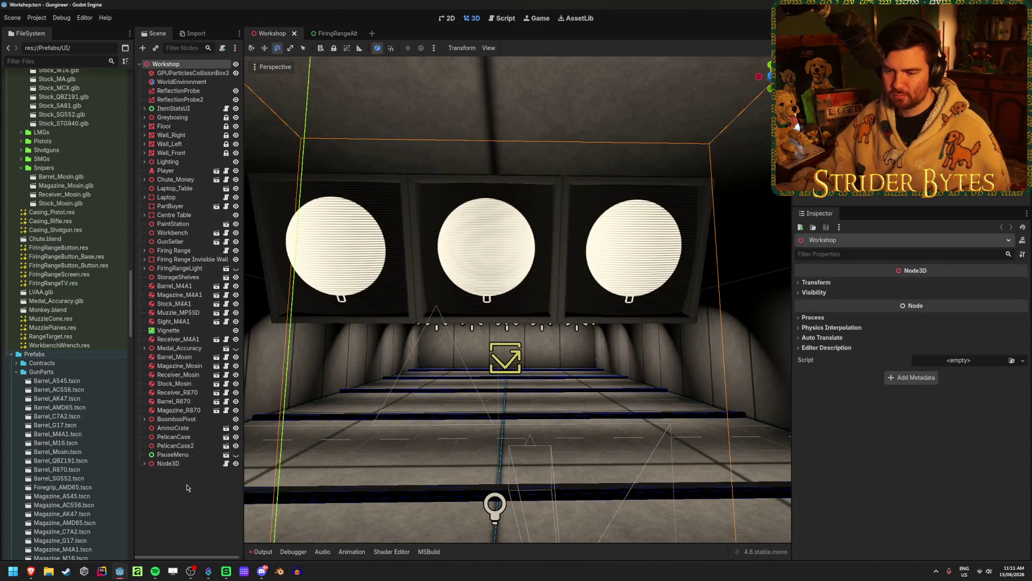
left_click(186, 487)
scroll(106, 416, "down", 10)
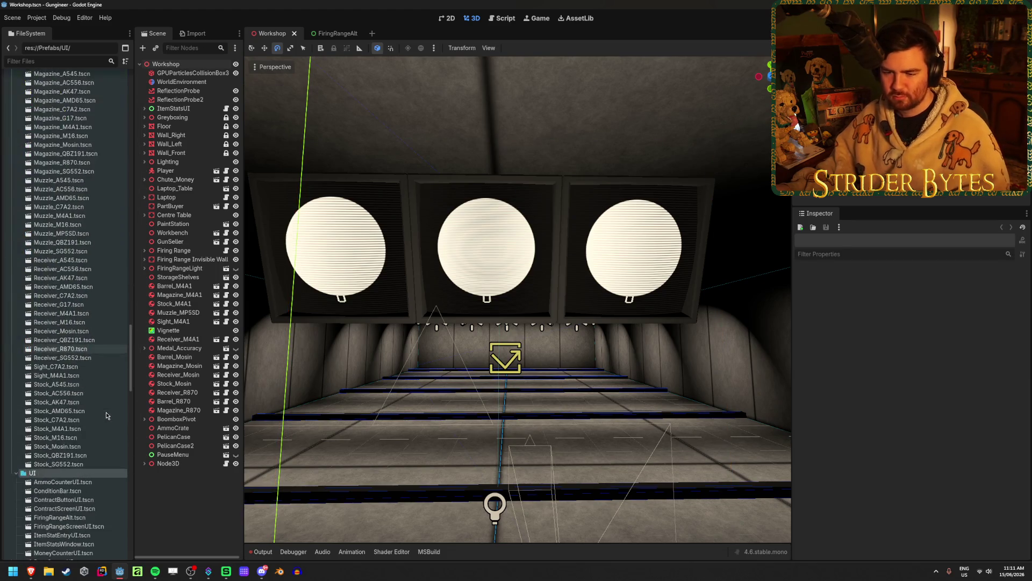
scroll(106, 415, "down", 4)
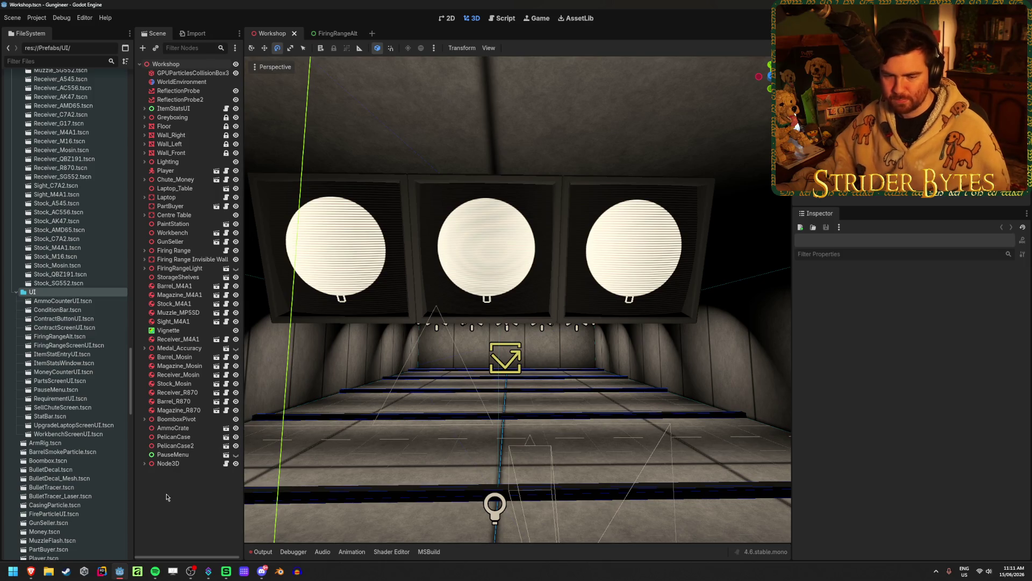
left_click(182, 349)
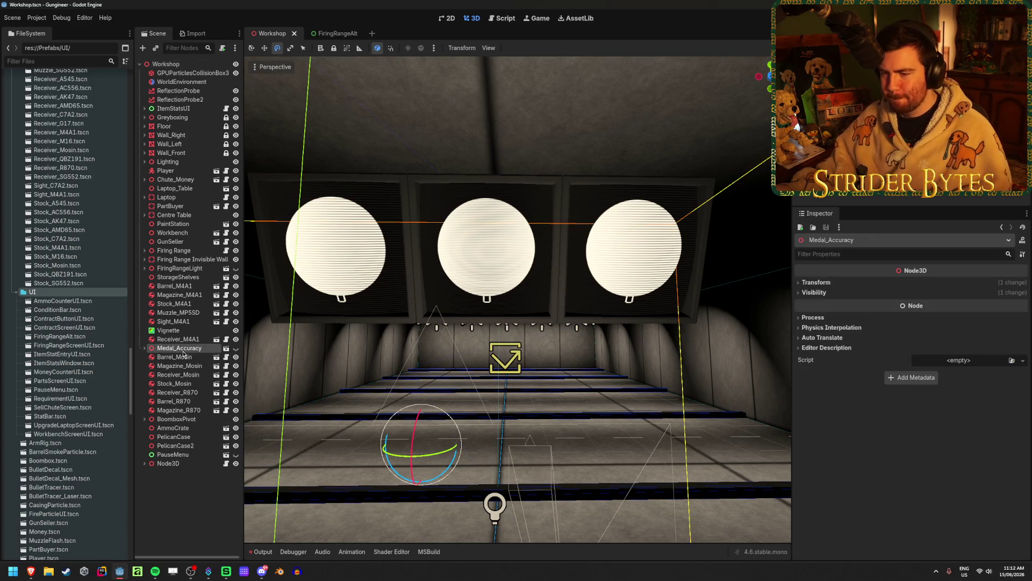
double_click(182, 348)
left_click(235, 347)
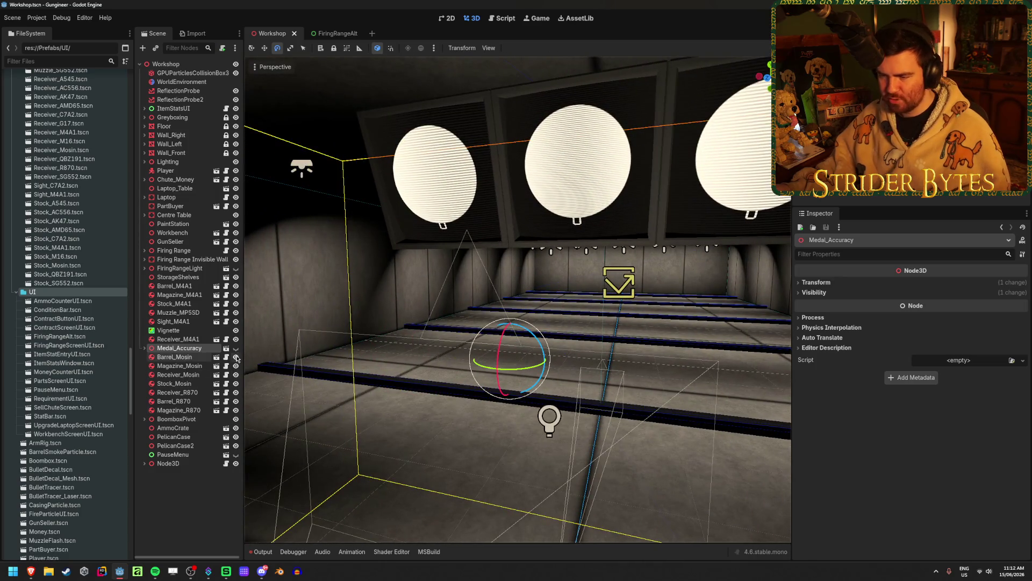
scroll(428, 334, "up", 5)
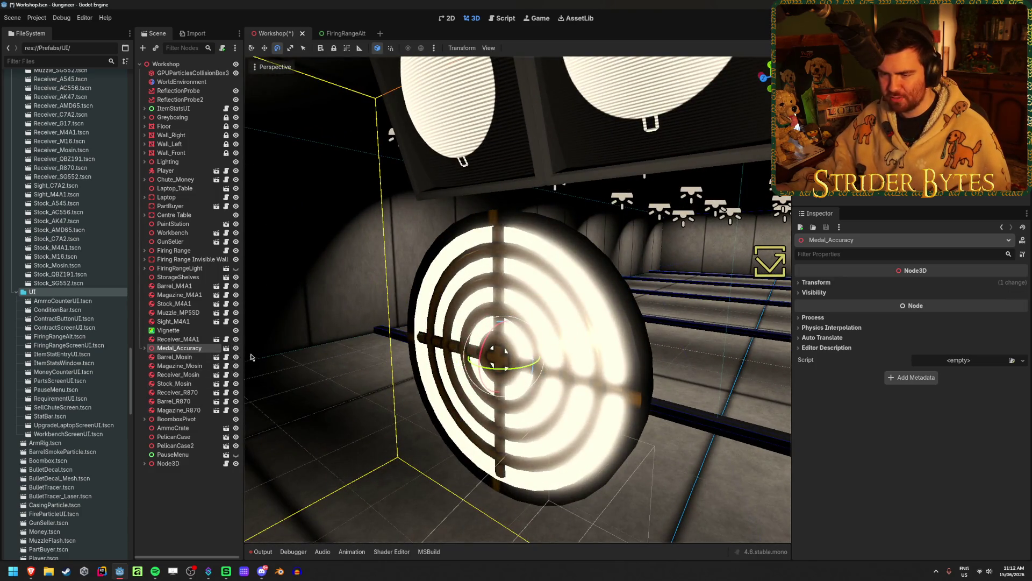
left_click(236, 348)
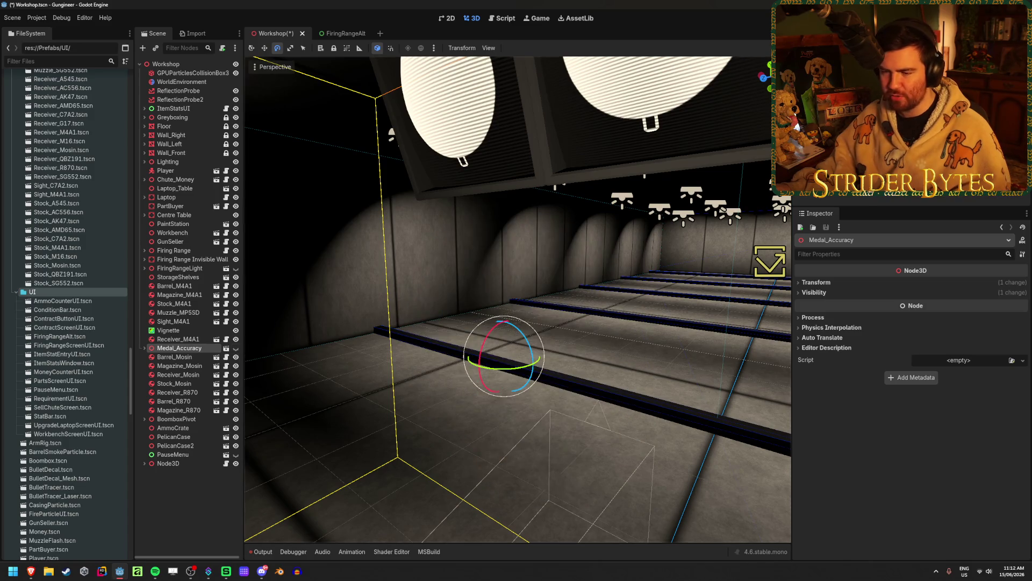
left_click(197, 517)
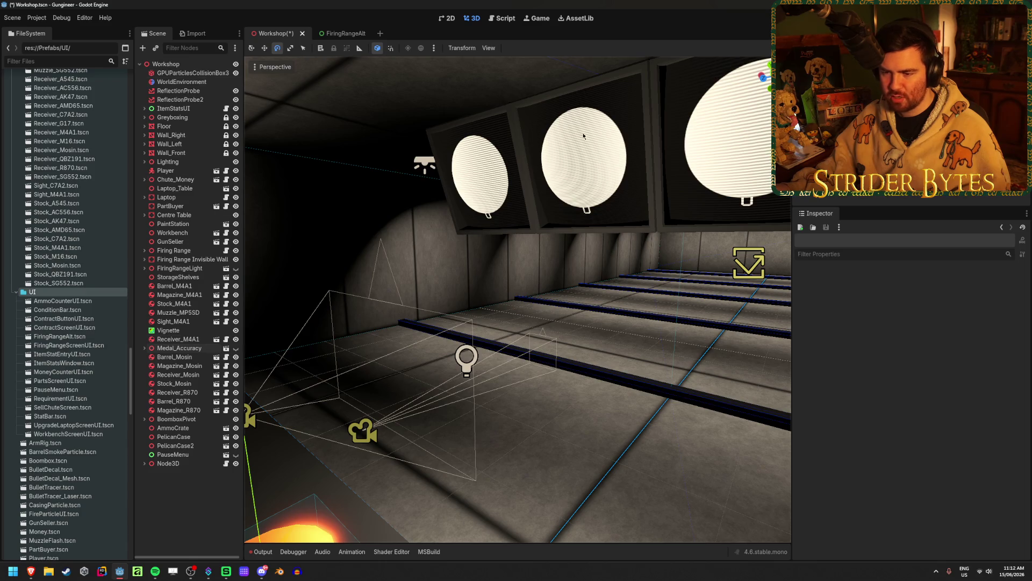
Select the middle SpeedScreen and collapse the Firing Range Button and SpeedTV branches in the scene tree.
left_click(583, 161)
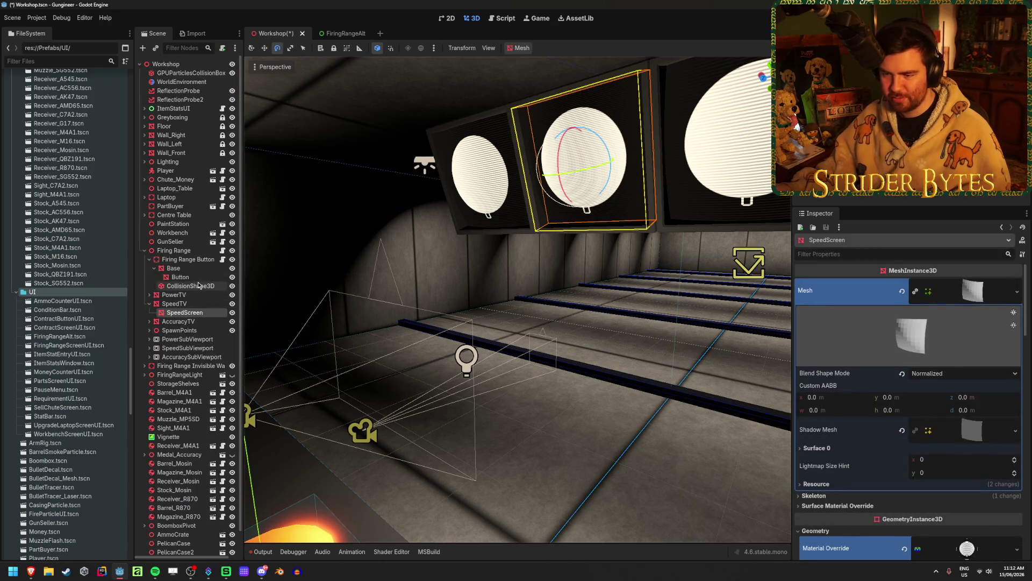
left_click(191, 252)
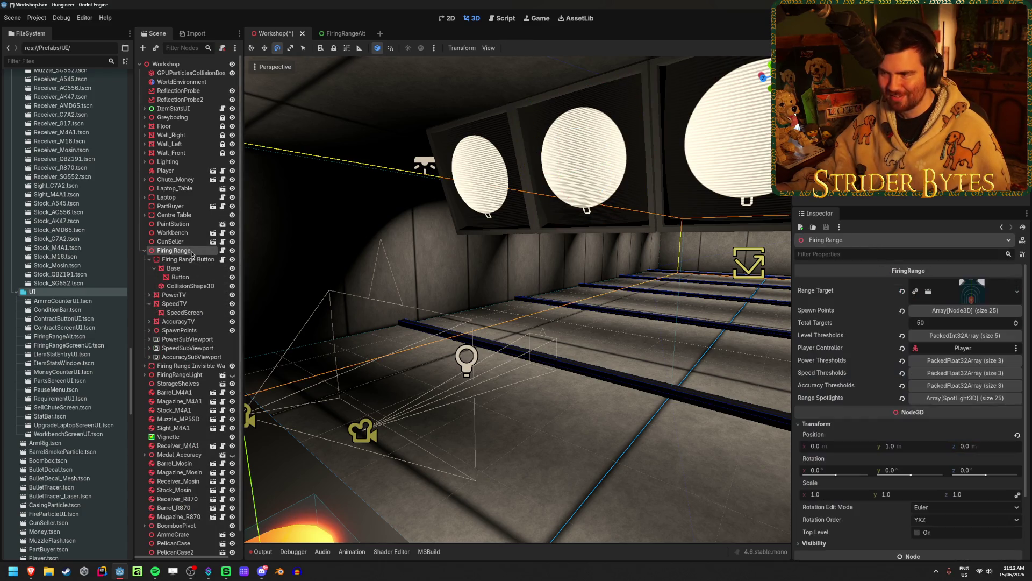
left_click(154, 260)
left_click(149, 259)
left_click(149, 277)
left_click(178, 268)
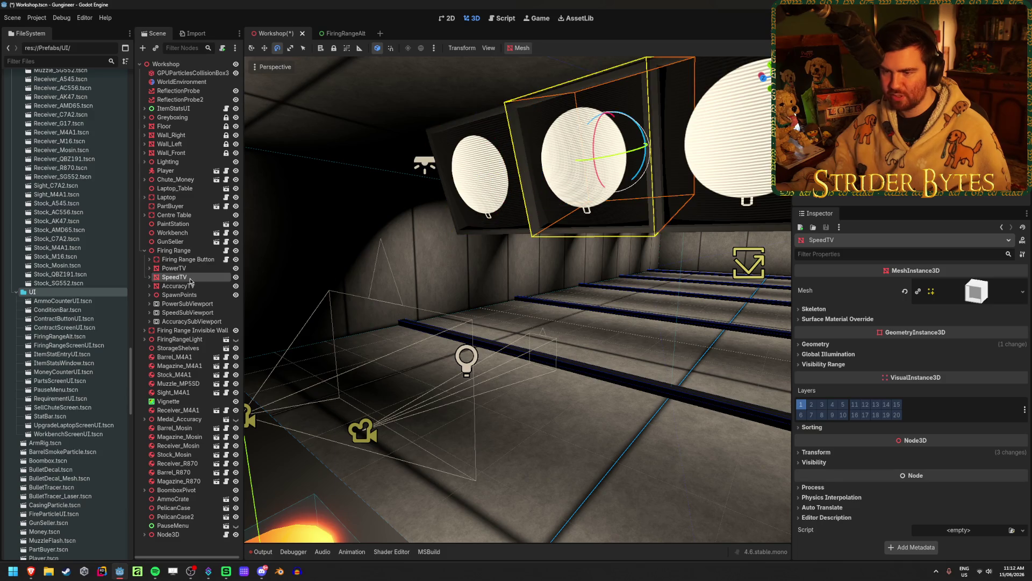
Add a MeshInstance3D child under SpeedTV and move it onto the middle screen.
right_click(190, 279)
left_click(226, 303)
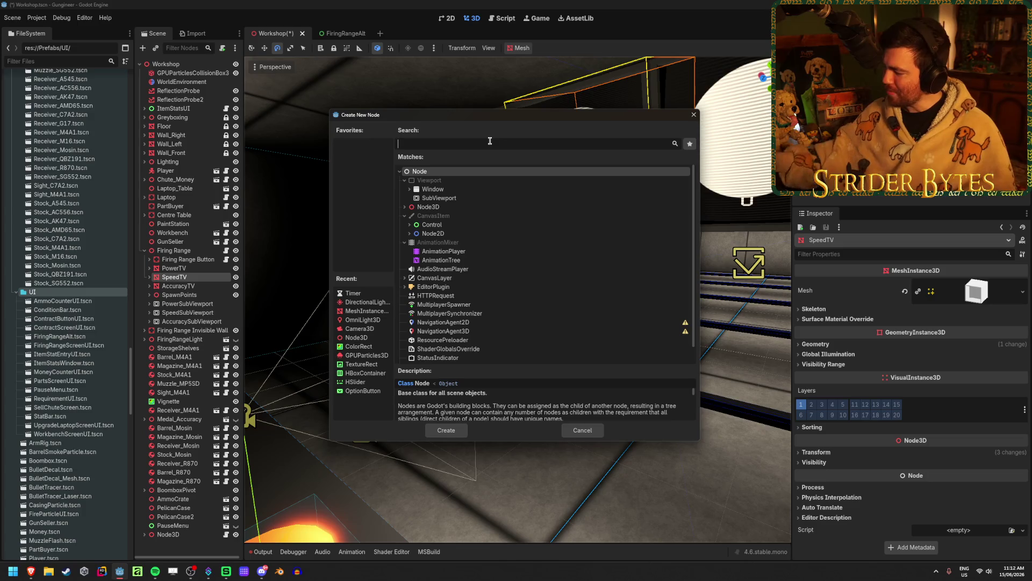
type("mesh")
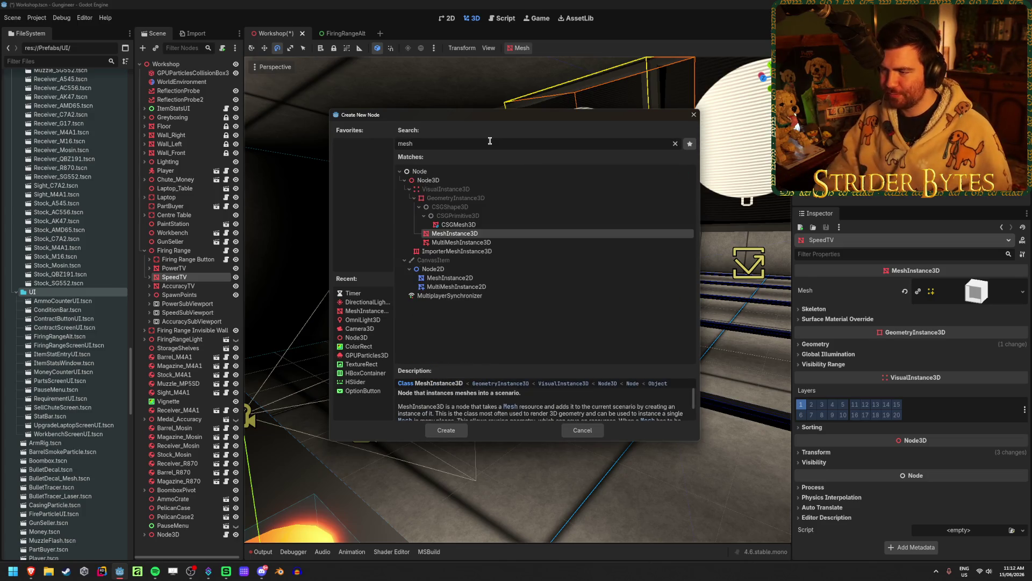
key("Return")
key("w")
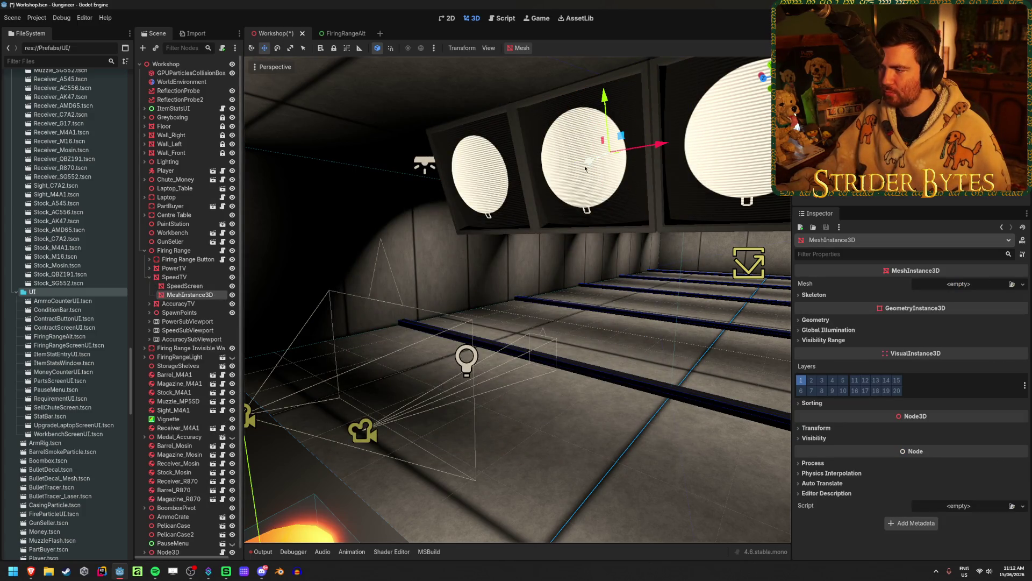
left_click_drag(588, 169, 560, 189)
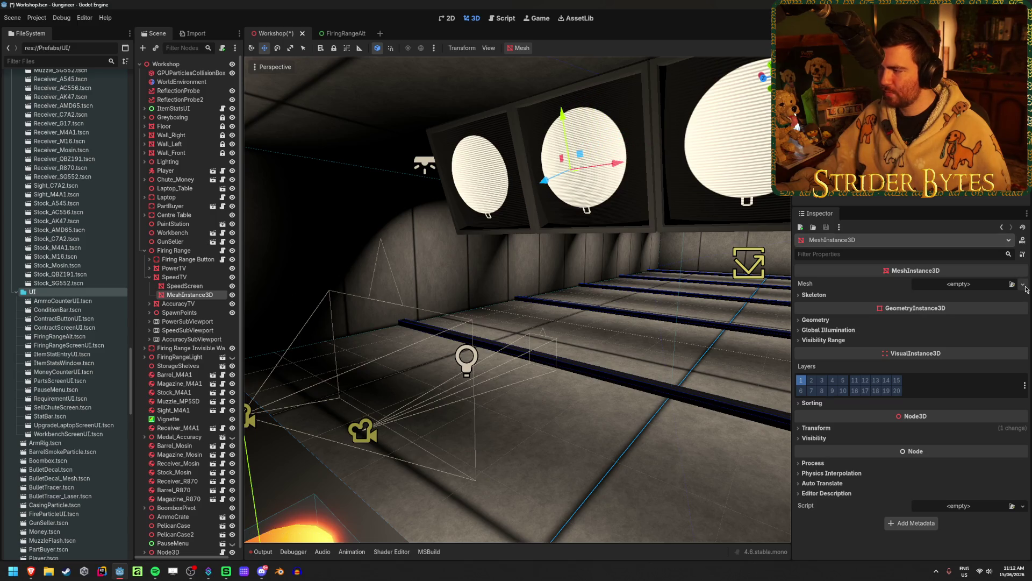
Give the new node a QuadMesh 3 m wide, then switch to the FiringRangeAlt scene.
left_click(1023, 284)
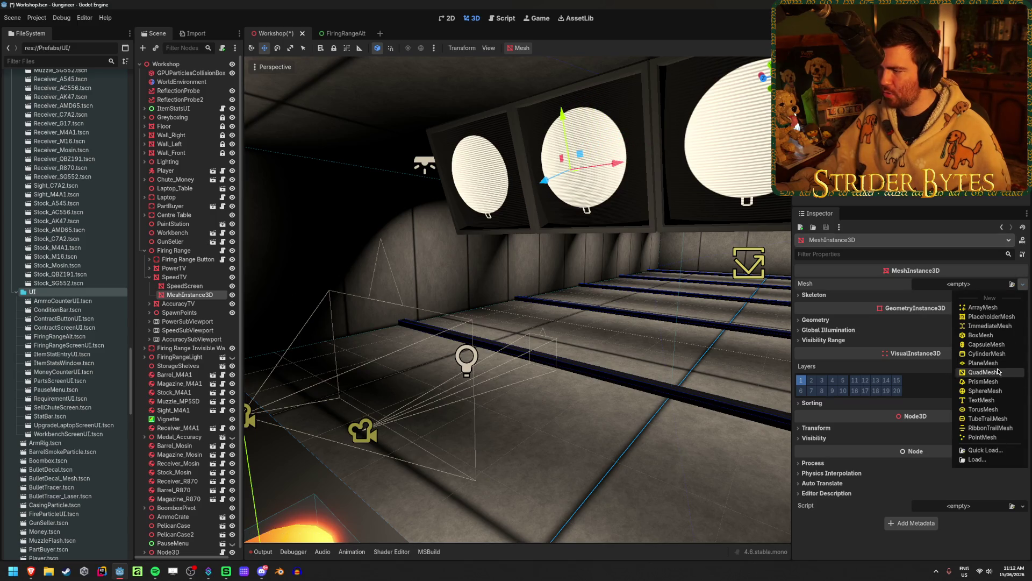
left_click(983, 372)
mouse_move(604, 266)
left_mouse_down()
mouse_move(666, 258)
mouse_move(533, 248)
mouse_move(549, 264)
left_mouse_up()
left_click(973, 292)
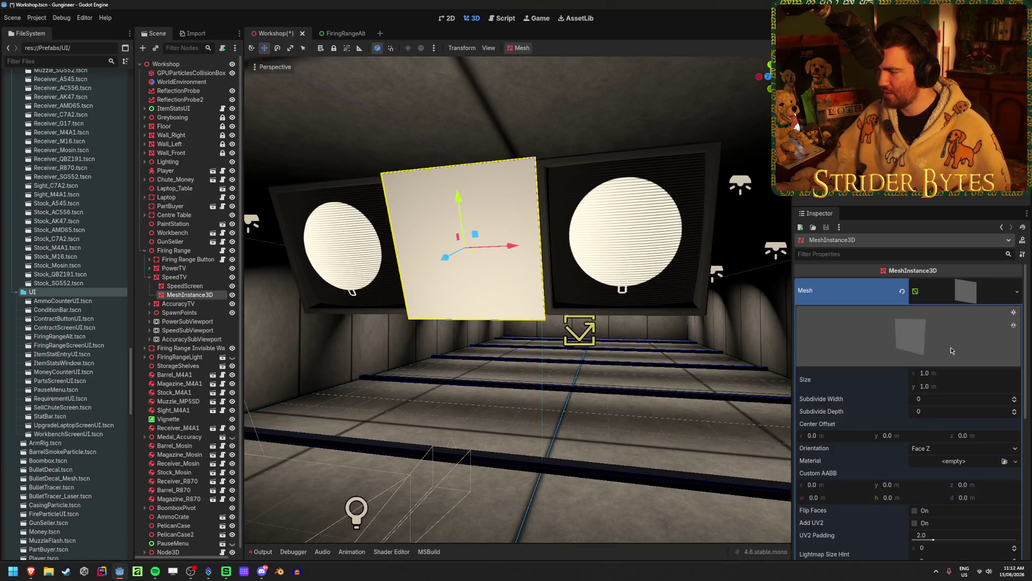
mouse_move(938, 379)
left_mouse_down()
mouse_move(968, 376)
mouse_move(952, 373)
left_mouse_up()
left_click(952, 372)
type("3")
key("Return")
mouse_move(631, 354)
left_mouse_down()
mouse_move(537, 344)
mouse_move(591, 323)
mouse_move(511, 349)
mouse_move(565, 344)
left_mouse_up()
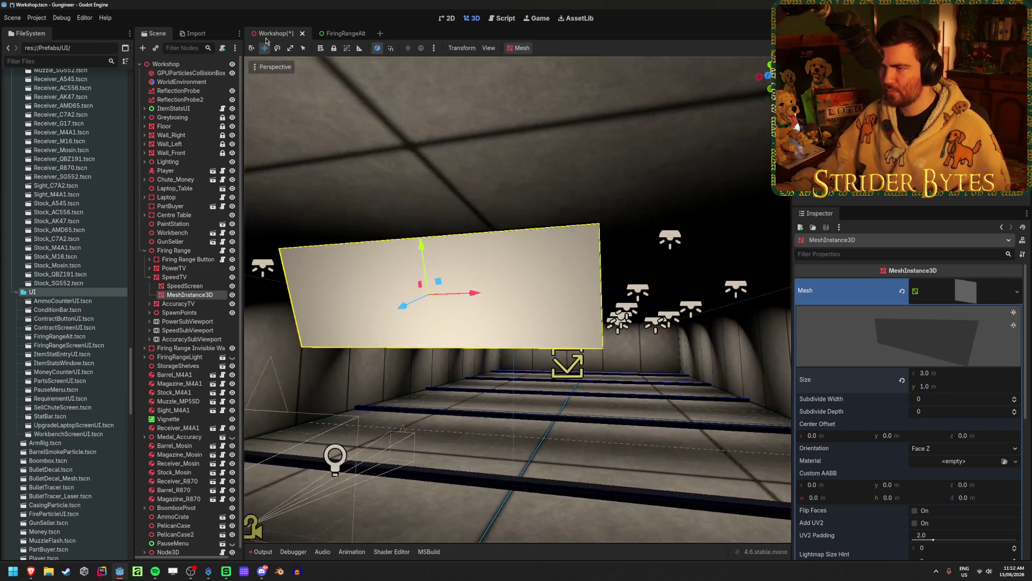
left_click(342, 33)
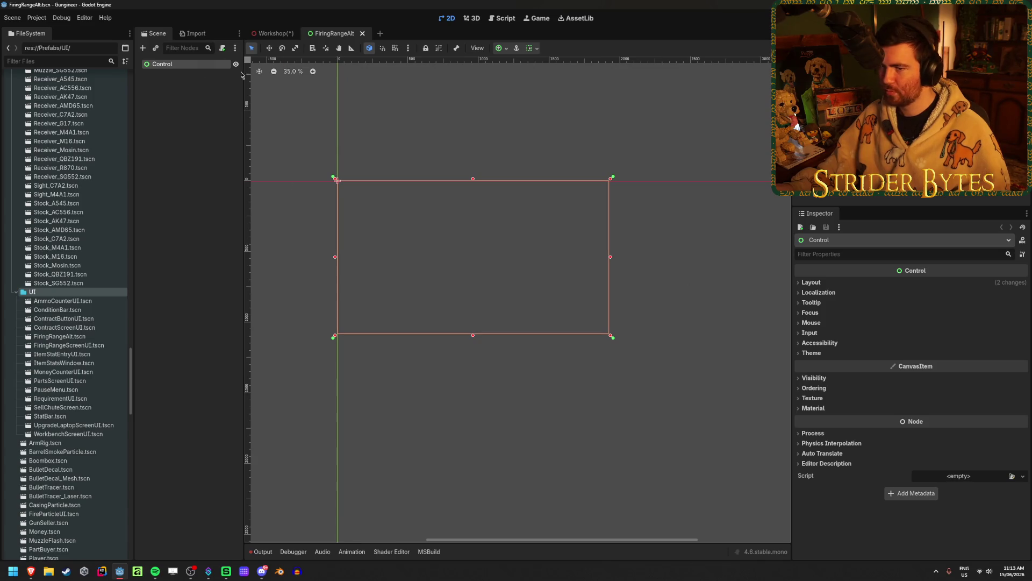
Add a ColorRect child under the Control root node.
right_click(195, 67)
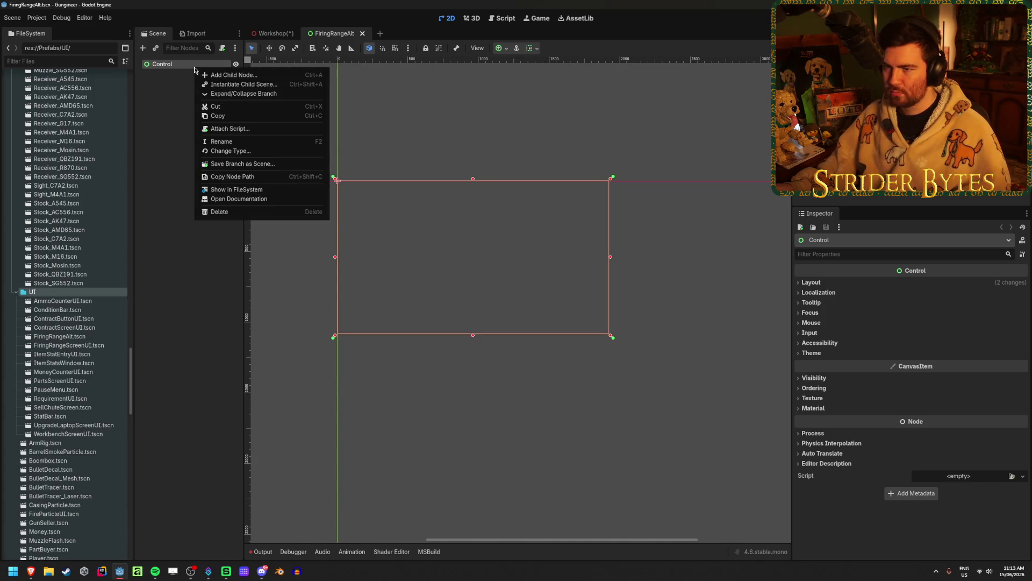
left_click(220, 76)
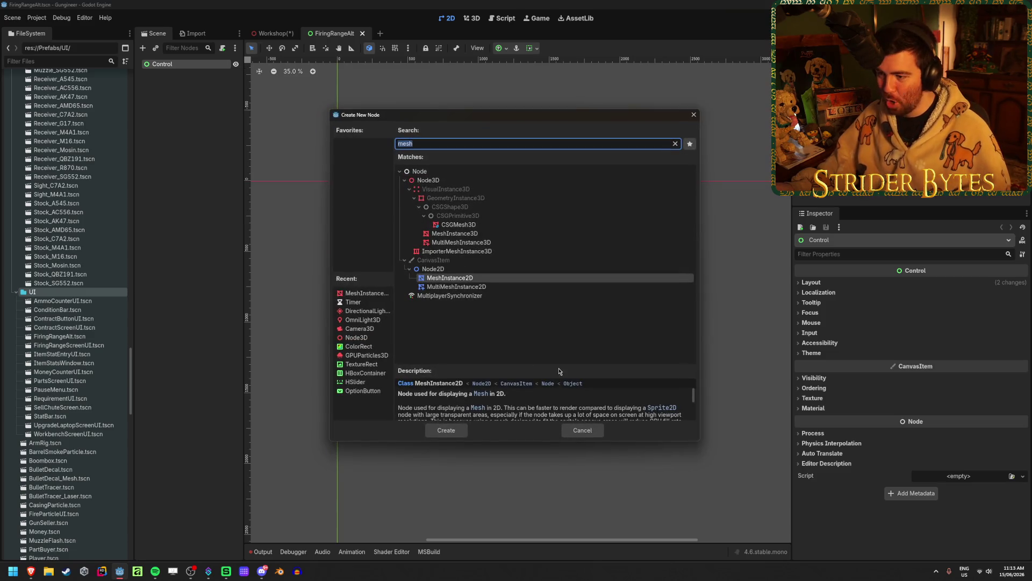
left_click(675, 144)
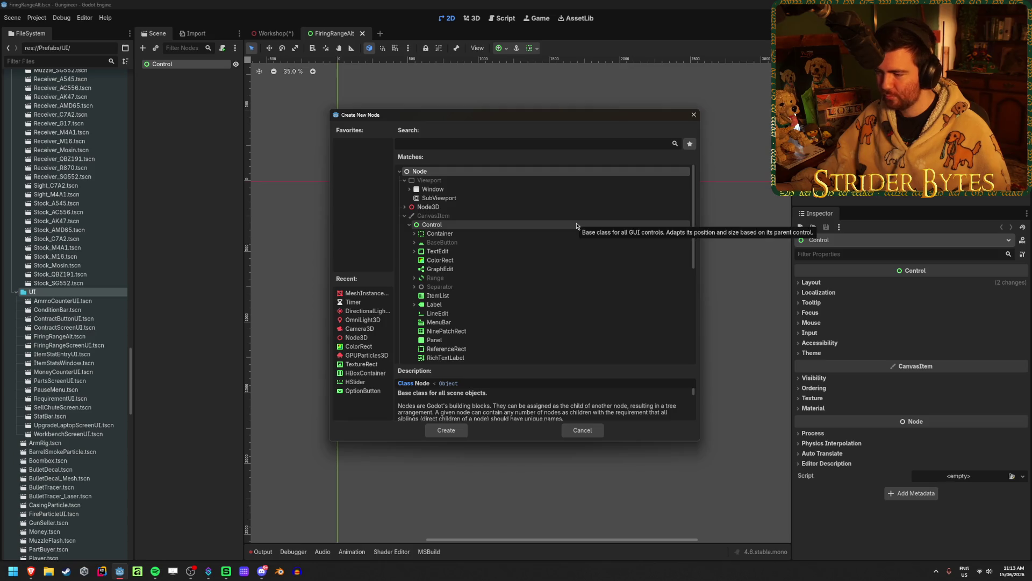
left_click(452, 260)
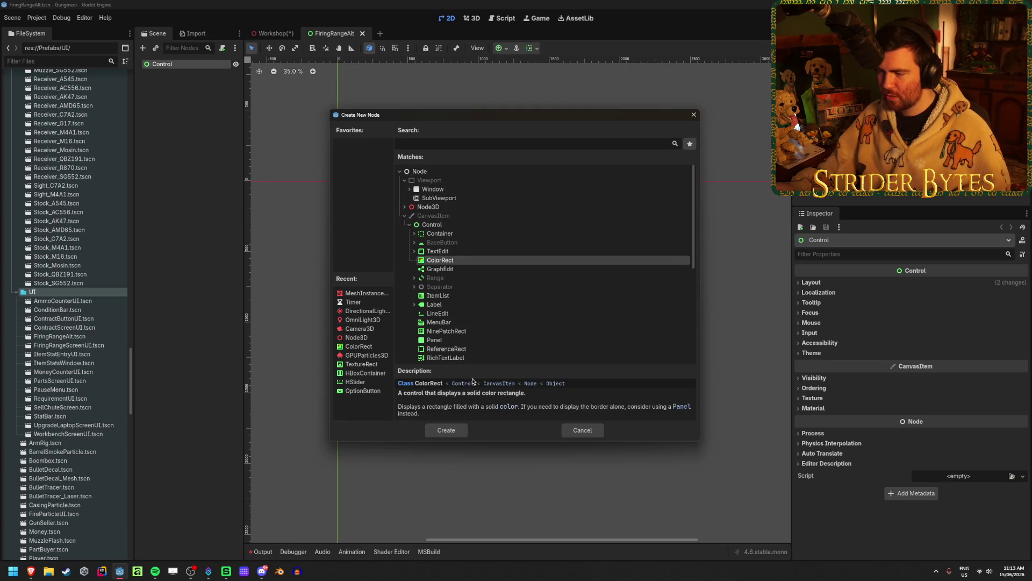
scroll(457, 339, "down", 5)
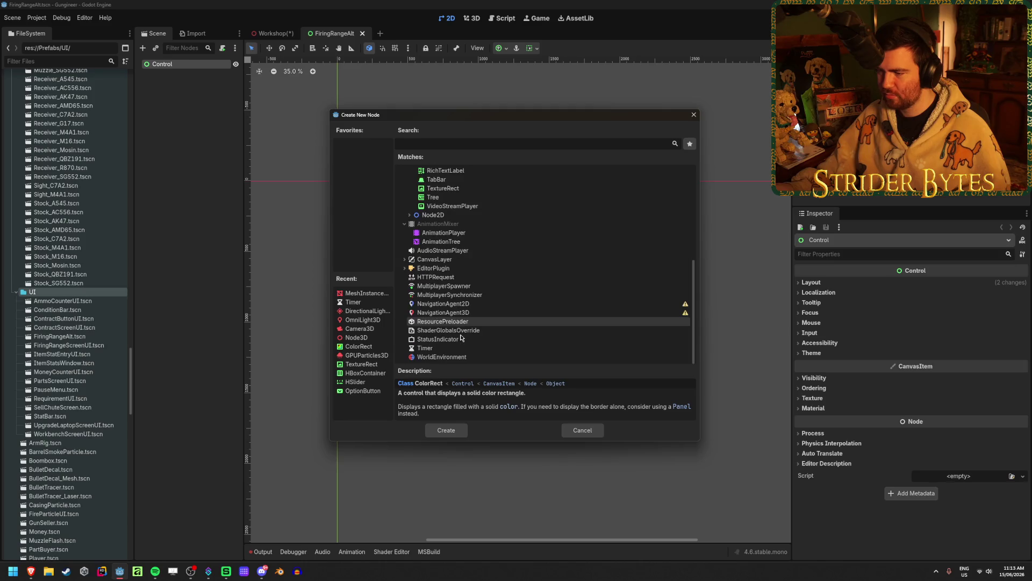
left_click(446, 431)
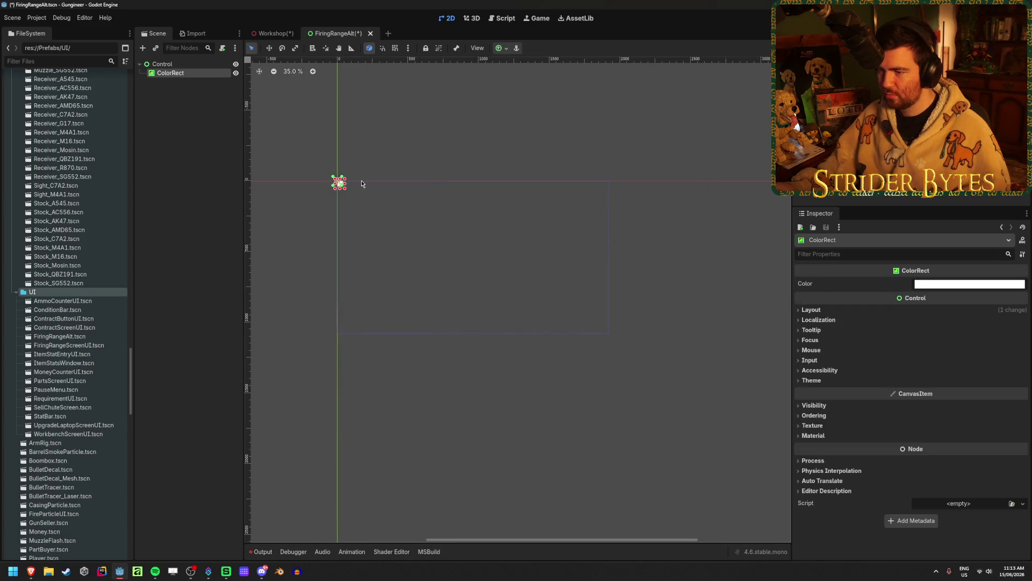
Set the ColorRect's custom minimum size to 3000 × 1000 px and save the scene.
left_click(861, 309)
left_click(957, 351)
type("3000")
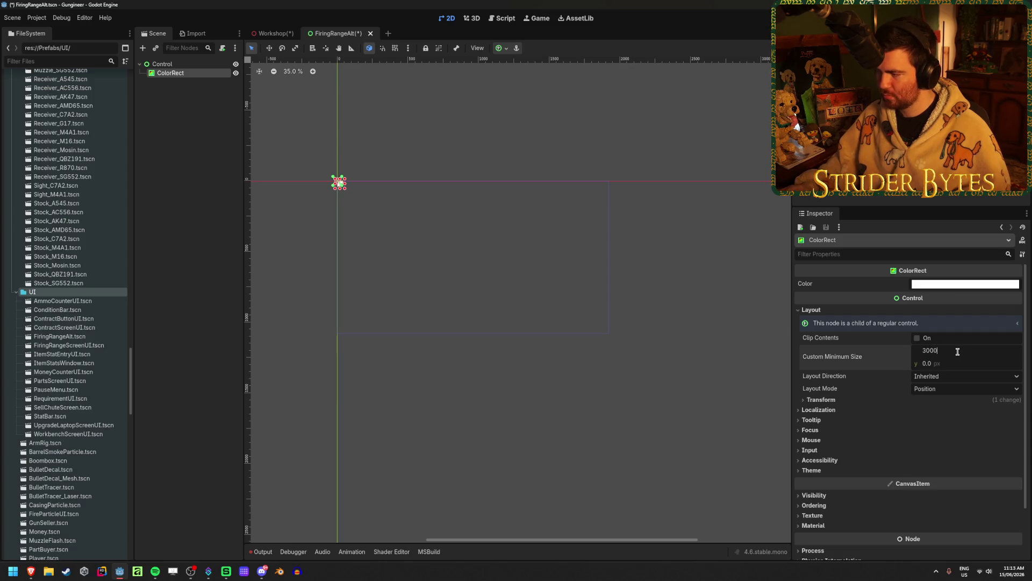
key("Tab")
type("1000")
key("Return")
scroll(592, 260, "down", 2)
mouse_move(612, 231)
left_mouse_down()
mouse_move(581, 231)
mouse_move(590, 235)
left_mouse_up()
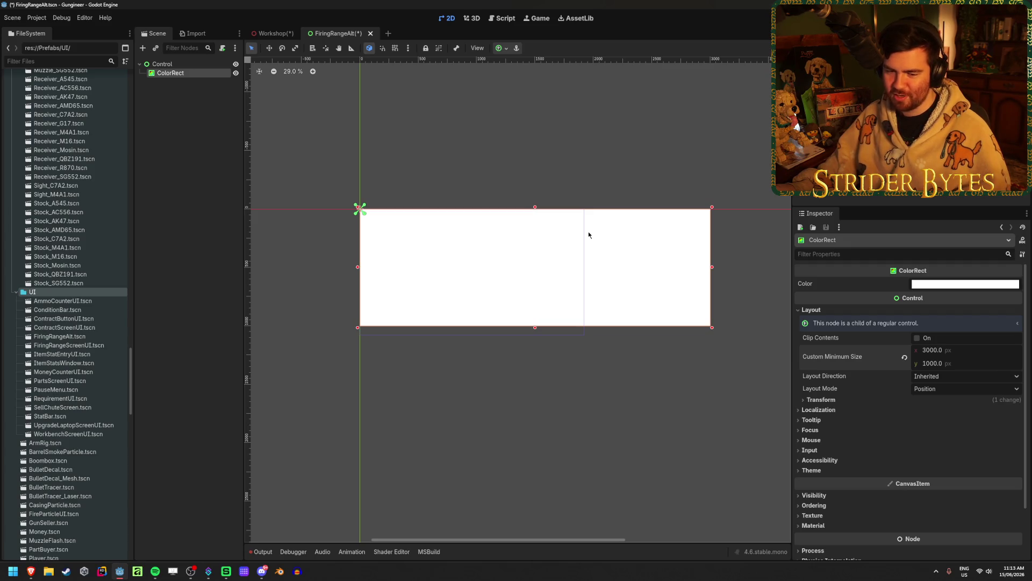
scroll(589, 231, "up", 2)
left_click(201, 220)
key("ctrl+s")
Change the ColorRect's colour from white to dark grey (#272727).
left_click(197, 74)
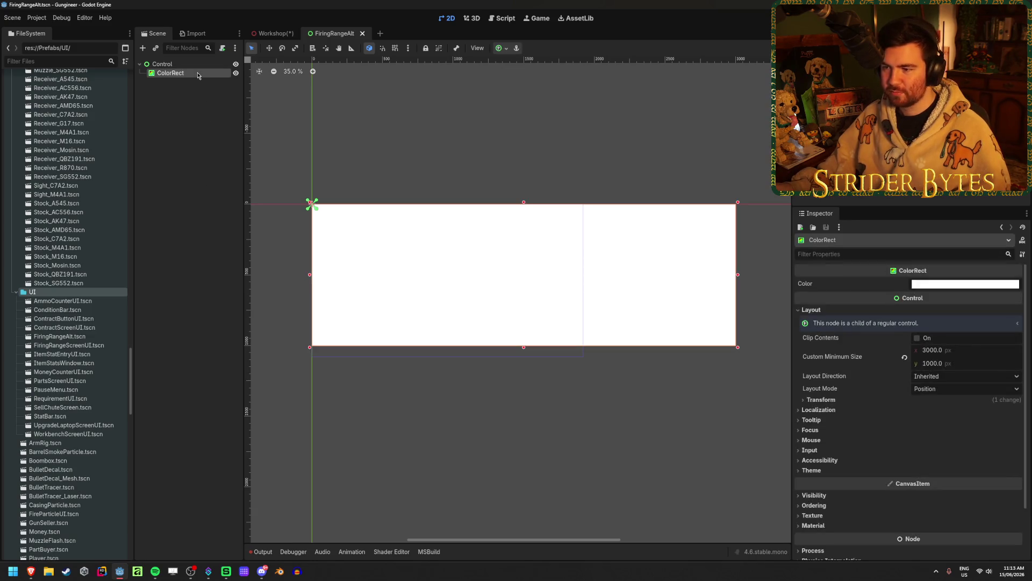
left_click(948, 284)
left_click_drag(1018, 301, 1017, 386)
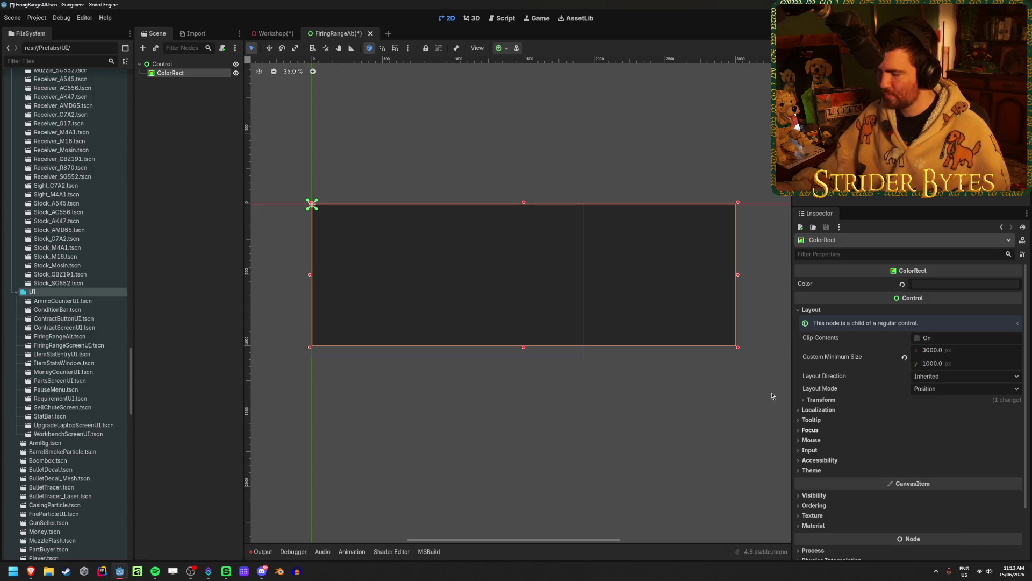
left_click(206, 160)
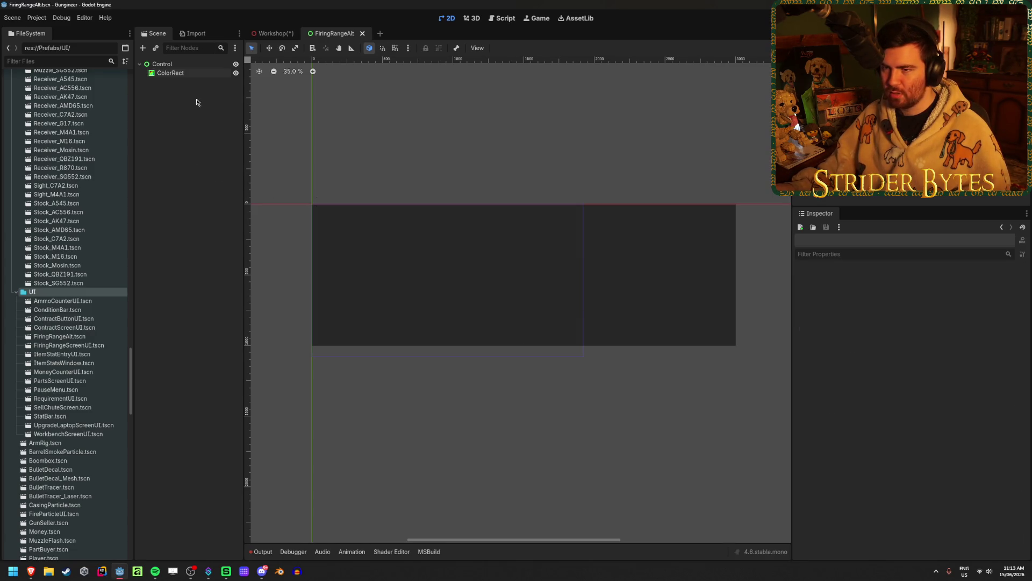
Add a VBoxContainer under ColorRect and apply the Full Rect anchor preset.
right_click(199, 73)
left_click(224, 80)
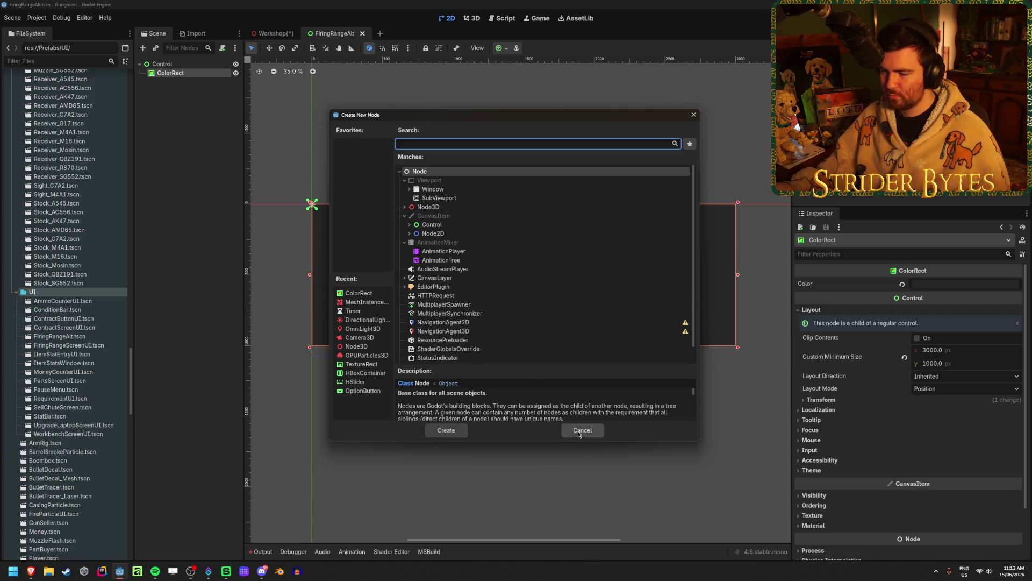
type("vb")
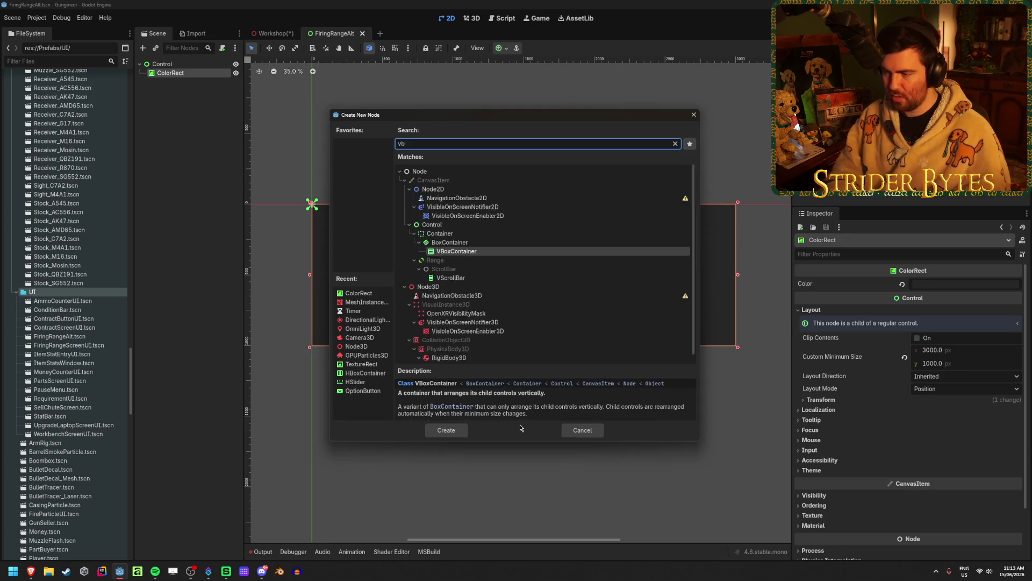
key("Return")
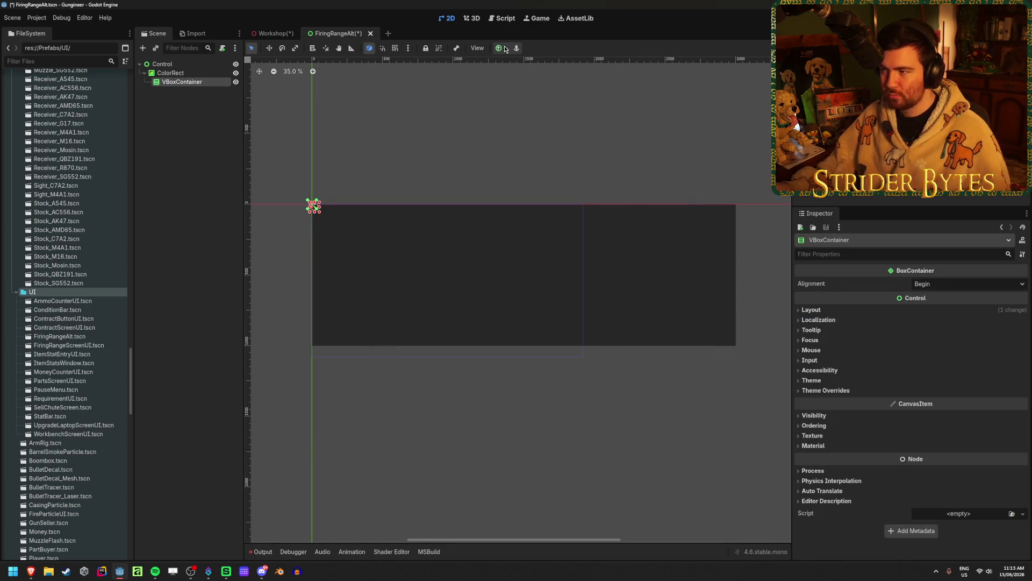
left_click(503, 48)
left_click(551, 125)
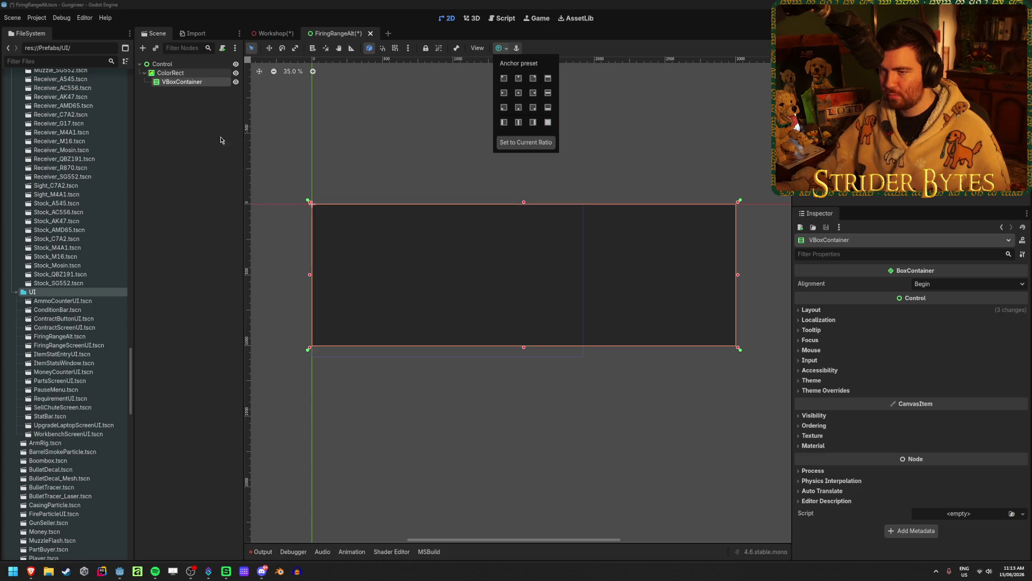
Add a Label as a child of the VBoxContainer.
left_click(196, 87, "ctrl")
left_click(196, 88)
right_click(188, 88)
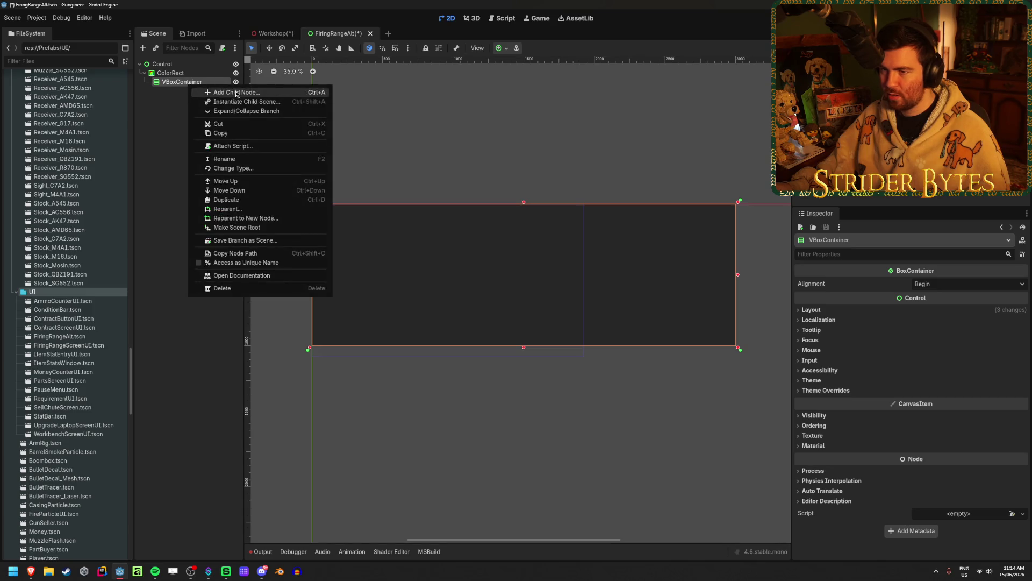
left_click(209, 92)
type("label")
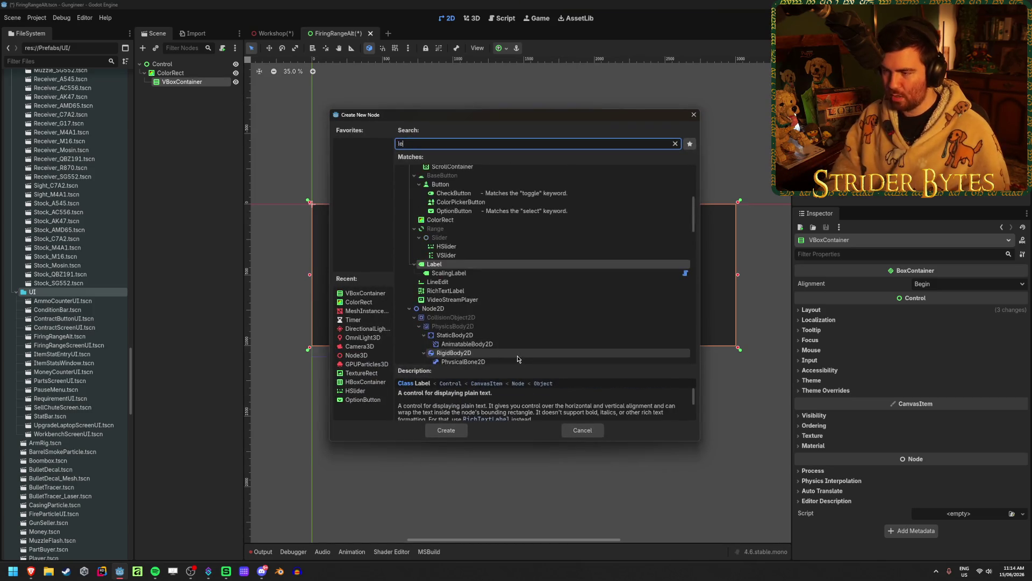
key("Return")
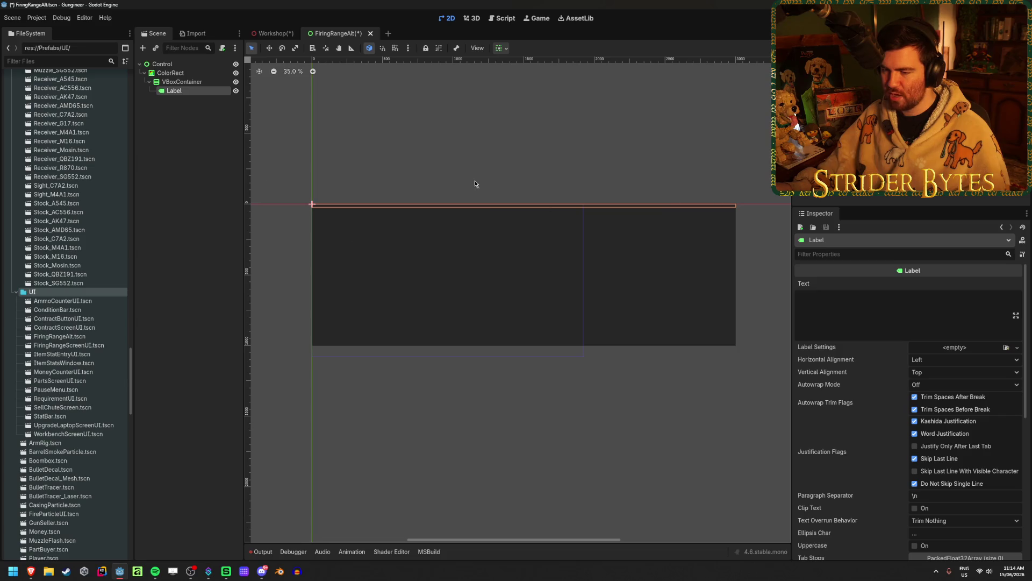
Give the Label the placeholder text "fjdsfhkdsjf".
left_click(196, 159)
left_click(188, 92)
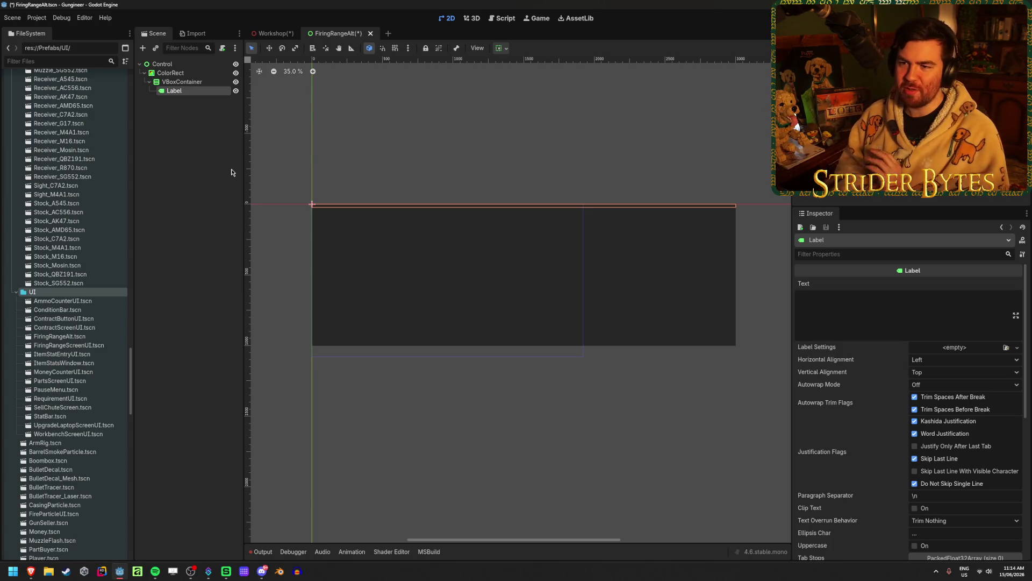
left_click(859, 310)
key("Return")
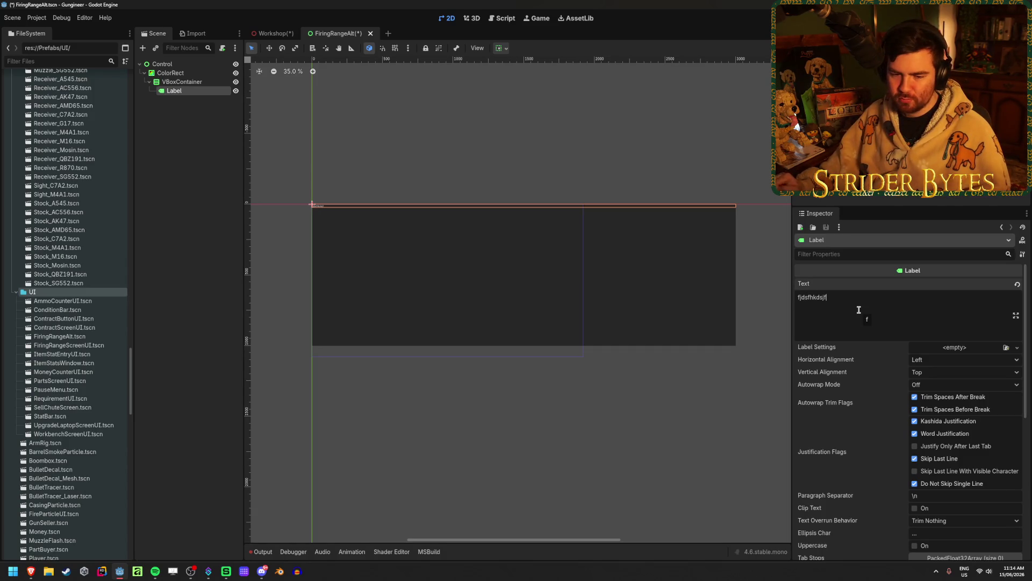
Load Font.tres as the label's Theme resource.
scroll(849, 380, "down", 4)
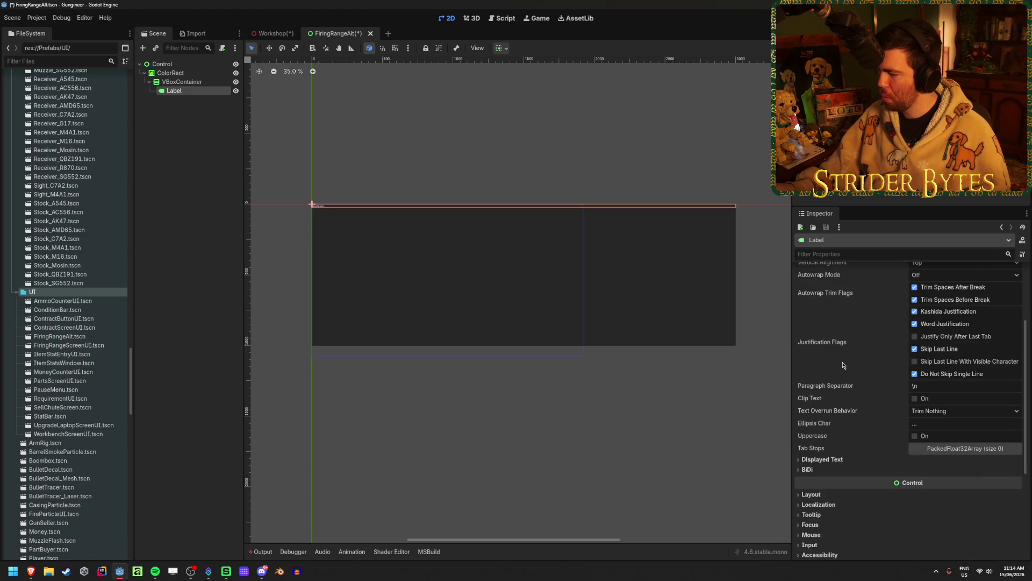
scroll(838, 387, "down", 6)
left_click(833, 401)
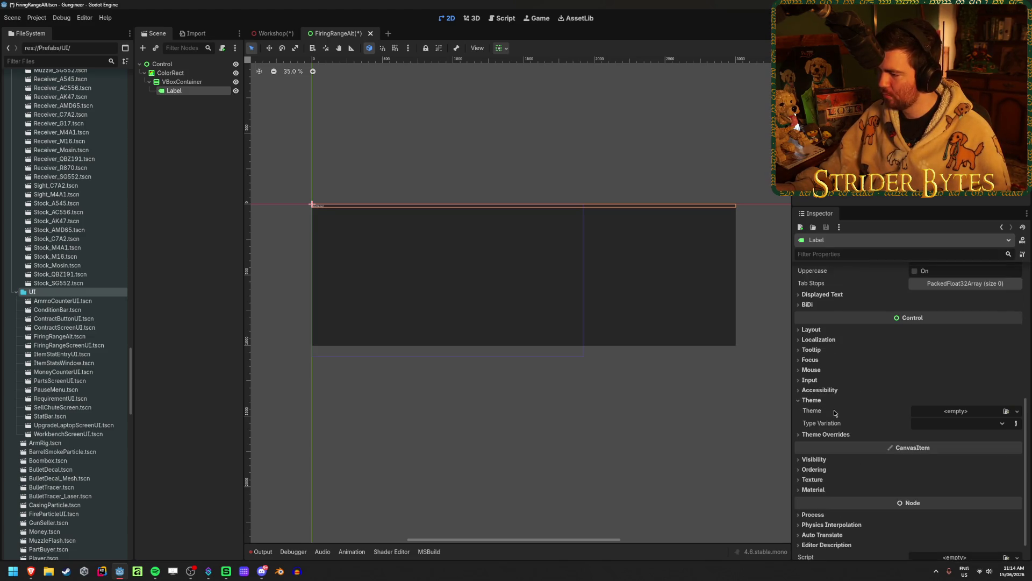
left_click(1007, 412)
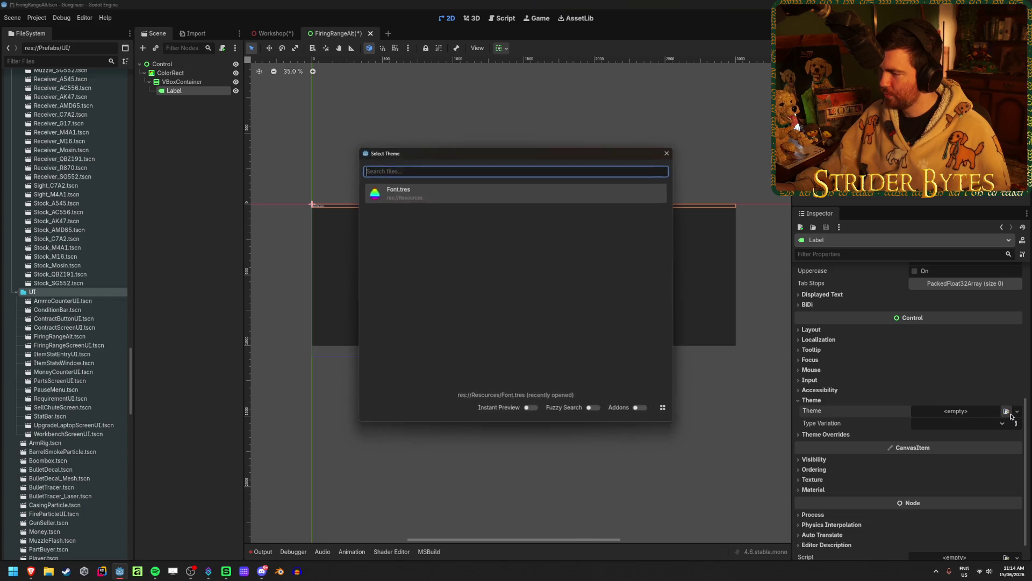
double_click(432, 196)
scroll(291, 221, "up", 4)
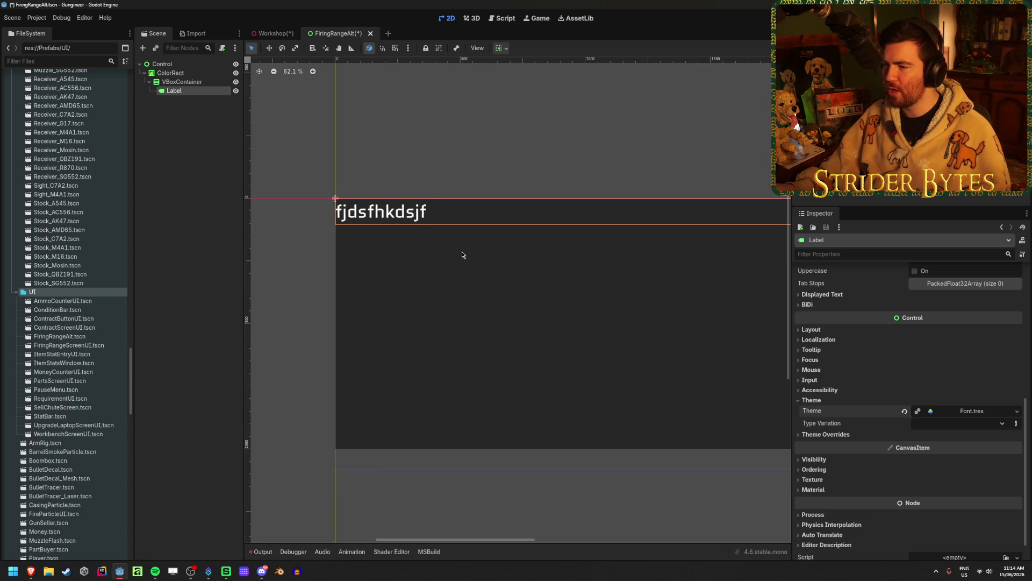
scroll(477, 210, "down", 4)
scroll(344, 246, "up", 5)
scroll(344, 247, "down", 3)
scroll(386, 260, "up", 4)
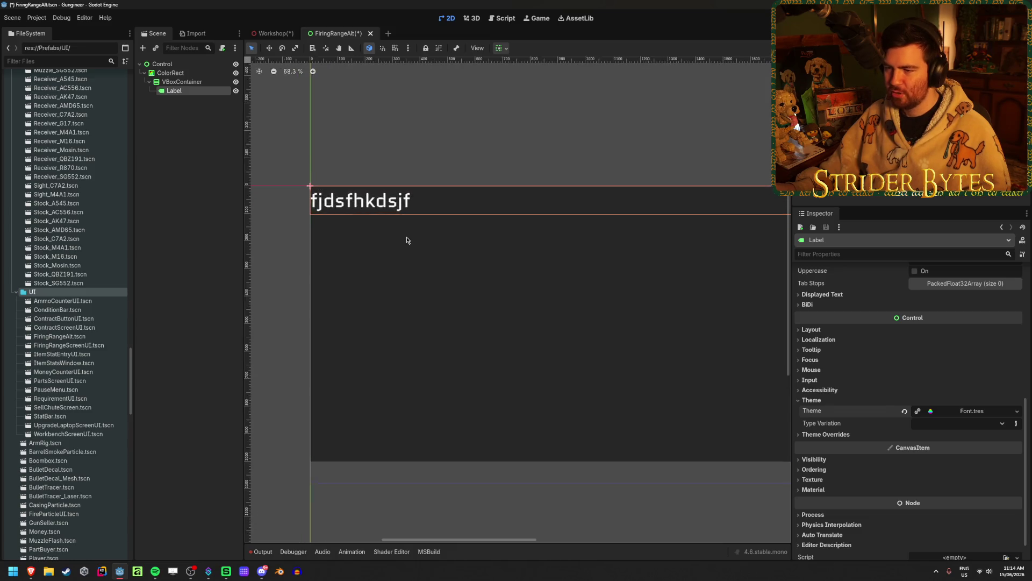
scroll(409, 242, "down", 1)
scroll(423, 232, "up", 1)
scroll(423, 231, "down", 1)
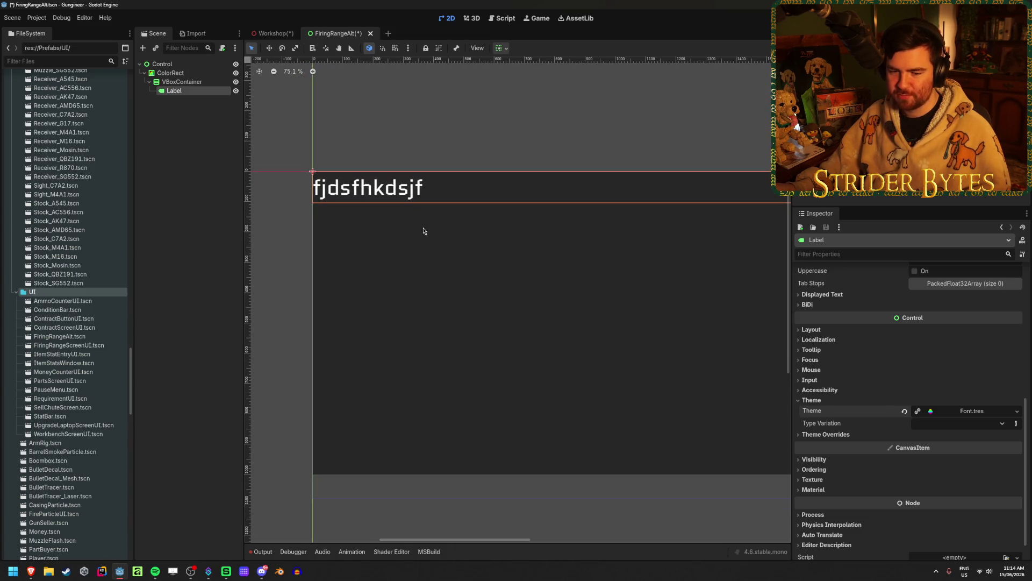
left_click(1002, 423)
left_click(989, 425)
Enable a font size theme override on the label and set it to 96 px.
left_click(842, 434)
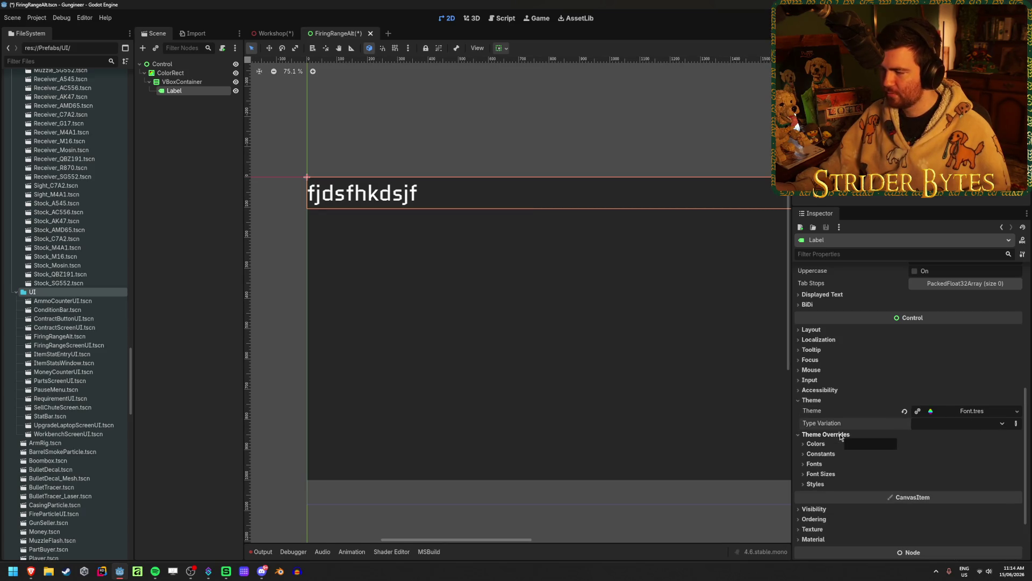
left_click(829, 473)
left_click(812, 485)
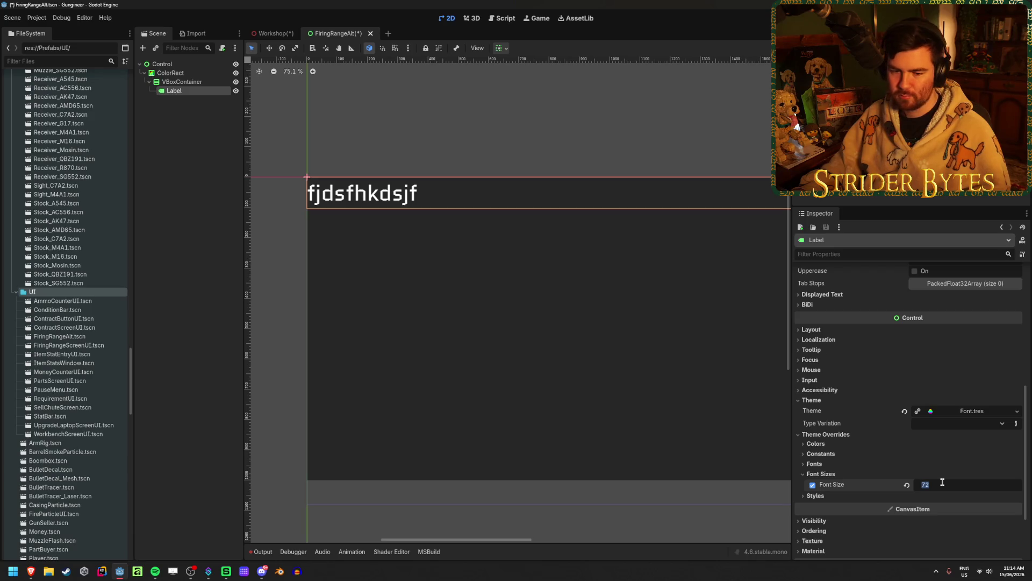
type("96")
key("Return")
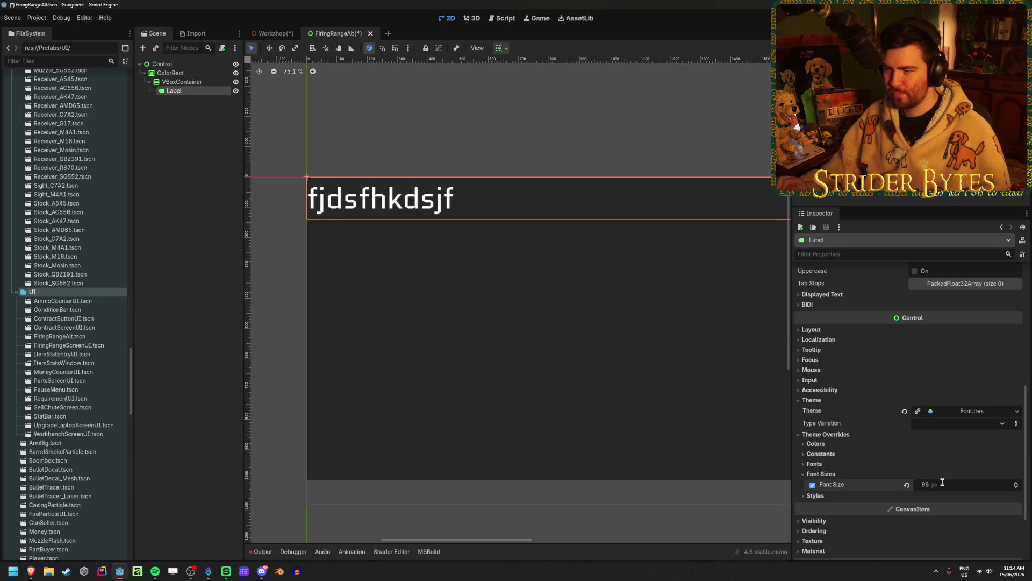
Duplicate the label so three identical labels stack inside the VBoxContainer.
scroll(419, 285, "down", 1)
key("ctrl+d")
key("ctrl+d")
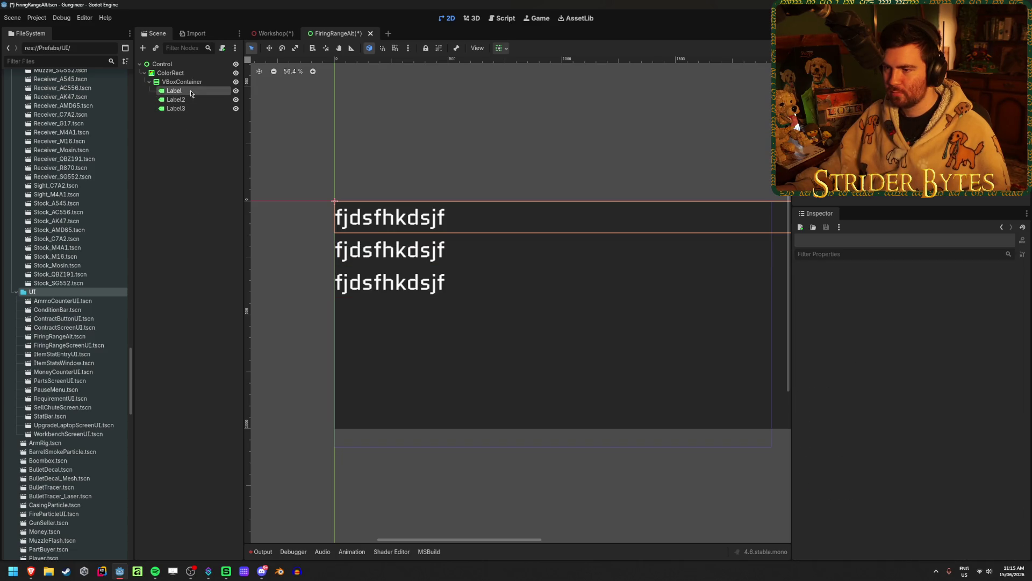
left_click(191, 90)
left_click(193, 82)
right_click(193, 81)
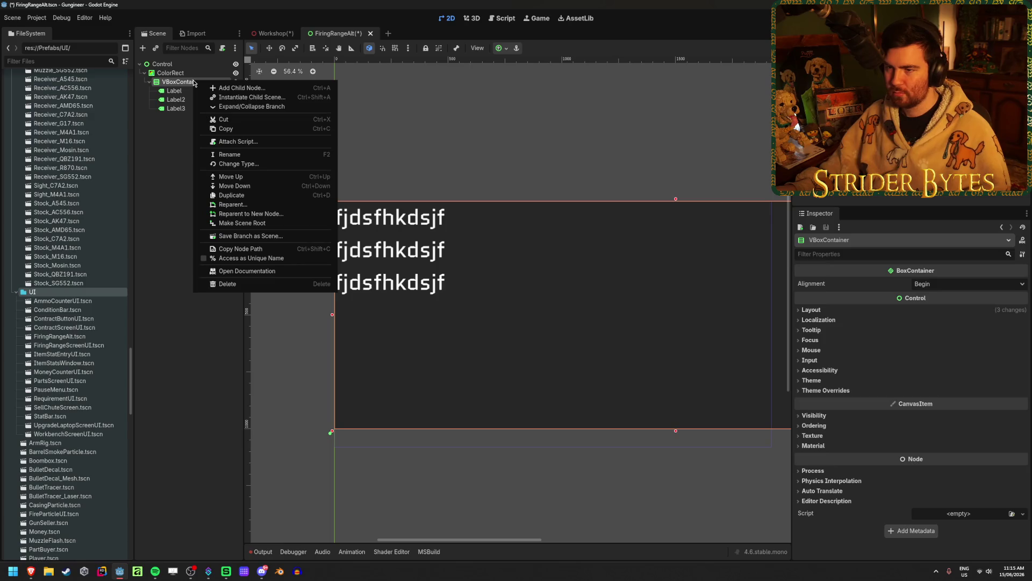
Add an HSlider under VBoxContainer and place it between the first two labels.
left_click(223, 88)
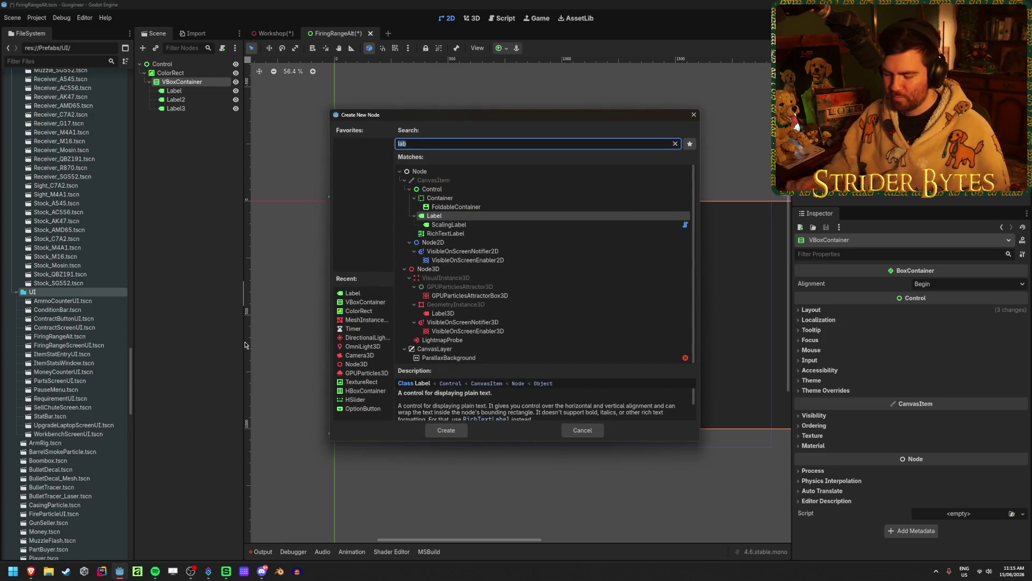
type("slider")
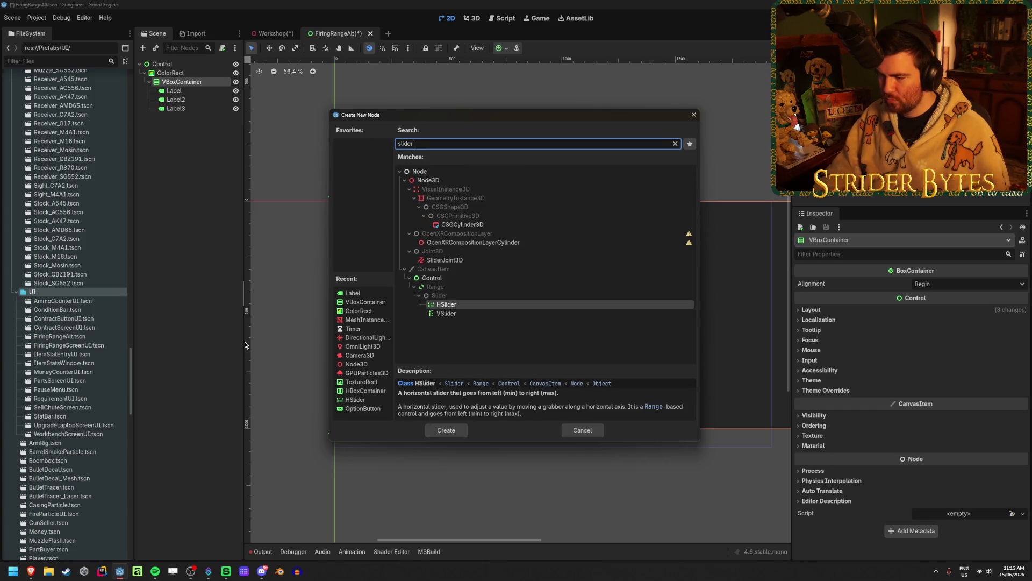
key("Down")
key("Up")
key("Return")
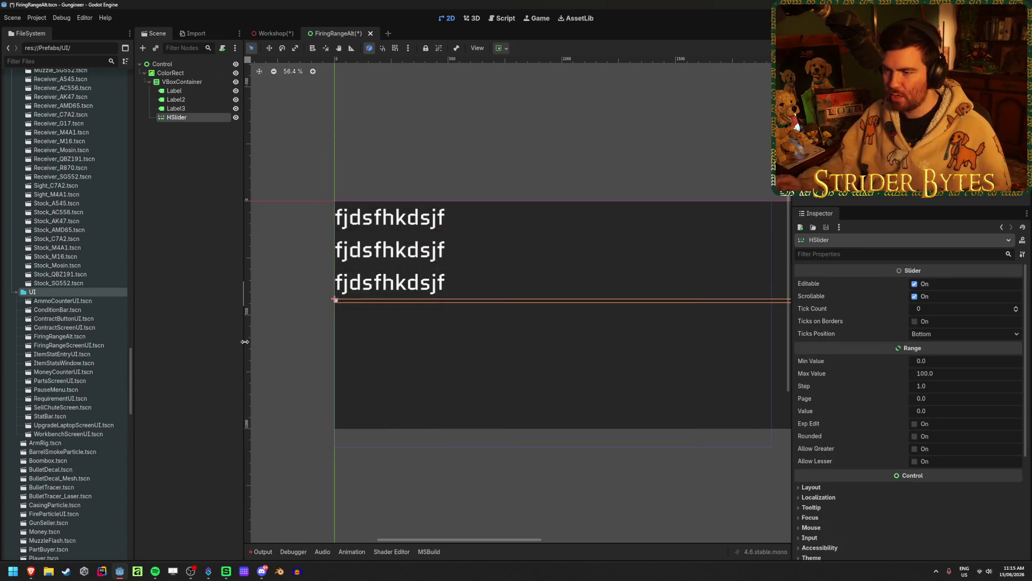
left_click_drag(175, 119, 177, 95)
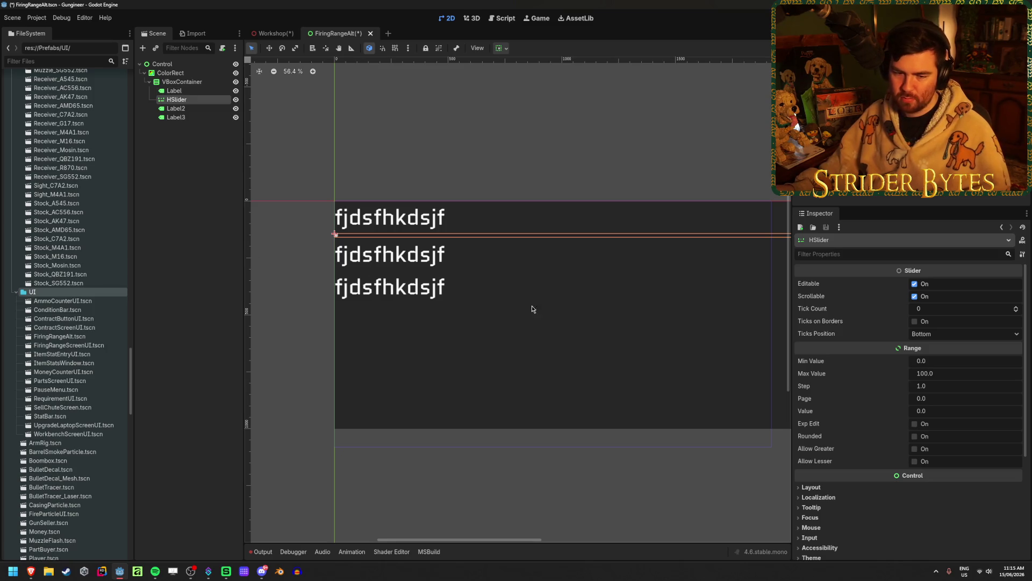
Set the slider's custom minimum height to 100 px.
scroll(518, 305, "down", 3)
mouse_move(460, 311)
left_mouse_down()
mouse_move(434, 307)
mouse_move(456, 306)
left_mouse_up()
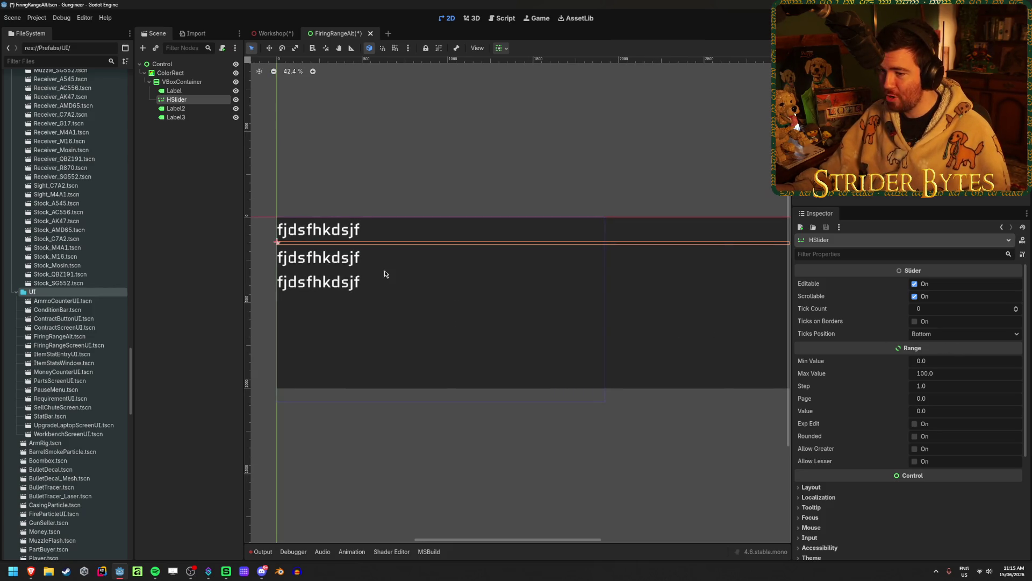
scroll(883, 314, "down", 3)
left_click(819, 415)
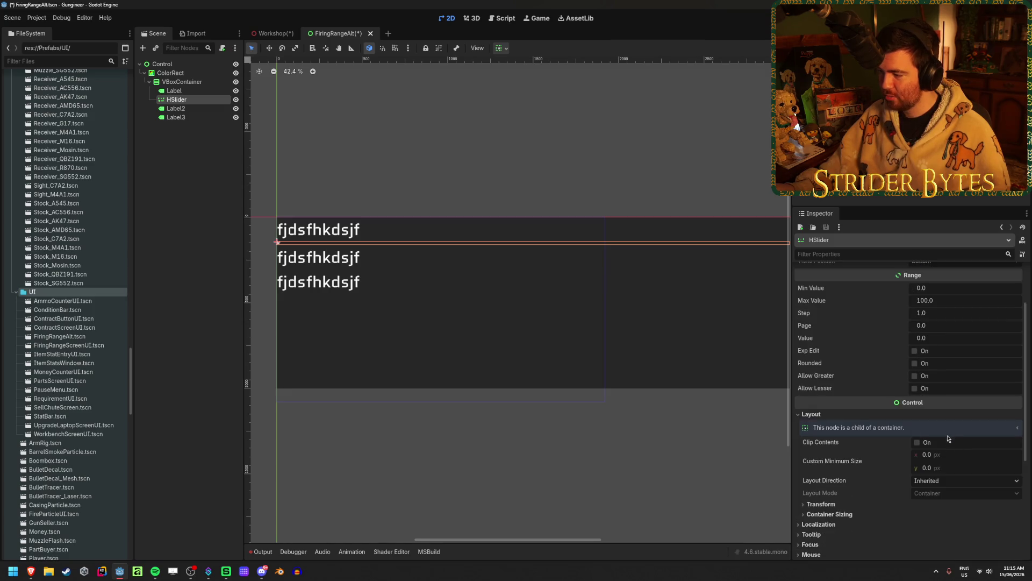
left_click_drag(940, 472, 942, 473)
left_click(978, 472)
type("50")
key("Return")
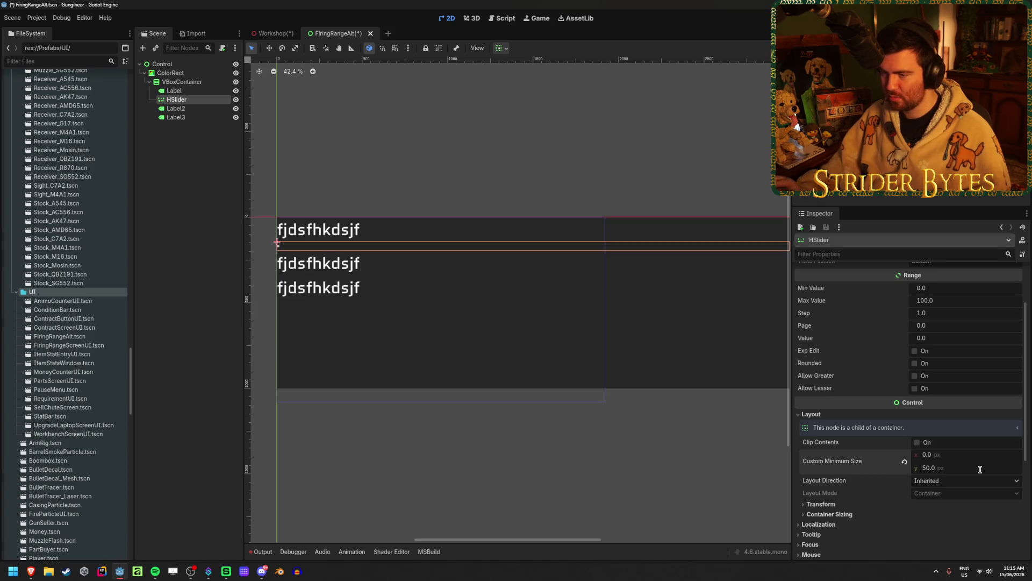
type("100")
key("Return")
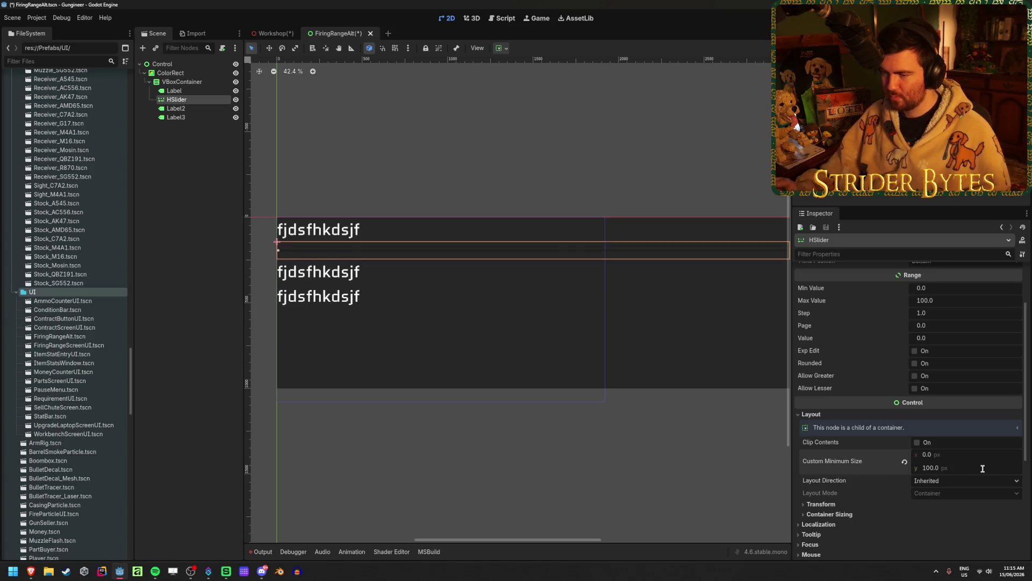
Make the slider non-editable, disable scrollable, and set its tick count to 4.
scroll(274, 251, "up", 10)
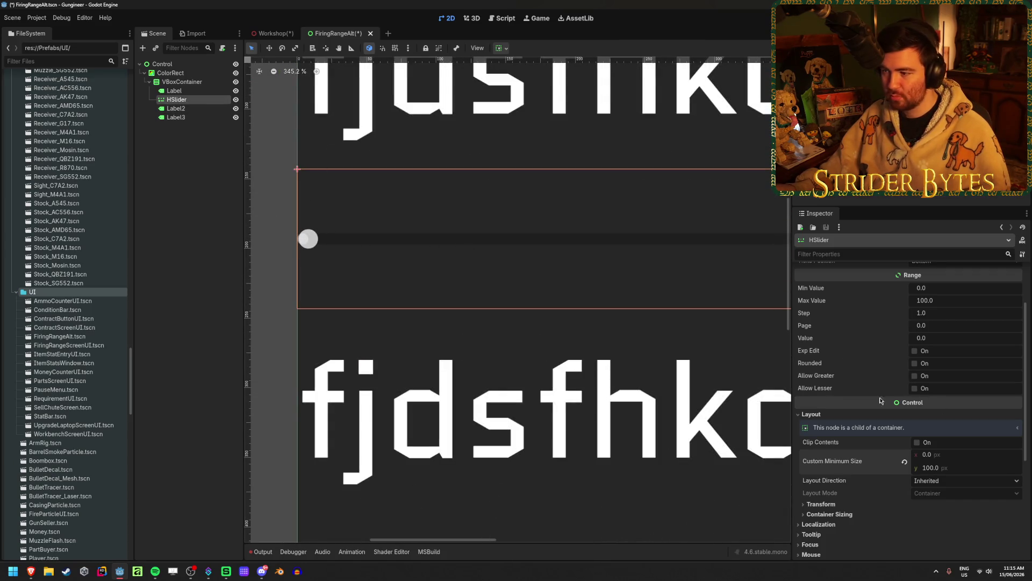
scroll(851, 378, "up", 3)
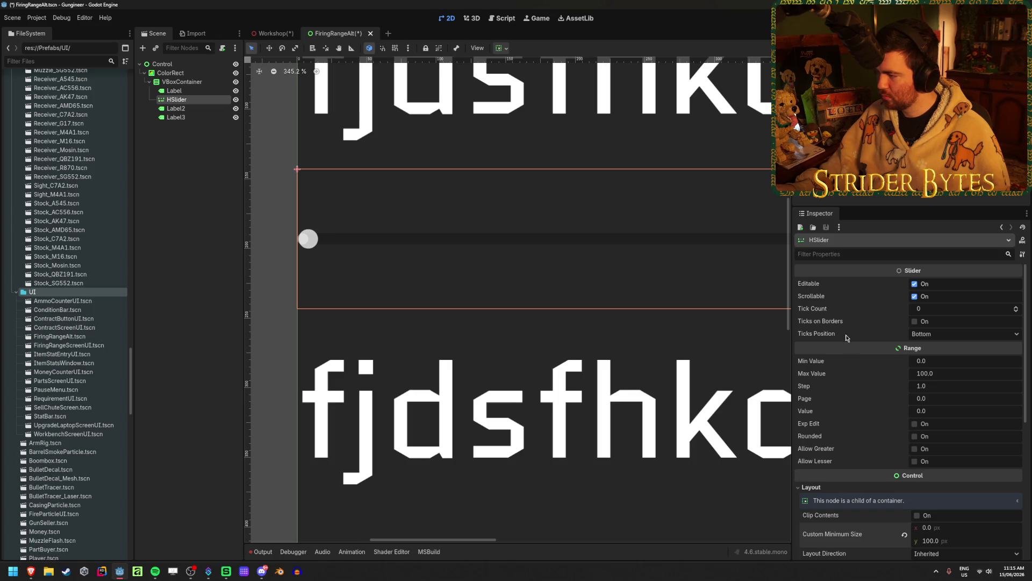
left_click(915, 284)
left_click(915, 297)
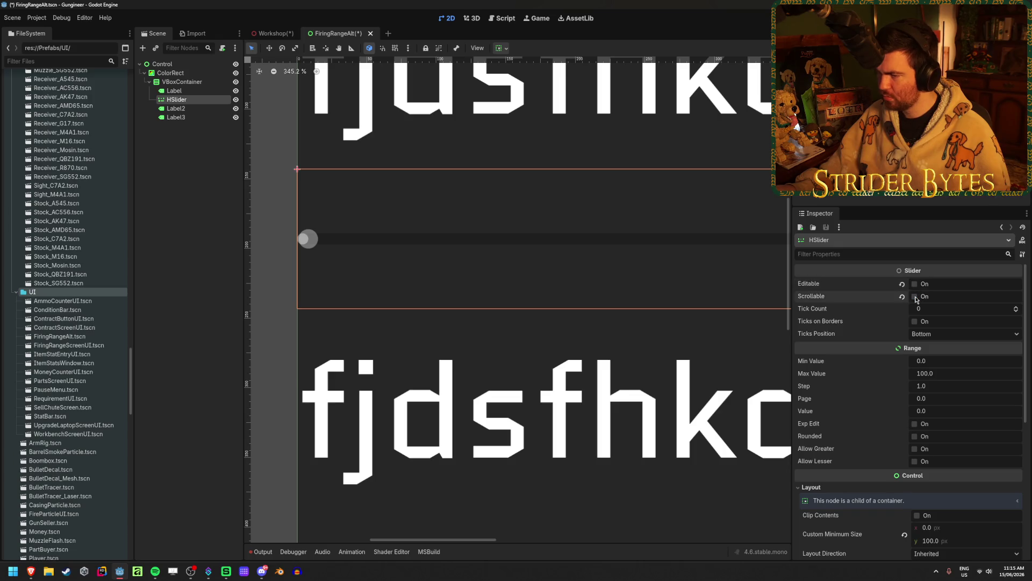
left_click_drag(938, 313, 981, 313)
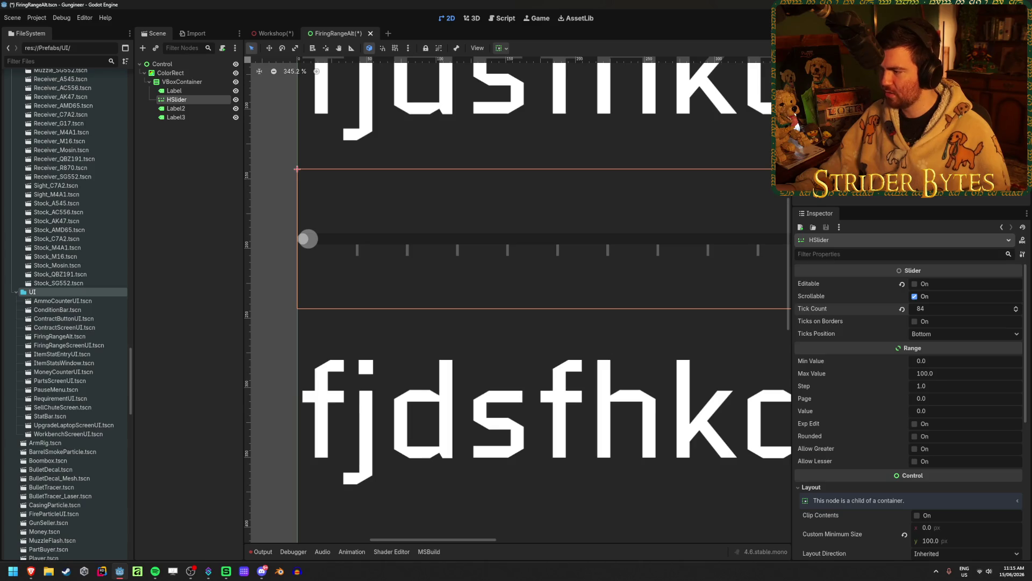
Zoom the 2D canvas in and out to inspect the slider's tick marks.
scroll(680, 318, "down", 7)
scroll(680, 319, "down", 5)
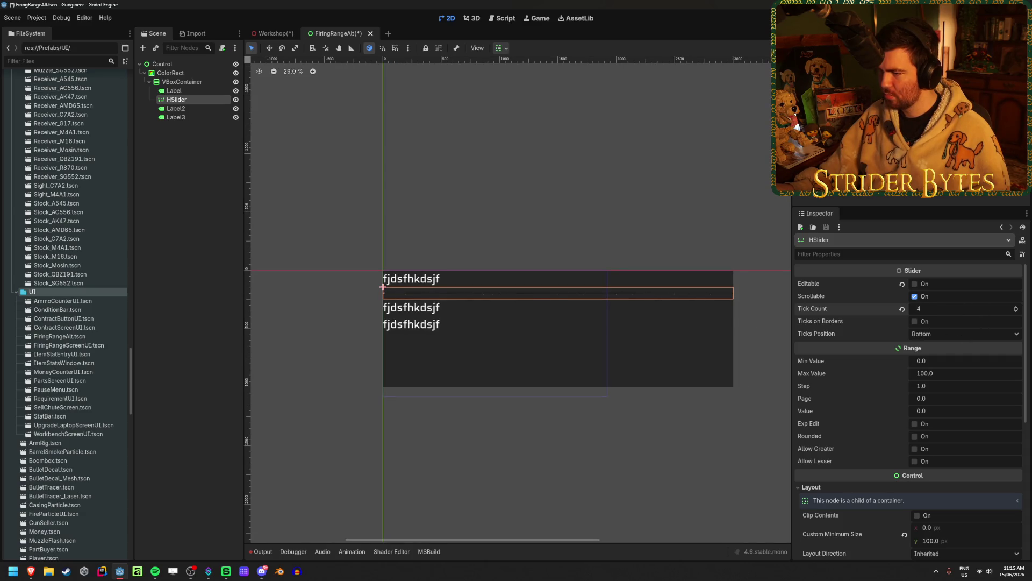
scroll(591, 308, "up", 3)
scroll(591, 308, "up", 2)
scroll(592, 308, "down", 2)
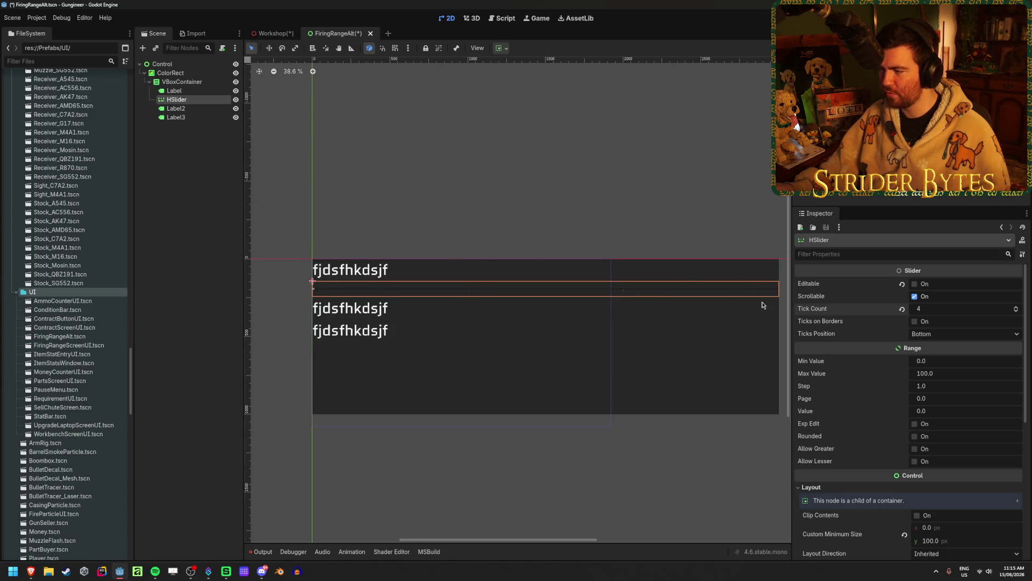
scroll(281, 284, "up", 8)
scroll(874, 369, "down", 4)
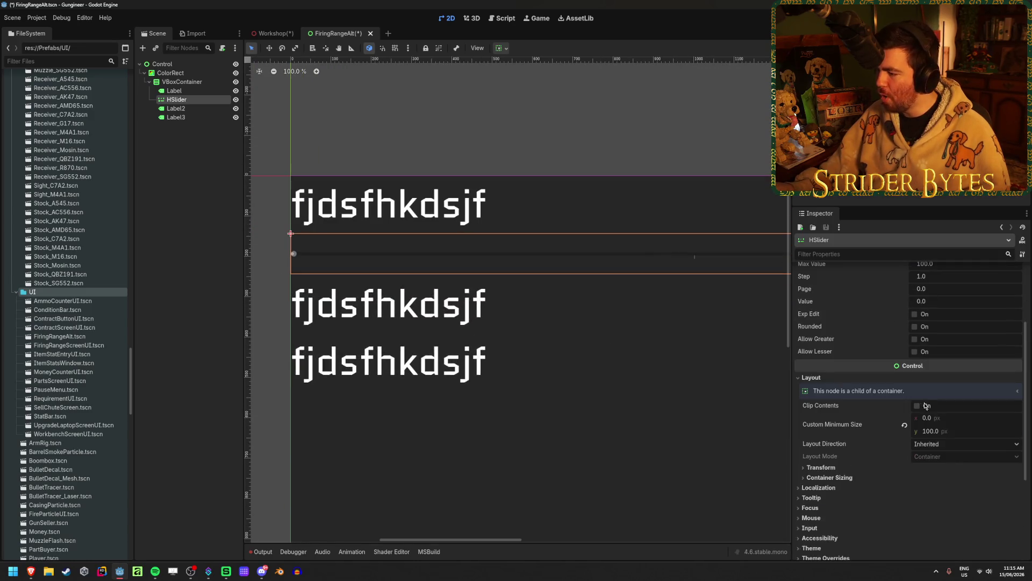
scroll(874, 368, "down", 3)
scroll(868, 368, "up", 4)
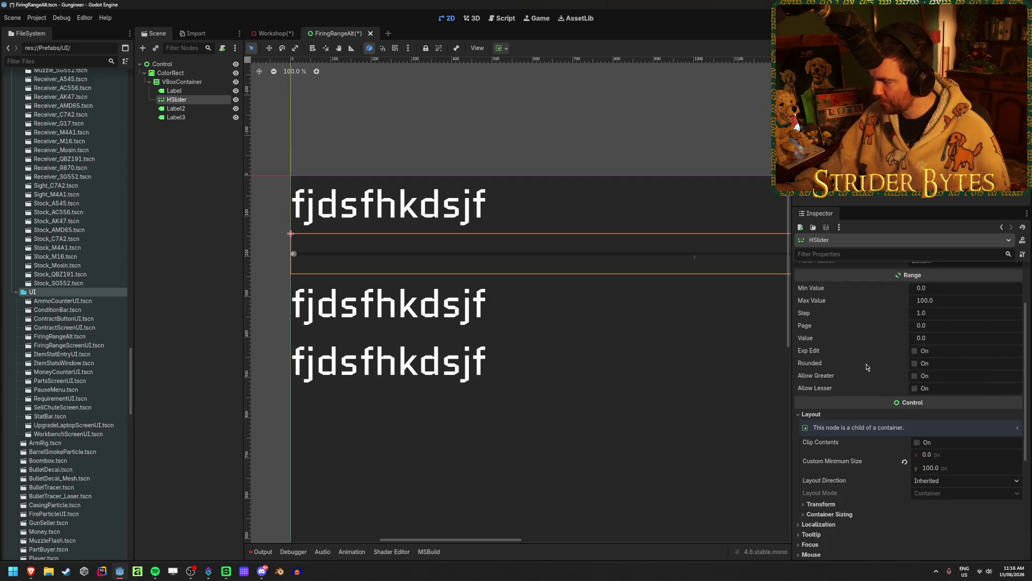
scroll(292, 257, "up", 8)
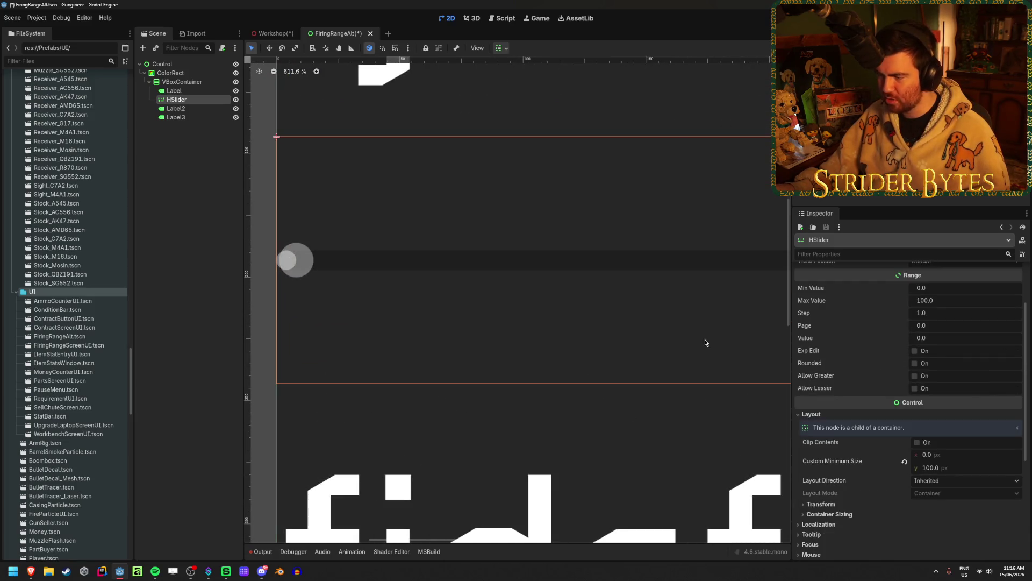
scroll(956, 394, "down", 3)
Expand the HSlider's theme overrides and browse its icon, style and constant overrides.
left_click(846, 448)
left_click(815, 467)
scroll(828, 468, "down", 2)
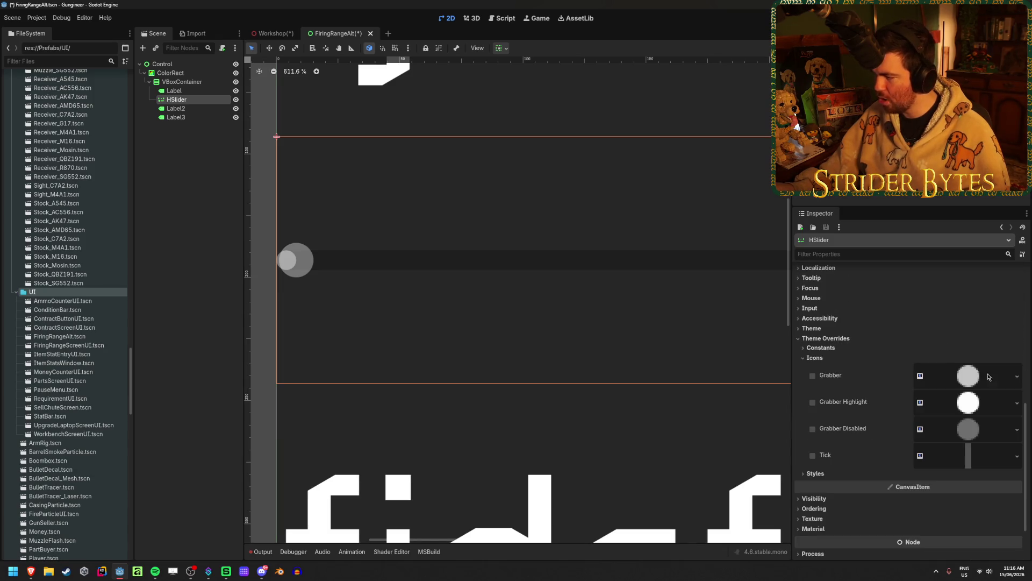
left_click(1015, 377)
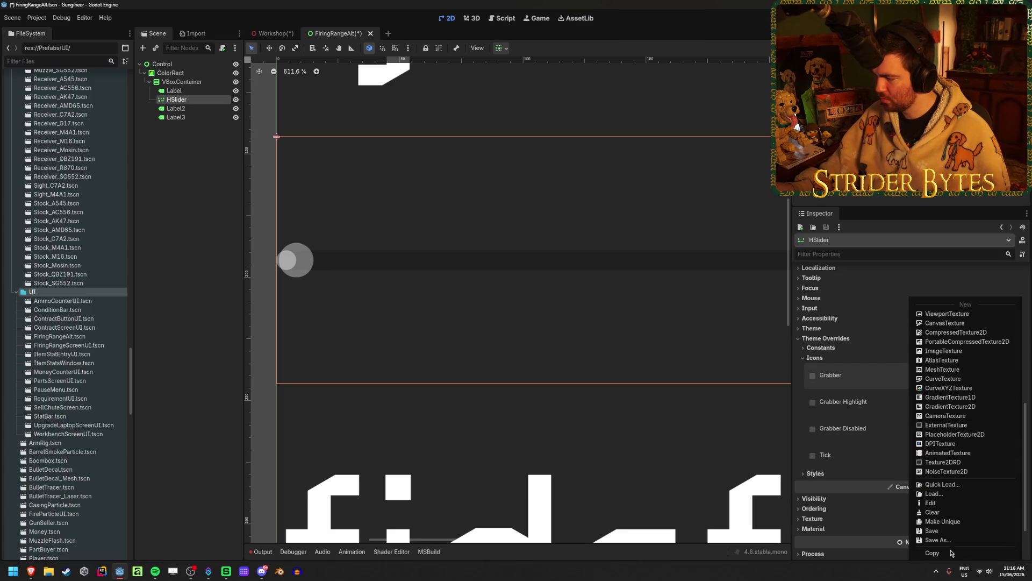
left_click(944, 511)
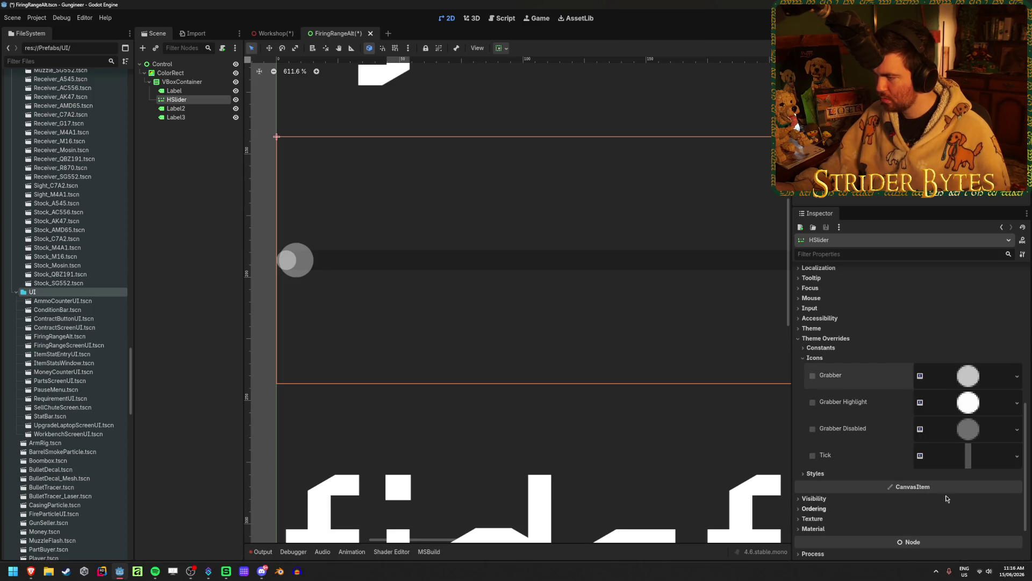
left_click(815, 377)
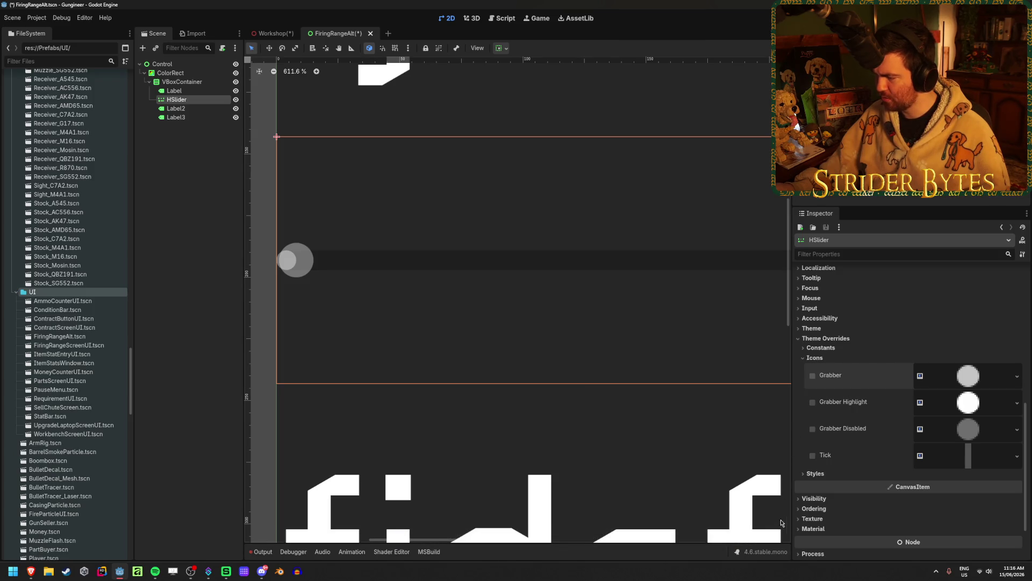
left_click(816, 473)
left_click(815, 473)
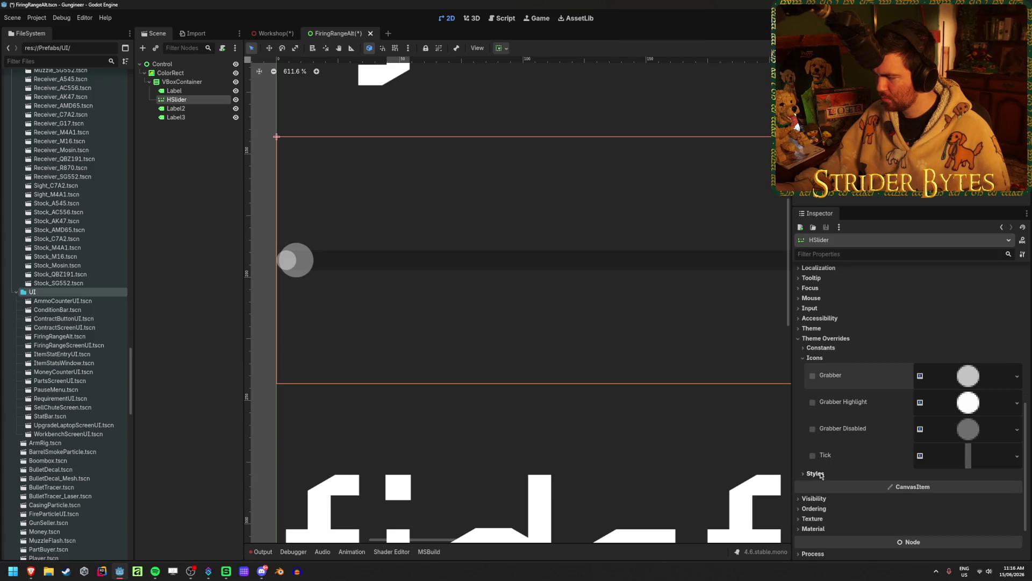
left_click(823, 347)
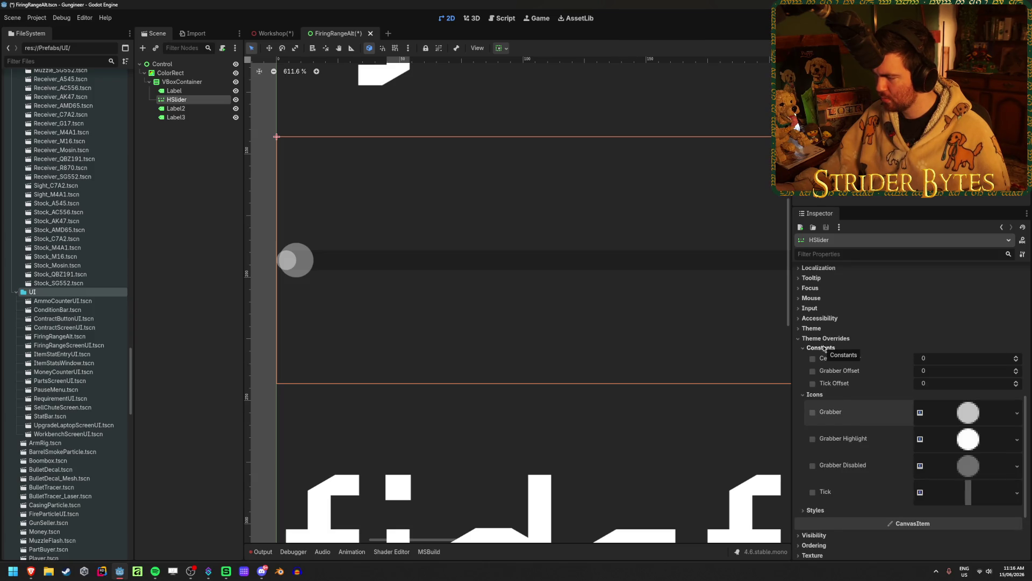
left_click(824, 348)
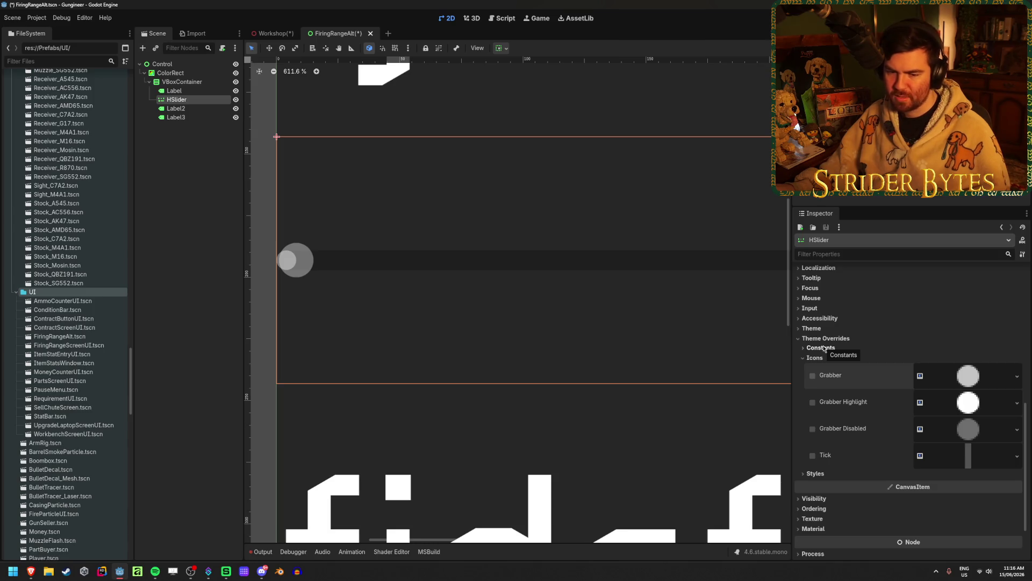
Keep the slider's ticks at the bottom and preview the Tick and Grabber Disabled textures.
scroll(827, 331, "up", 1)
scroll(827, 331, "up", 8)
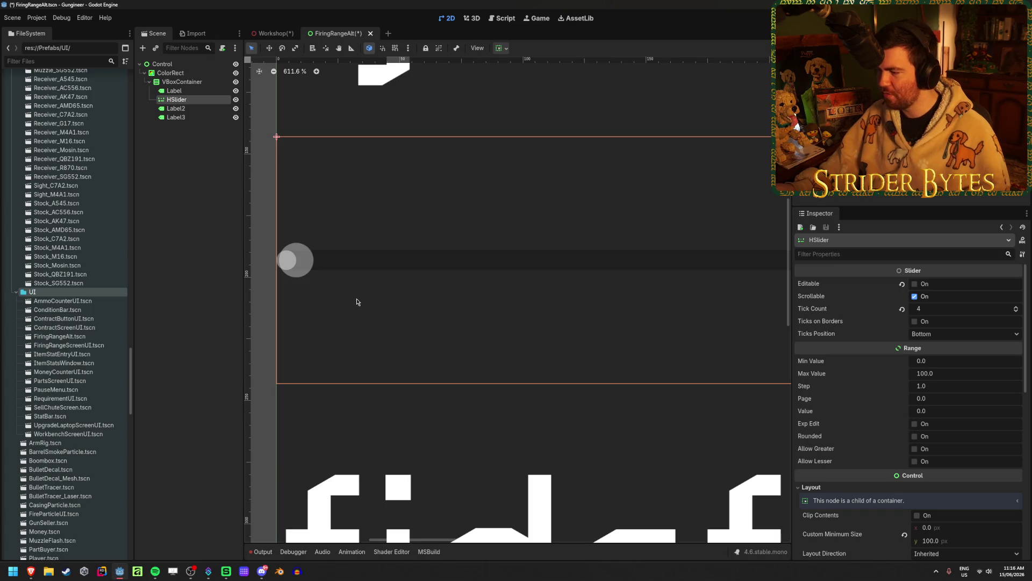
left_click(948, 335)
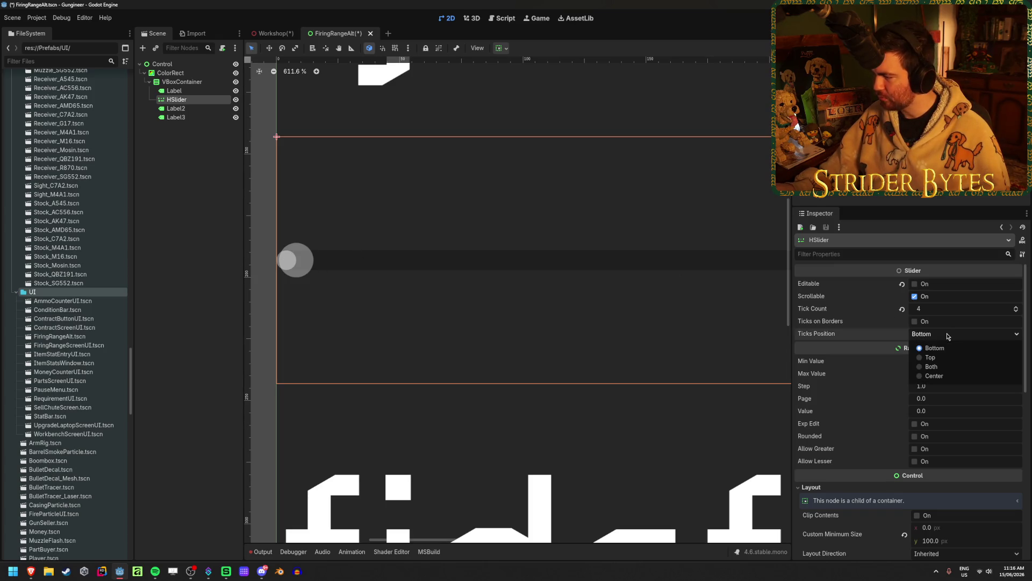
left_click(948, 335)
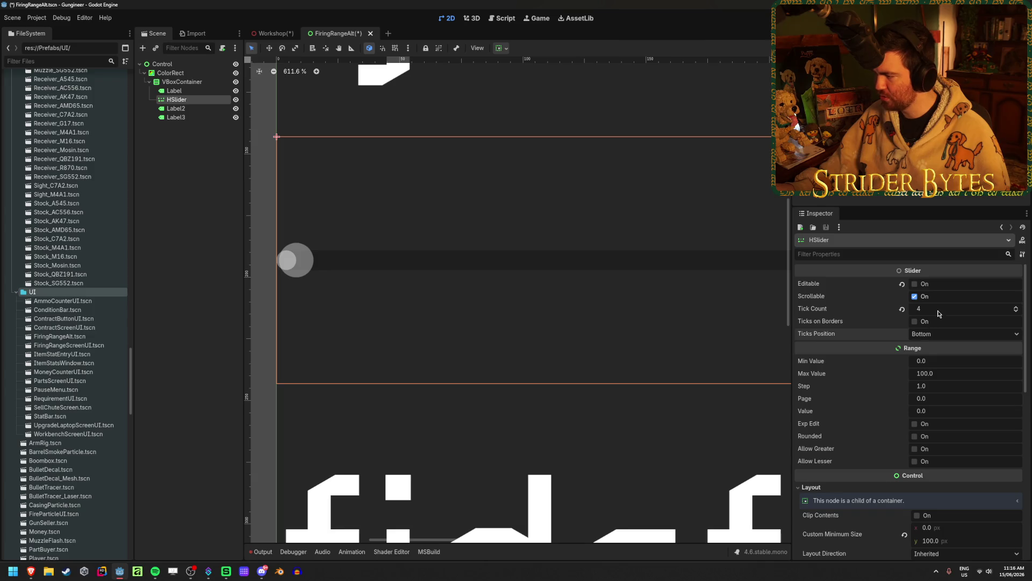
scroll(936, 376, "down", 10)
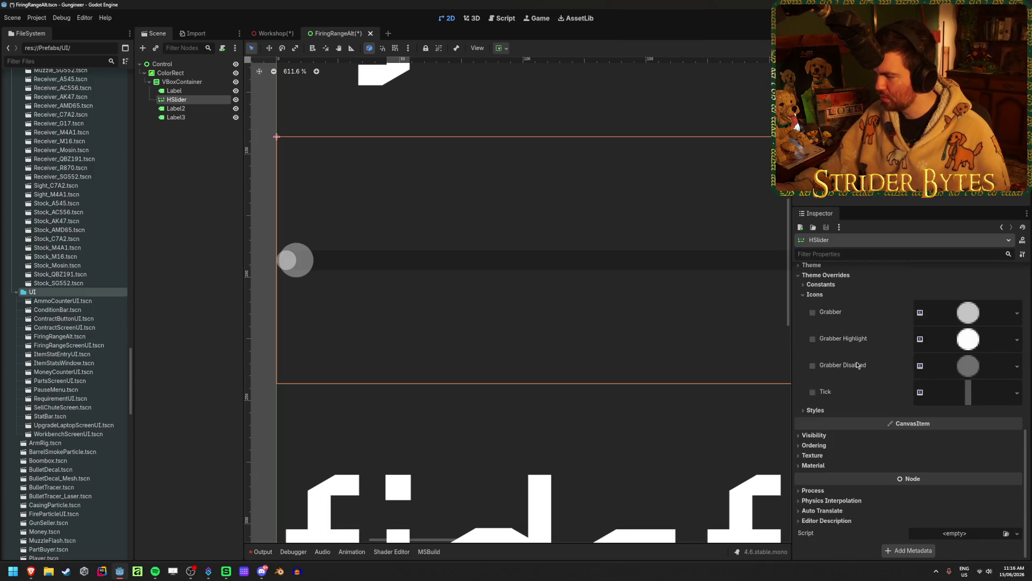
left_click(958, 393)
left_click(968, 366)
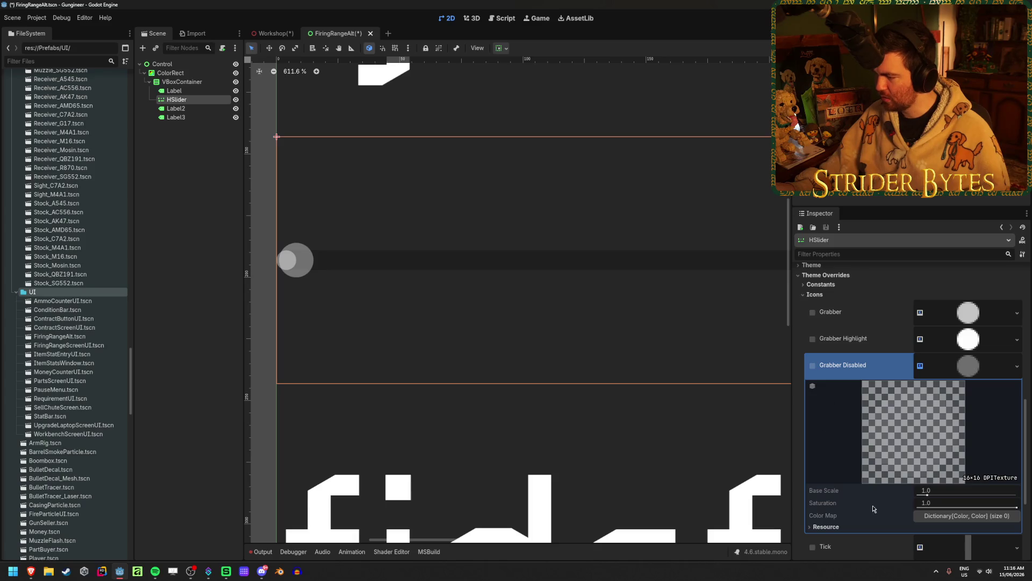
left_click(980, 366)
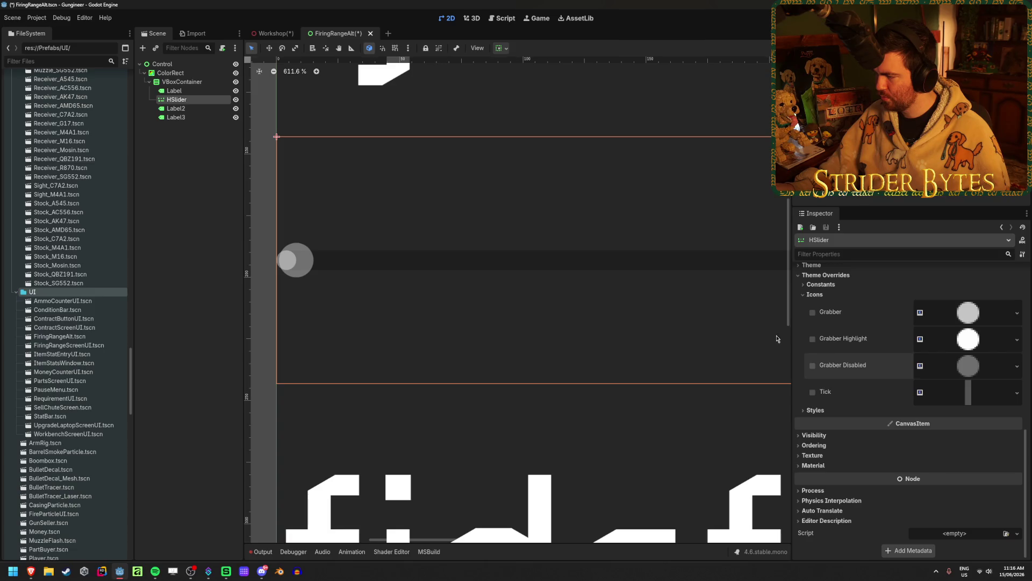
Enable the Grabber icon override and quick-load the small red dot texture for it.
left_click(812, 312)
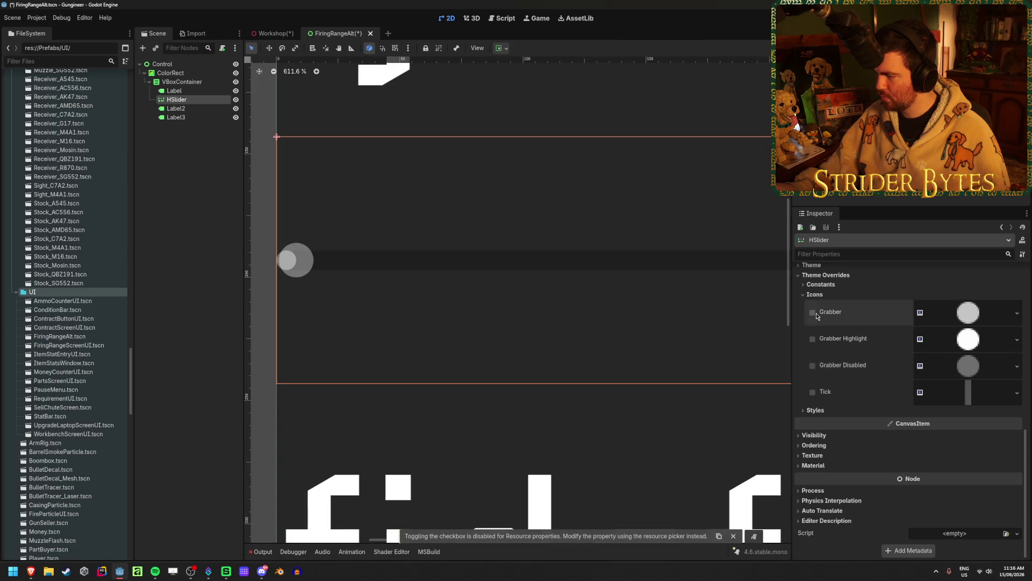
left_click(976, 312)
left_click(983, 313)
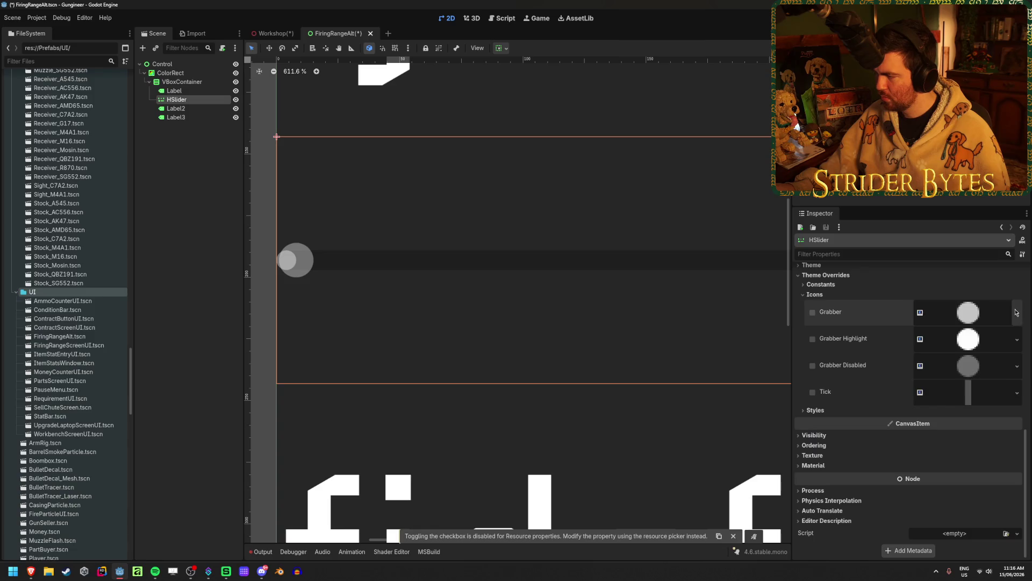
left_click(1017, 313)
left_click(948, 483)
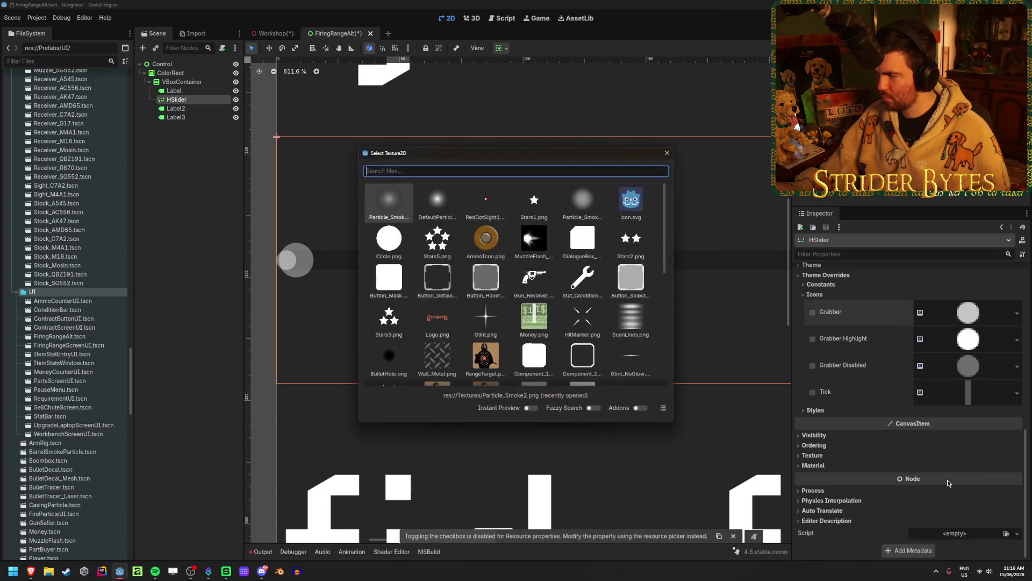
double_click(494, 202)
Undo the red-dot grabber so the slider returns to its default icon.
scroll(494, 204, "down", 12)
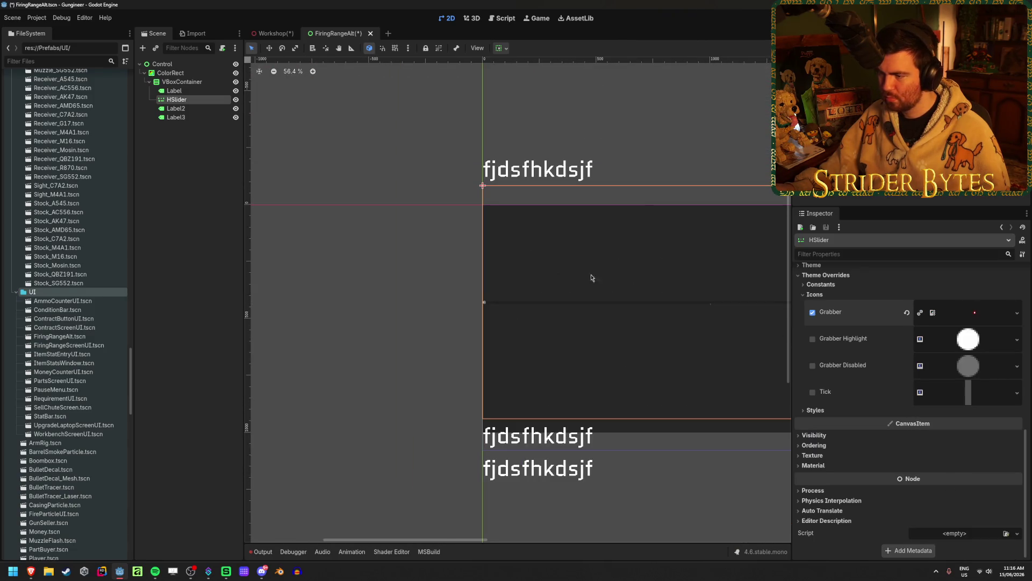
scroll(576, 275, "up", 2)
scroll(359, 270, "down", 4)
scroll(502, 269, "up", 3)
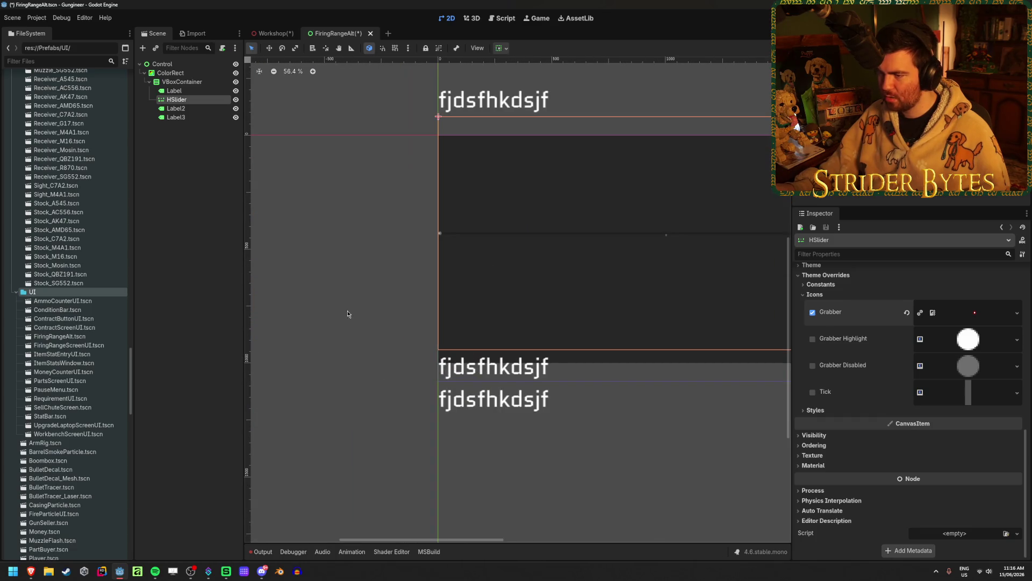
key("ctrl+z")
scroll(484, 185, "up", 2)
scroll(484, 186, "up", 1)
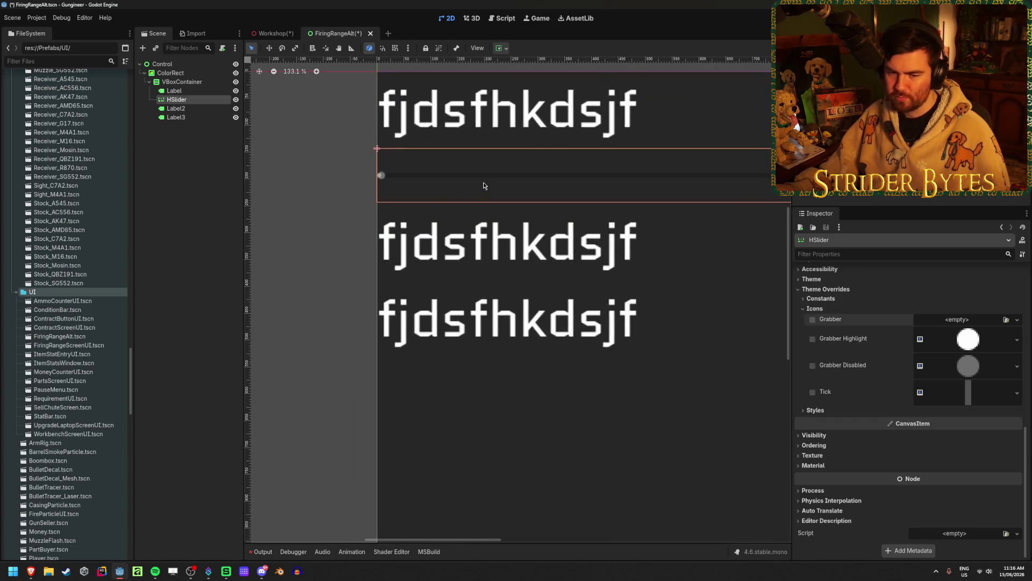
scroll(931, 358, "up", 5)
scroll(931, 357, "up", 4)
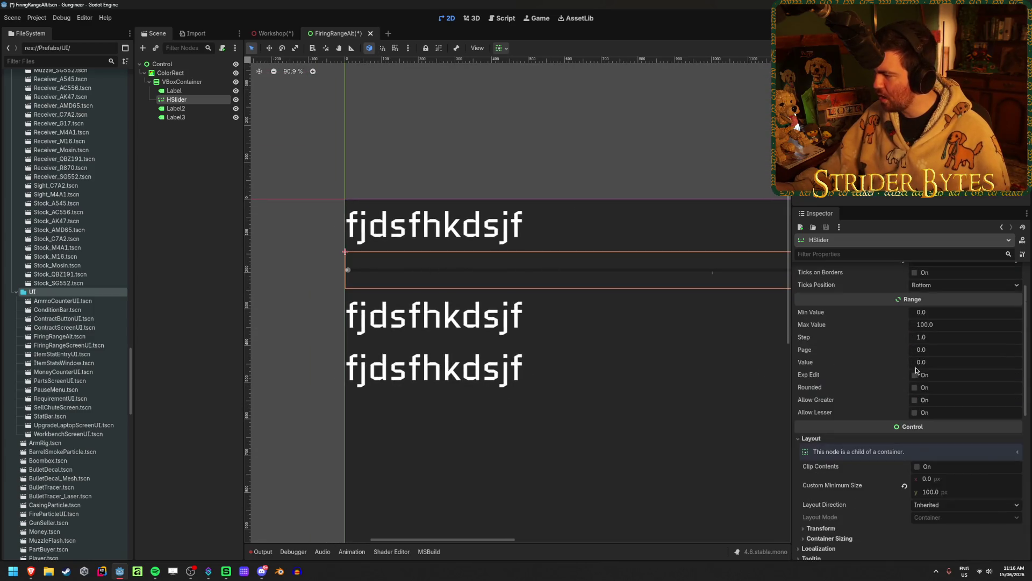
mouse_move(819, 365)
left_mouse_down()
mouse_move(1016, 362)
mouse_move(914, 362)
left_mouse_up()
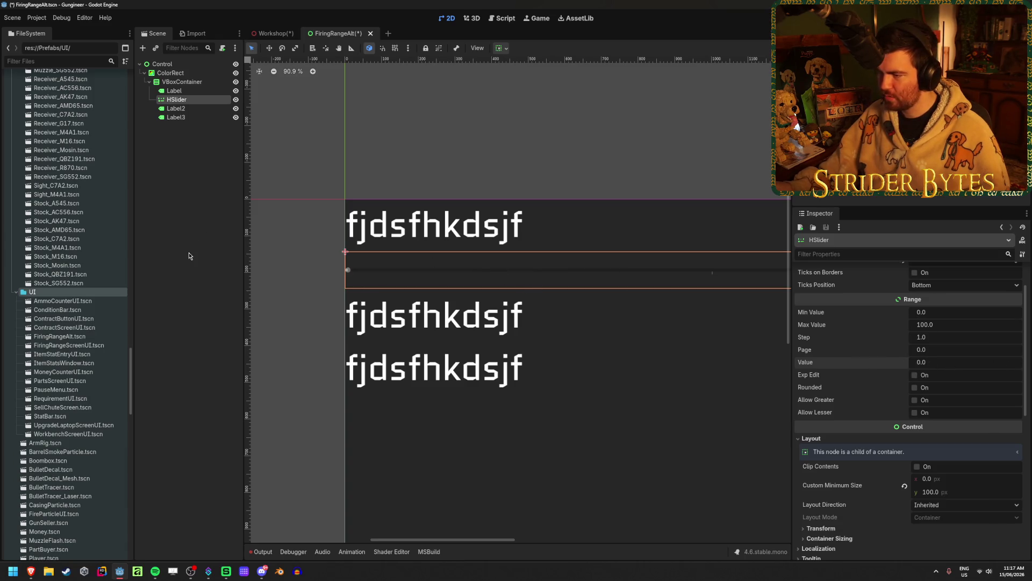
scroll(392, 260, "down", 4)
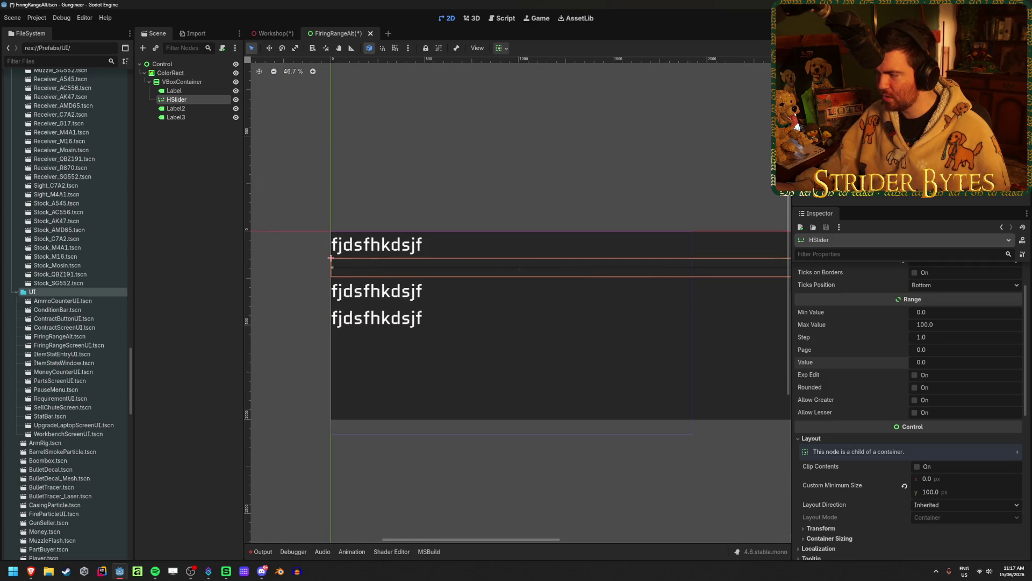
Set the slider's step to 0 and drag its value to about 40.
left_click(946, 337)
type("0")
key("Return")
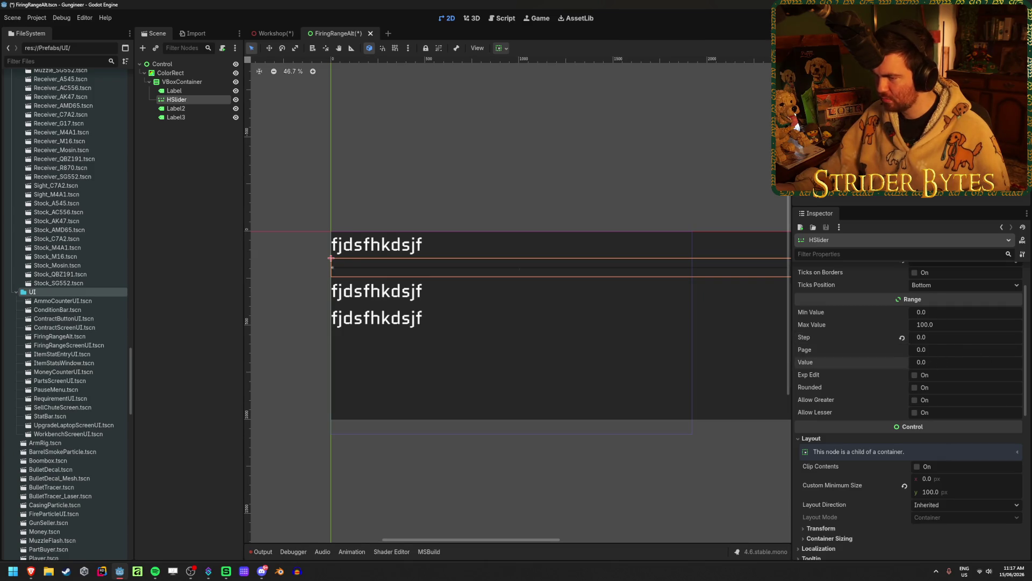
left_click_drag(925, 362, 968, 362)
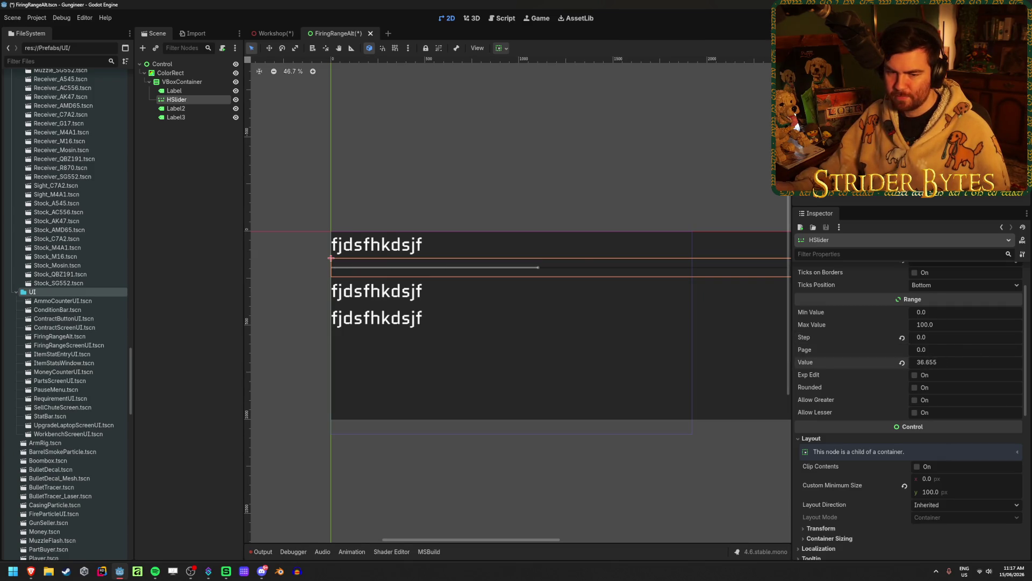
left_click_drag(967, 362, 965, 362)
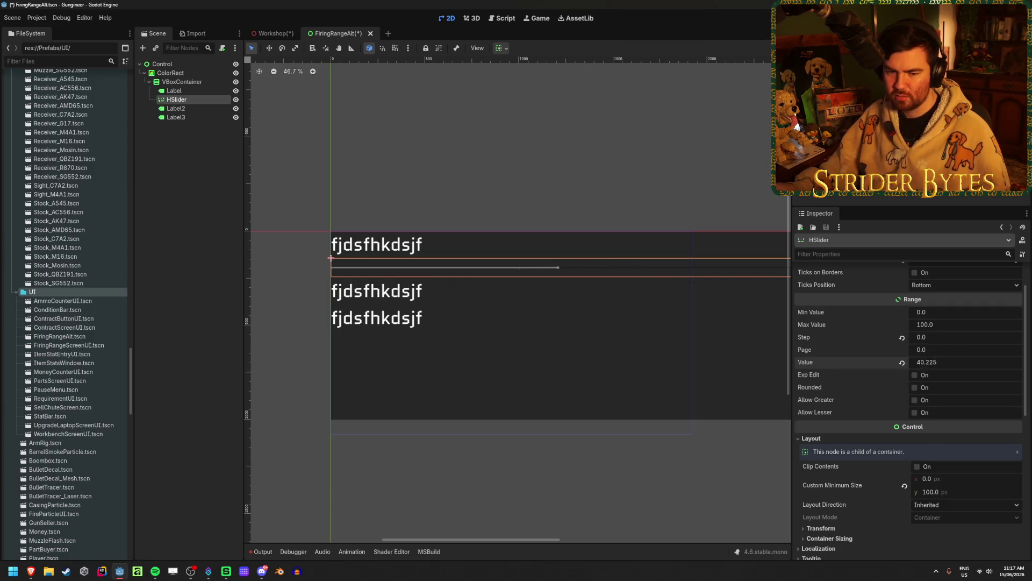
Delete the HSlider node and confirm the deletion, then select the VBoxContainer.
left_click(174, 91)
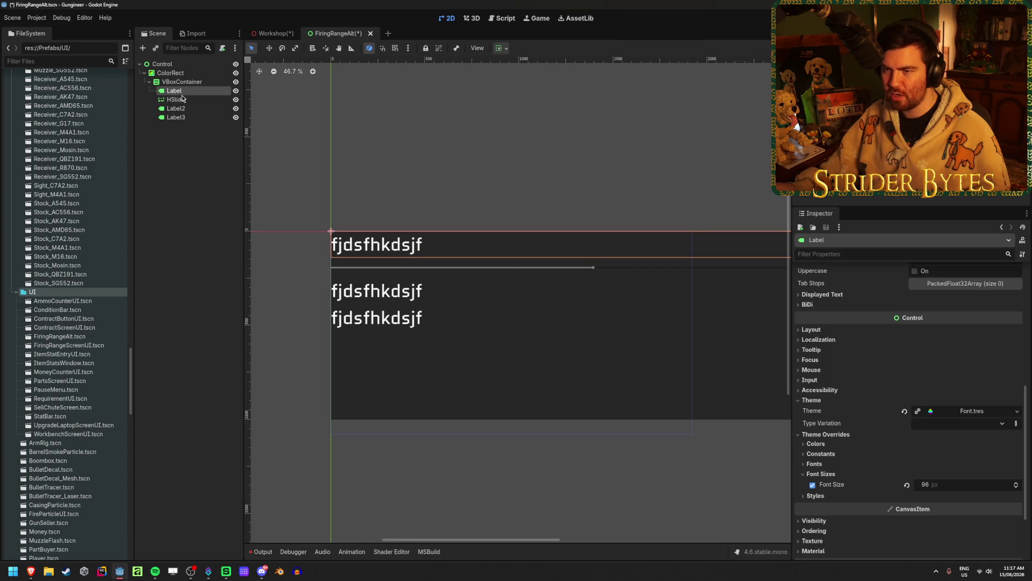
left_click(183, 100)
key("Delete")
key("Return")
left_click(194, 81)
right_click(196, 82)
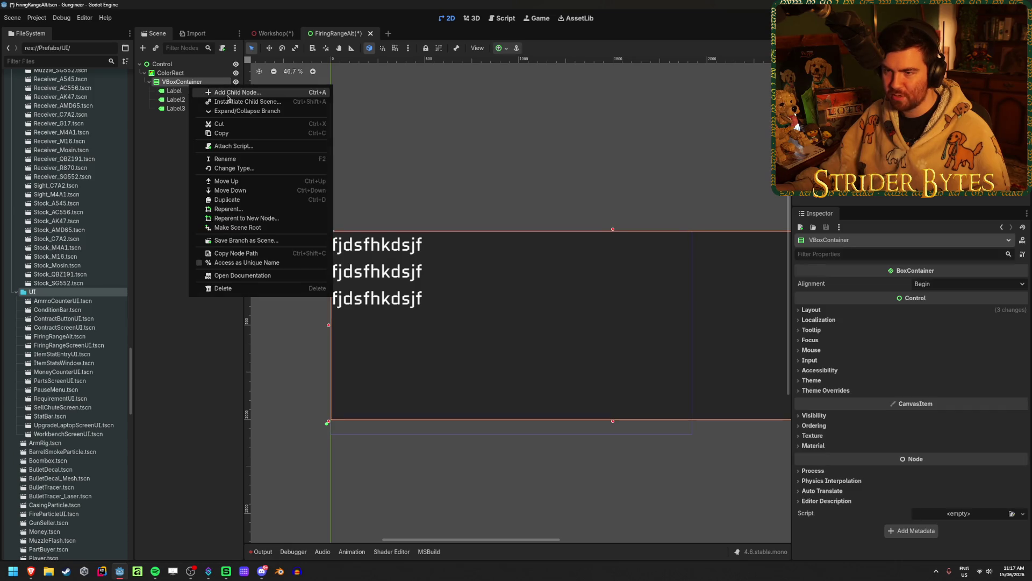
Add a ProgressBar child directly under the first label and turn off Show Percentage.
left_click(226, 89)
type("progr")
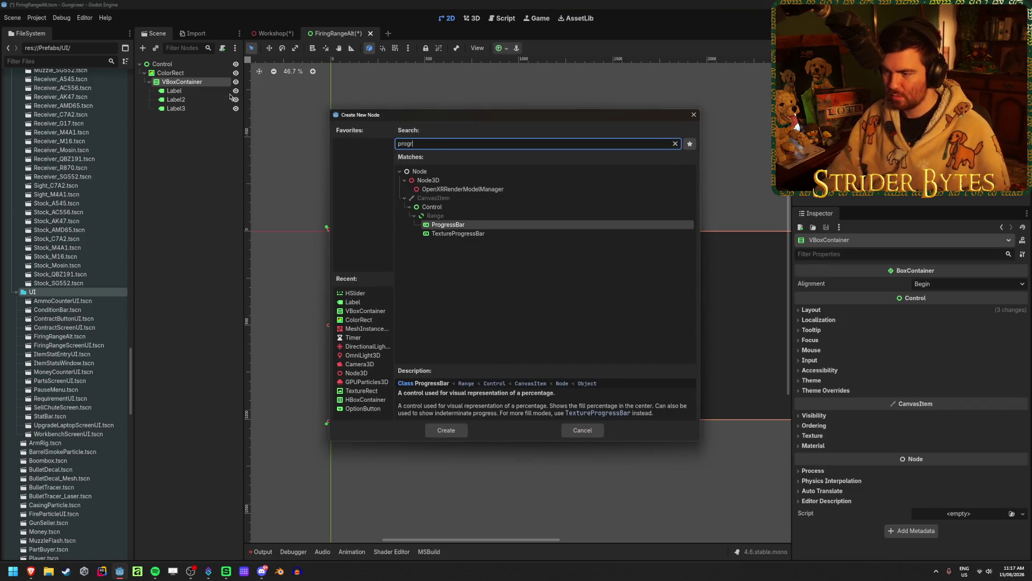
key("Return")
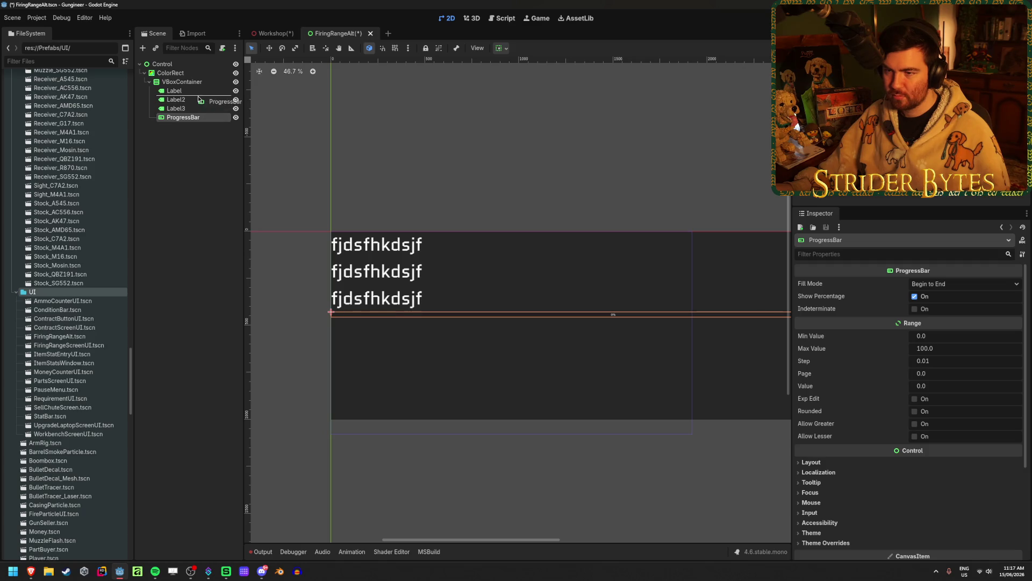
left_click_drag(198, 99, 198, 98)
scroll(606, 285, "up", 4)
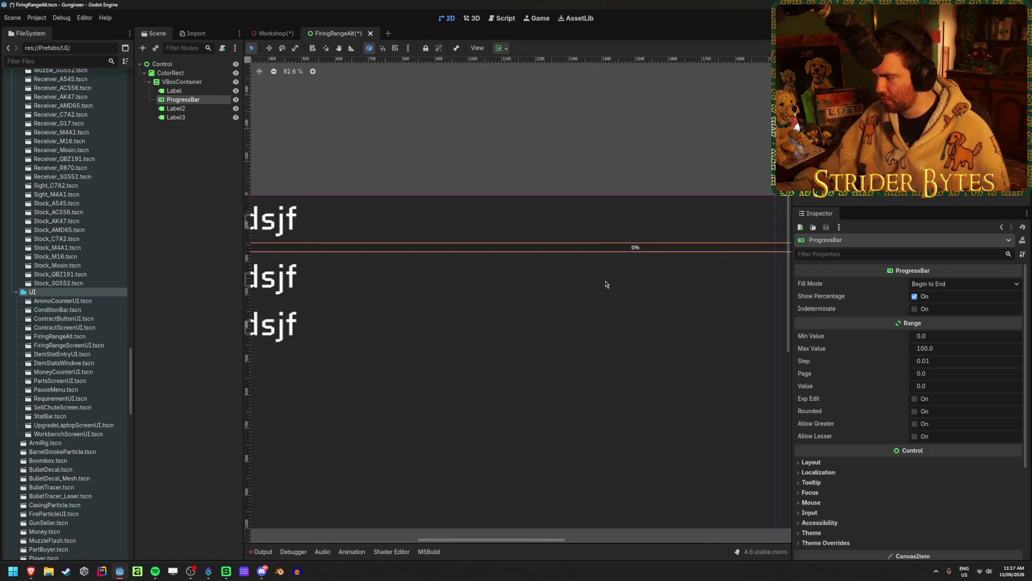
scroll(613, 253, "up", 1)
left_click(915, 296)
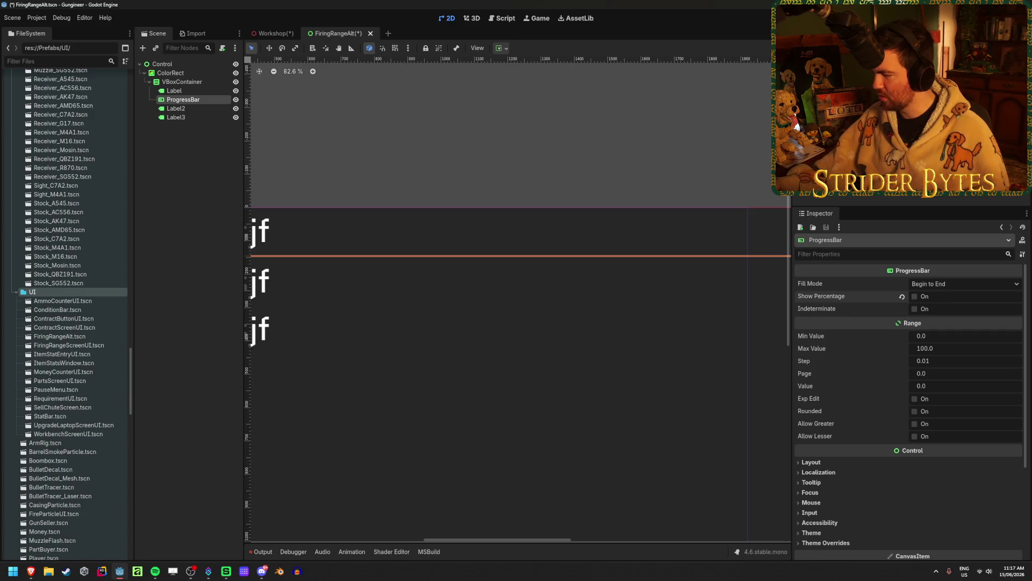
Give the progress bar a 25 px custom minimum height, previewing its fill value.
scroll(494, 294, "down", 3)
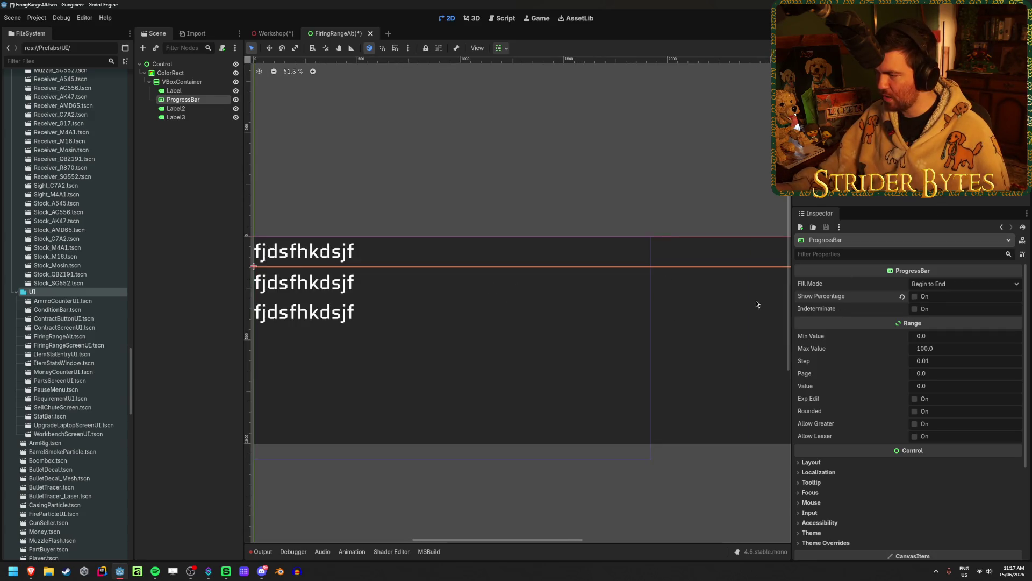
scroll(914, 376, "down", 2)
left_click(812, 389)
left_click(947, 442)
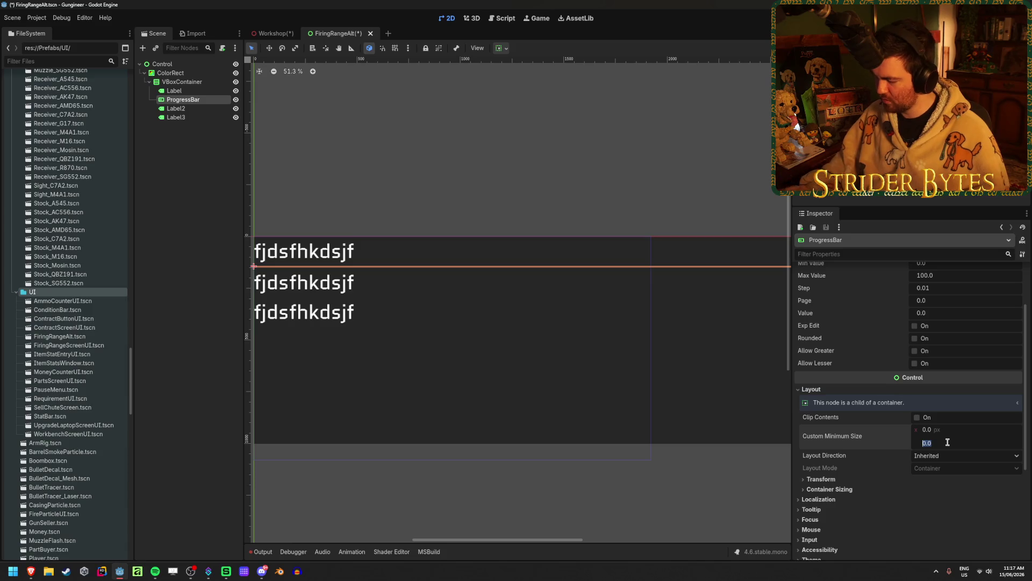
key("Return")
scroll(917, 359, "up", 2)
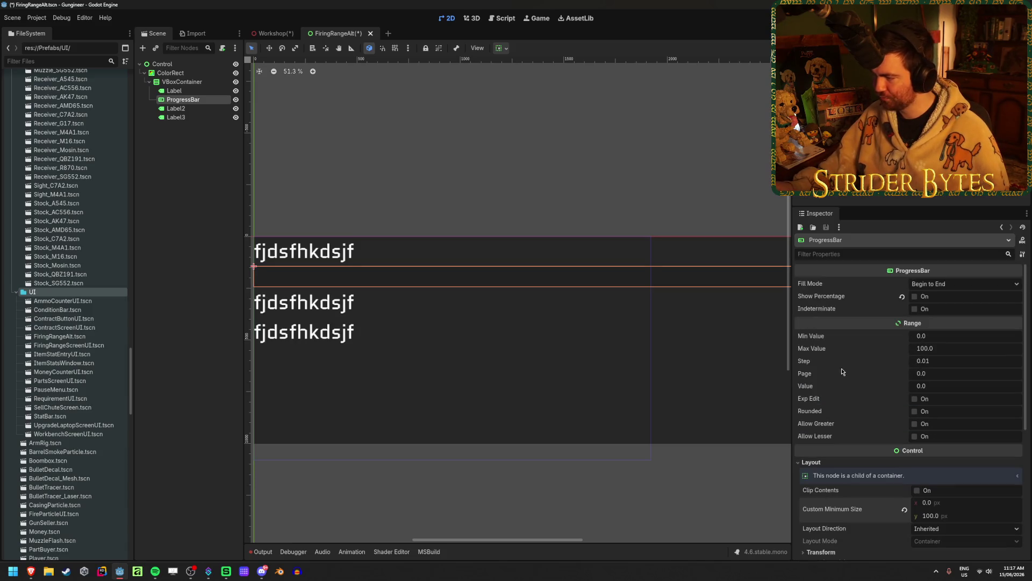
mouse_move(937, 391)
left_mouse_down()
mouse_move(989, 391)
mouse_move(983, 385)
left_mouse_up()
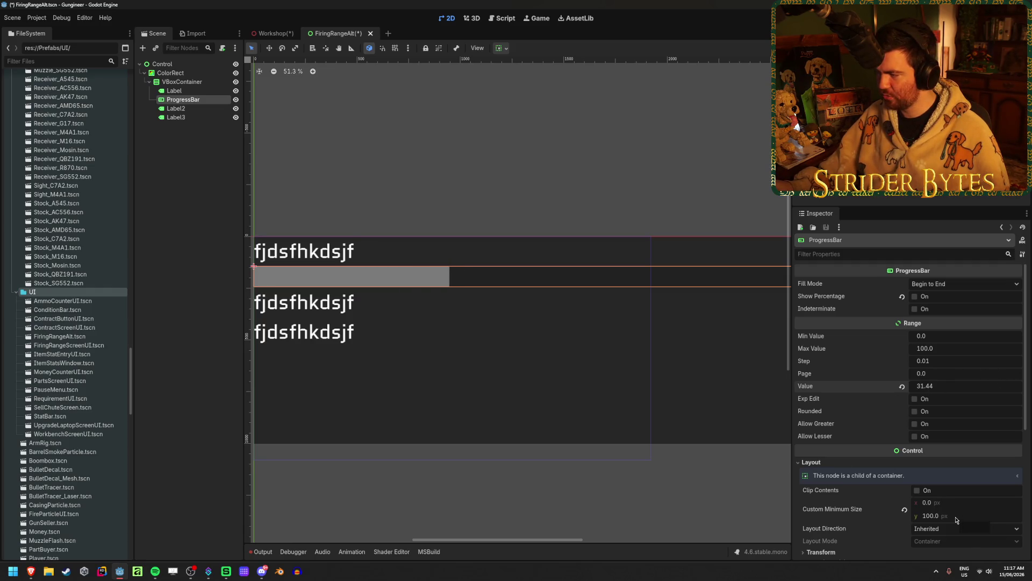
left_click_drag(957, 520, 927, 519)
mouse_move(960, 514)
left_mouse_down()
mouse_move(949, 514)
mouse_move(960, 514)
left_mouse_up()
left_click(960, 514)
type("25")
key("Return")
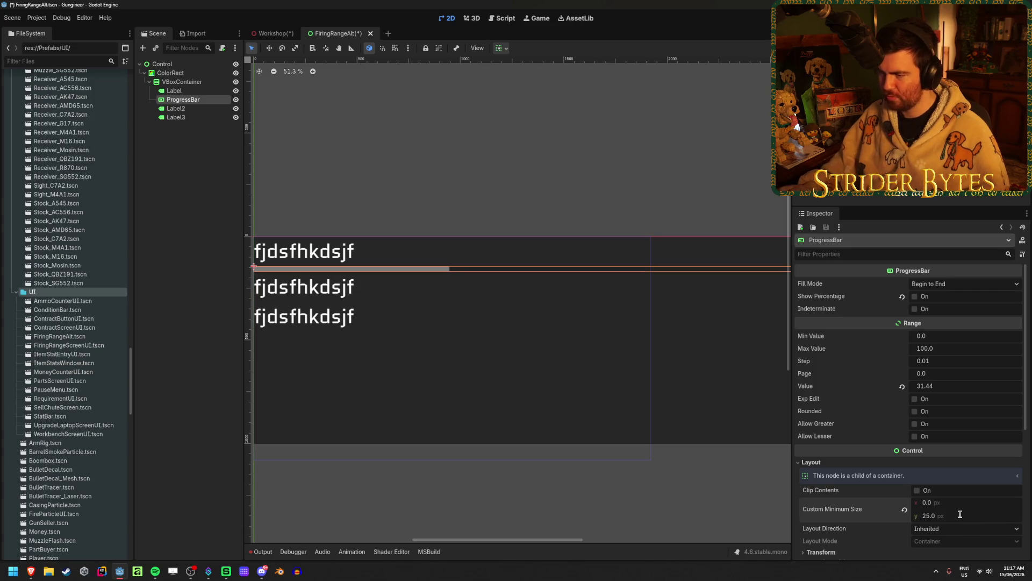
Duplicate the progress bar and place the copy beneath the third label.
scroll(627, 324, "down", 3)
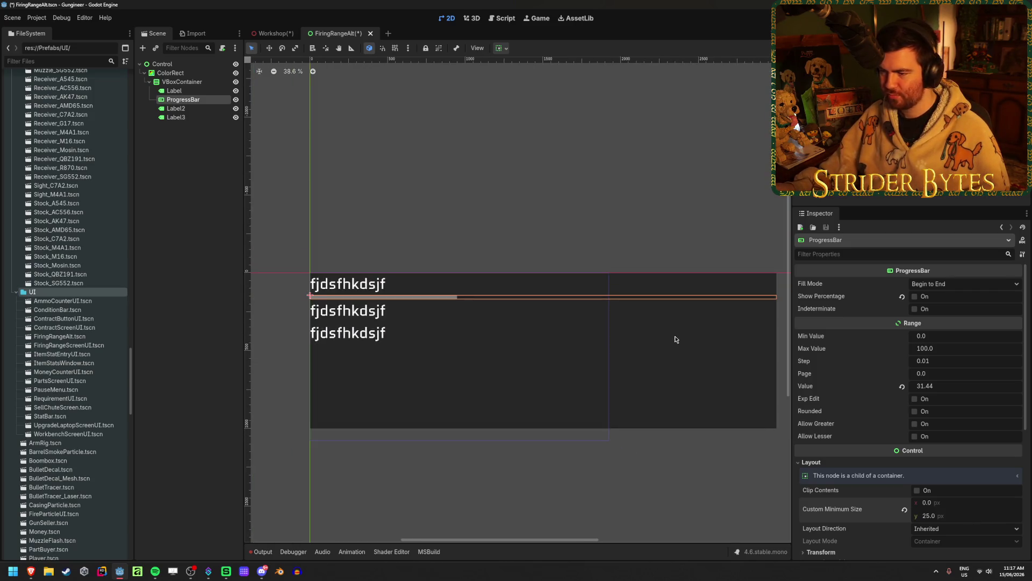
left_click(190, 260)
left_click(183, 99)
key("ctrl+d")
key("ctrl+d")
left_click_drag(179, 125, 181, 141)
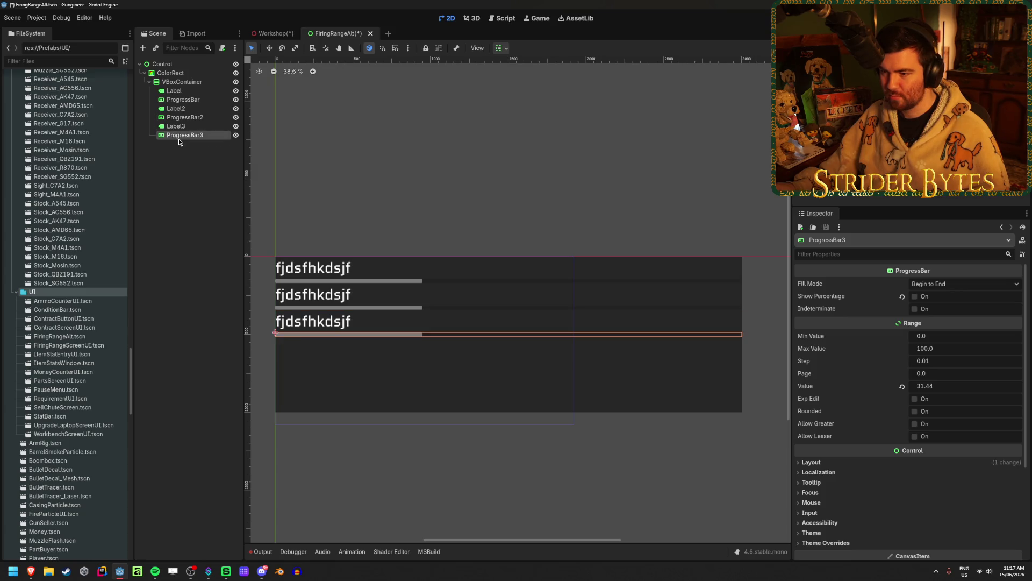
Change the three labels' text to Power, Speed and Accuracy.
left_click(192, 223)
left_click(174, 90)
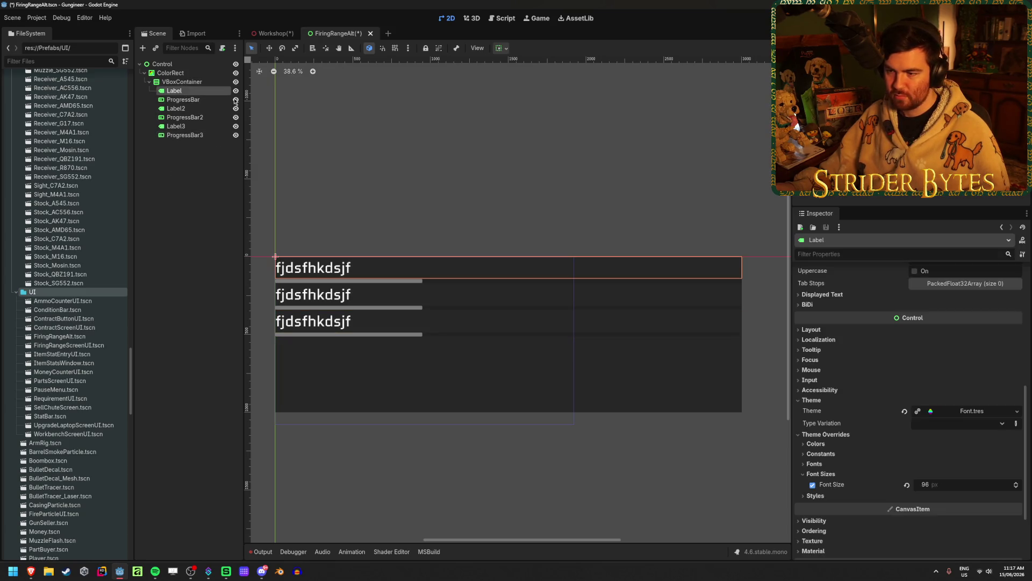
double_click(862, 309)
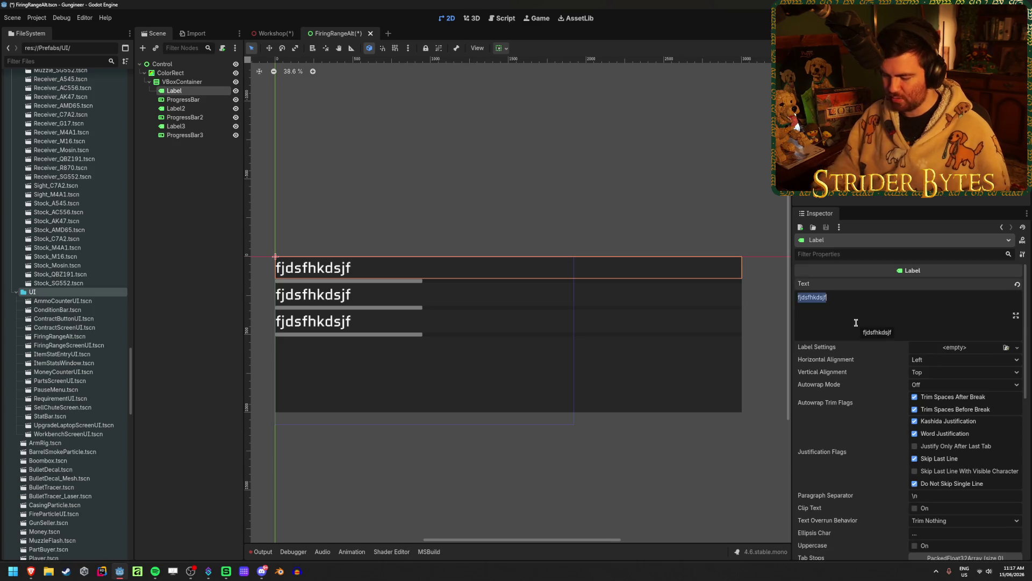
type("Power")
left_click(175, 108)
double_click(880, 320)
type("Speed")
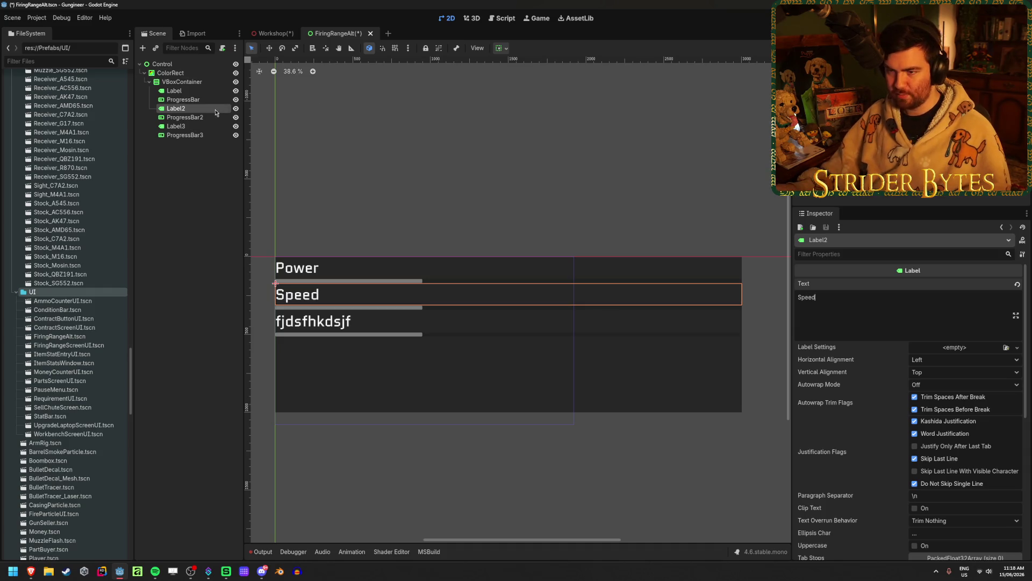
left_click(176, 126)
double_click(865, 305)
type("Accur")
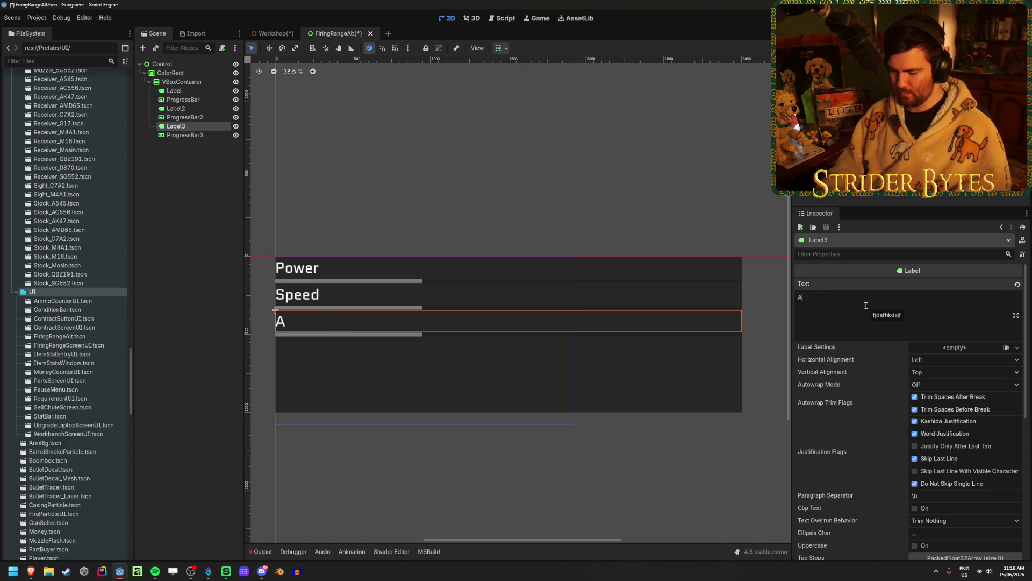
type("a")
key("Caps_Lock")
type("C")
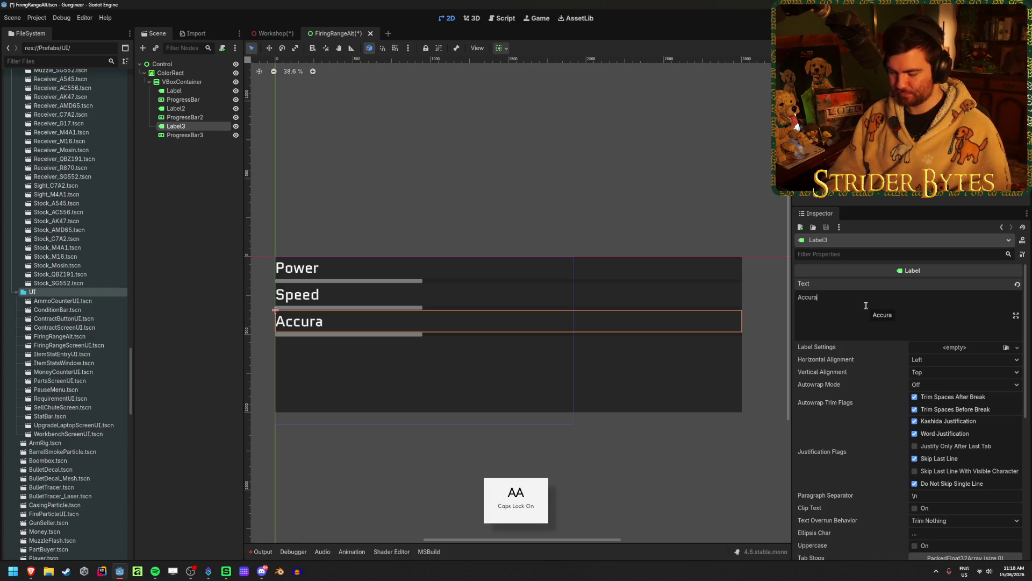
Raise the Accuracy bar's value to 49.57 and save the FiringRangeAlt scene.
key("ctrl+s")
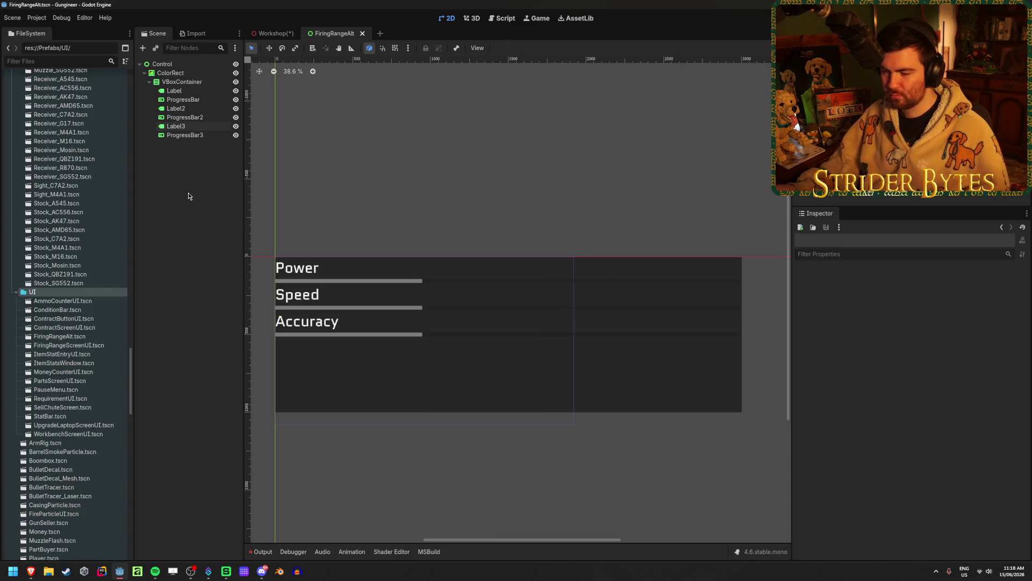
left_click(176, 135)
left_click_drag(927, 387, 946, 387)
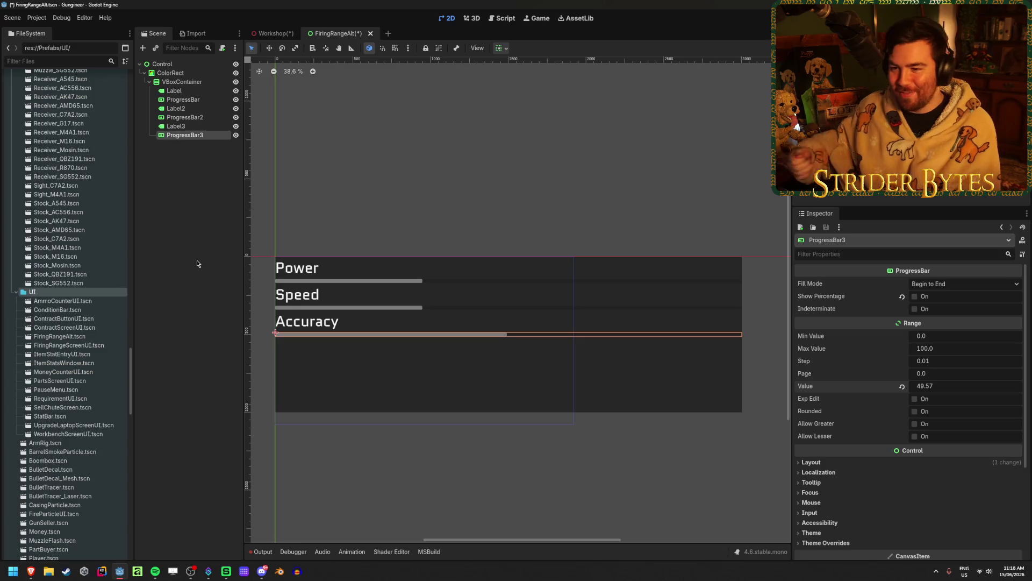
key("ctrl+s")
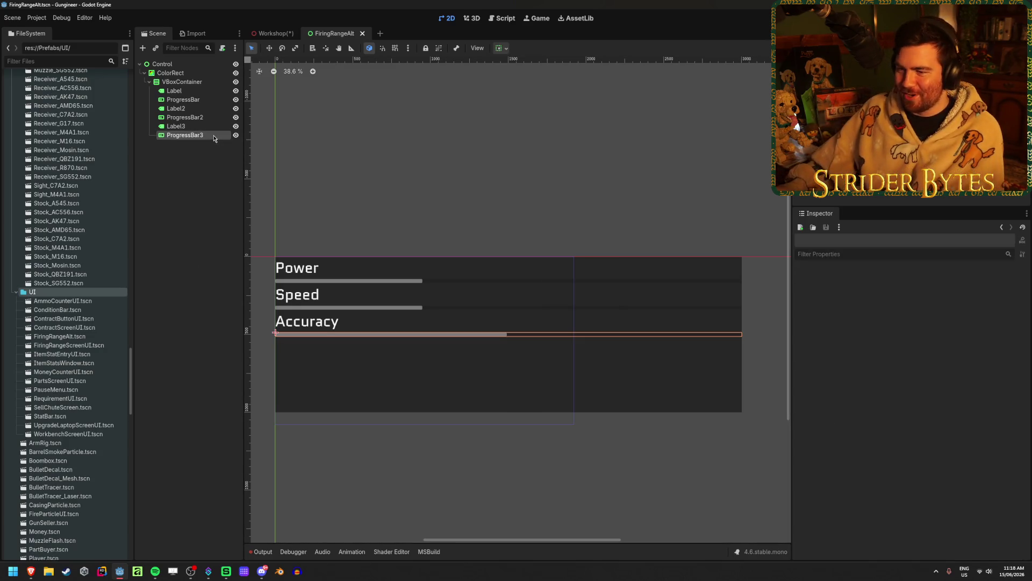
left_click(179, 211)
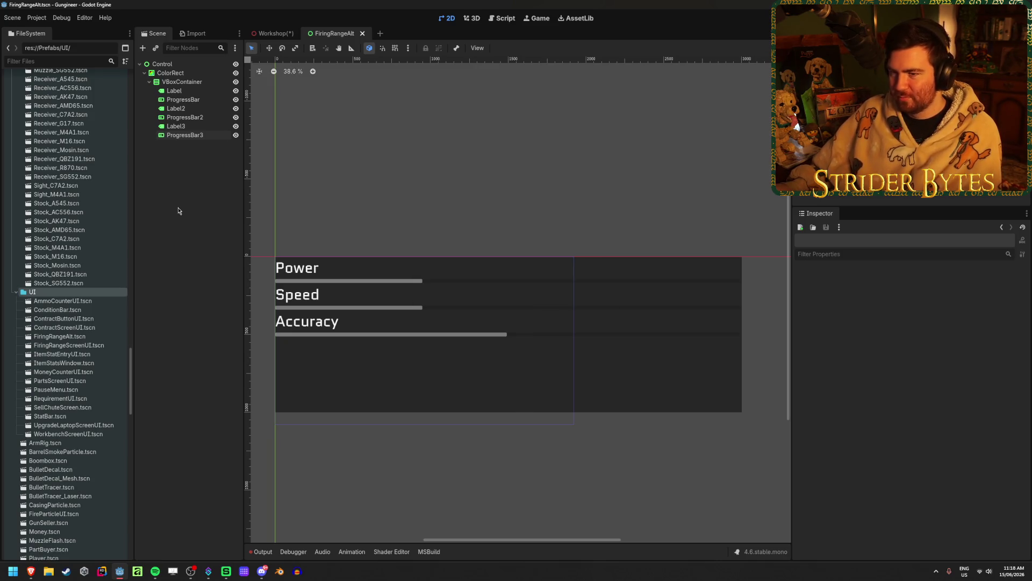
left_click(152, 81)
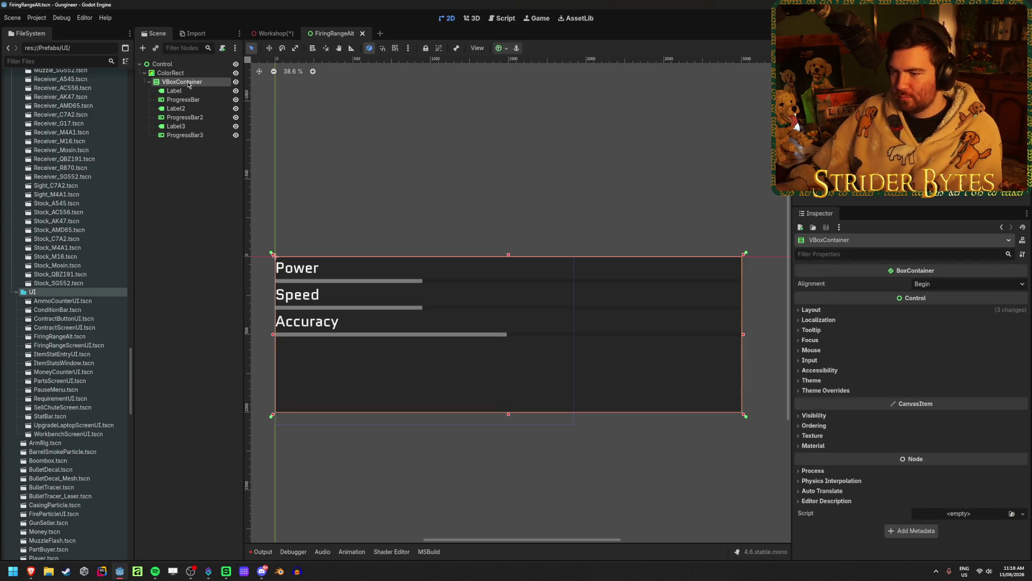
Look over the UI scene's nodes, then go to the Workshop scene and move toward the TV screen.
left_click(150, 82)
left_click(149, 82)
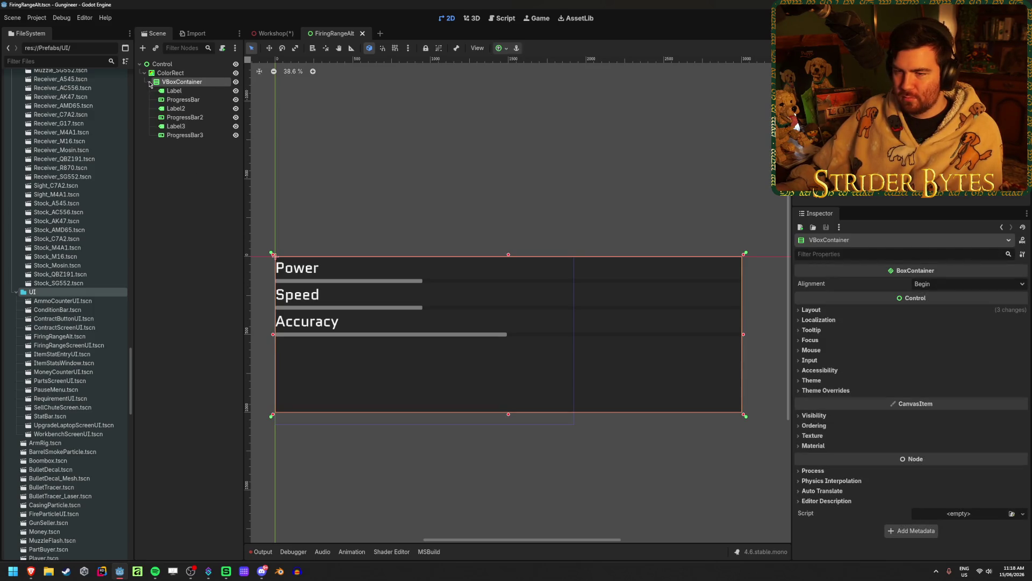
left_click(199, 72)
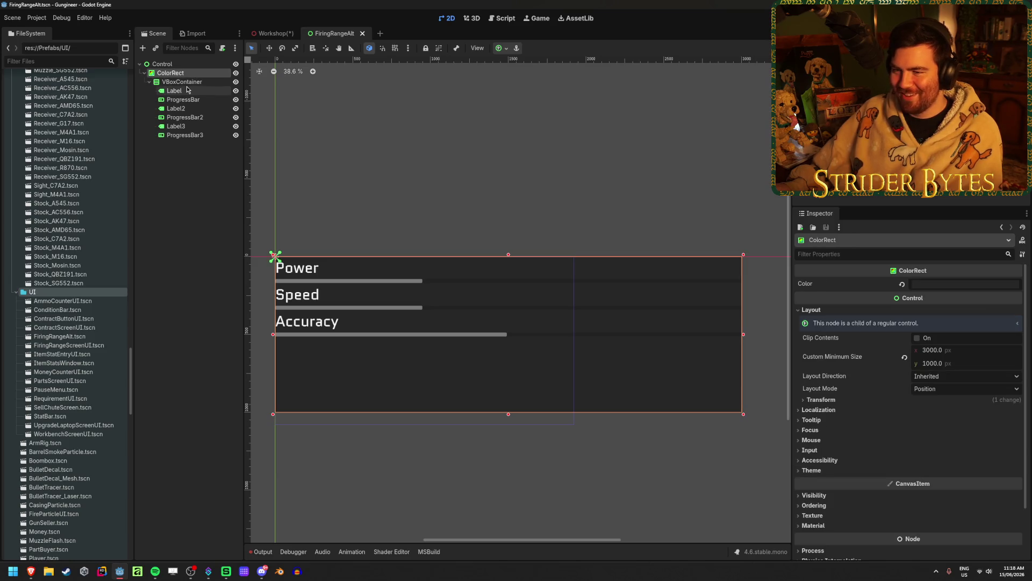
left_click(177, 72)
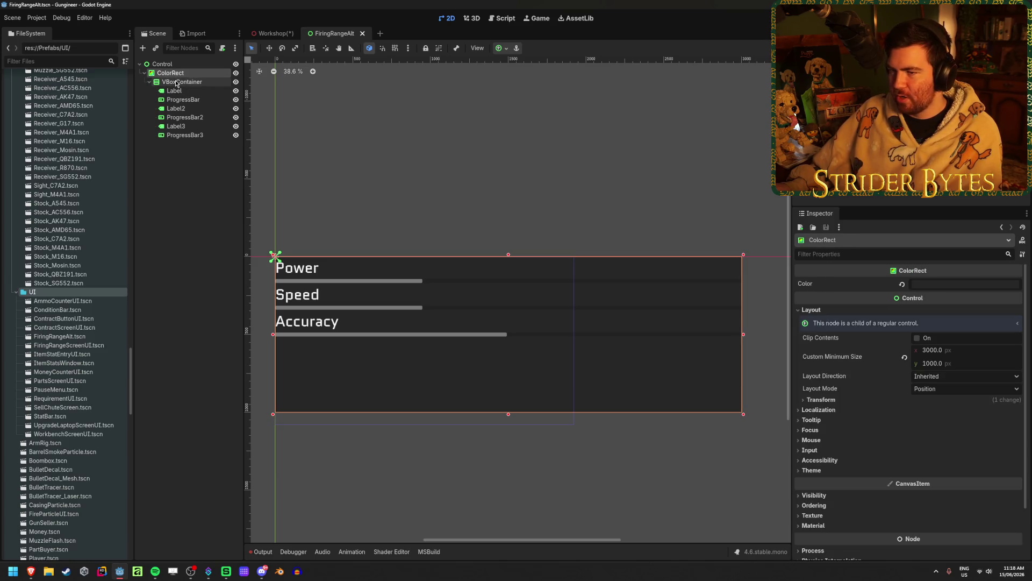
left_click(193, 260)
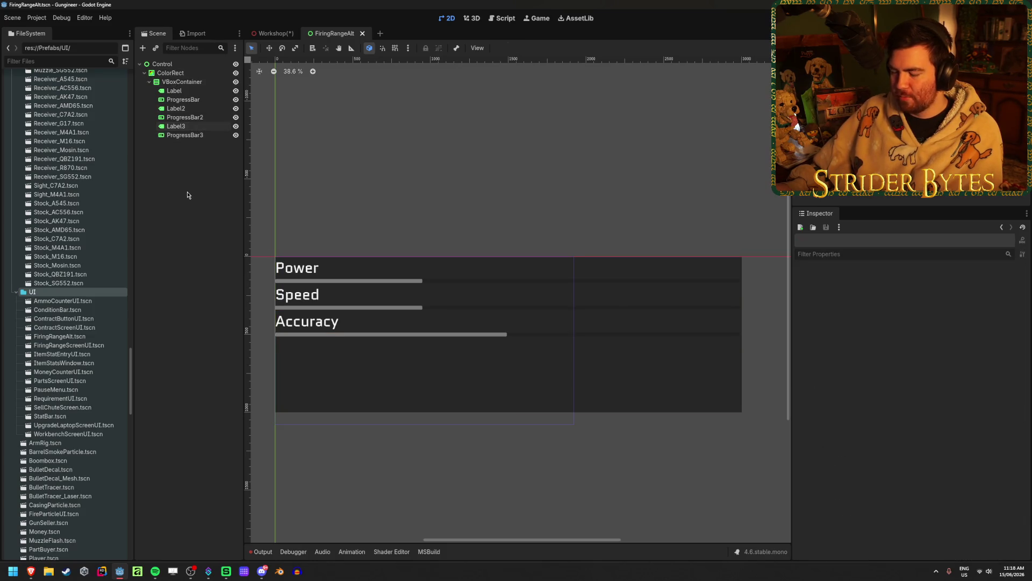
left_click(200, 135)
left_click(200, 126)
left_click(199, 156)
left_click(266, 36)
left_click_drag(516, 301, 885, 451)
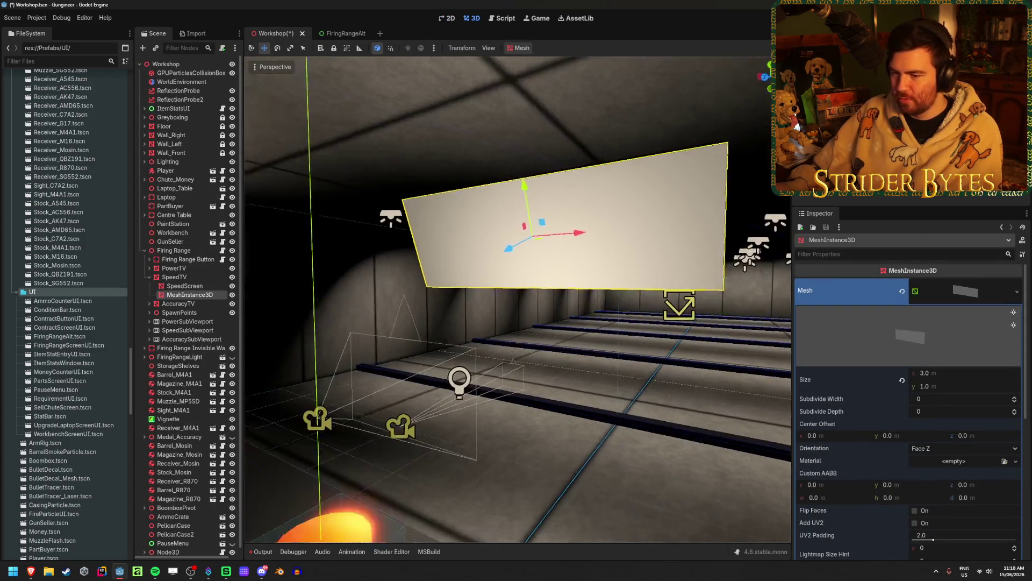
Add a SubViewport under the Firing Range node and size it 3000 × 1000 px.
scroll(885, 451, "down", 4)
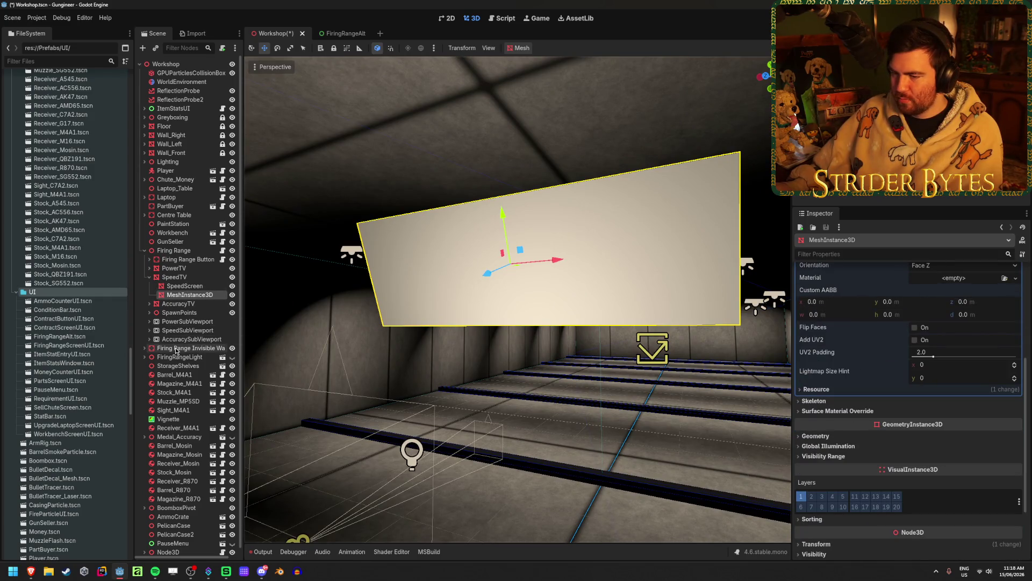
right_click(186, 251)
left_click(229, 274)
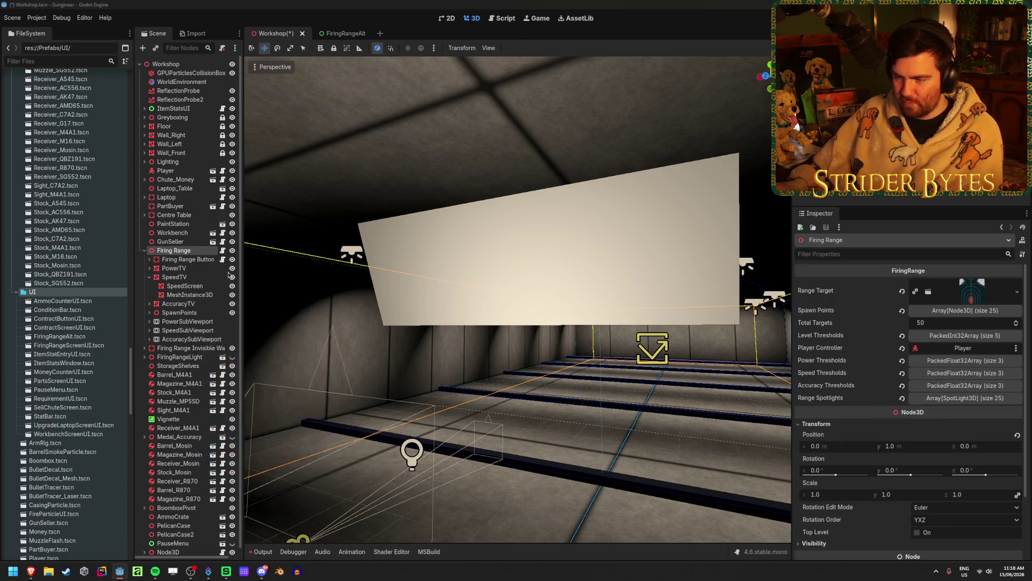
type("subviewport")
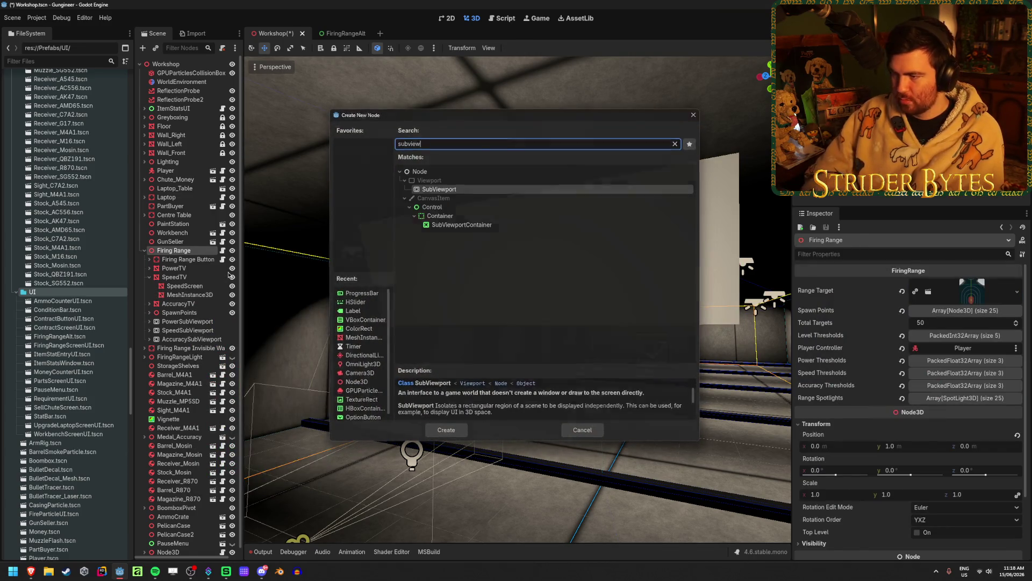
key("Return")
left_click(978, 390)
type("3")
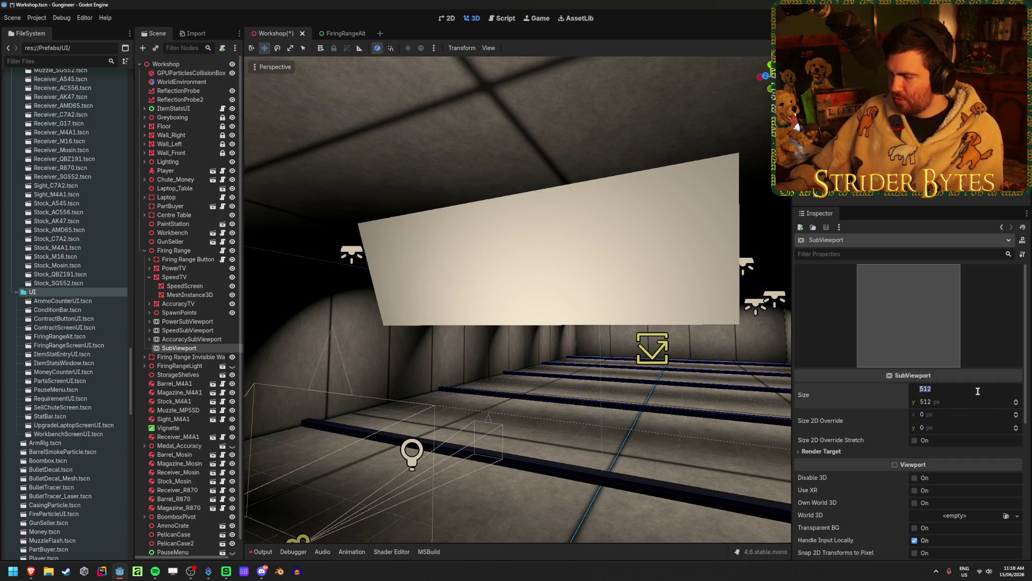
key("Tab")
type("1")
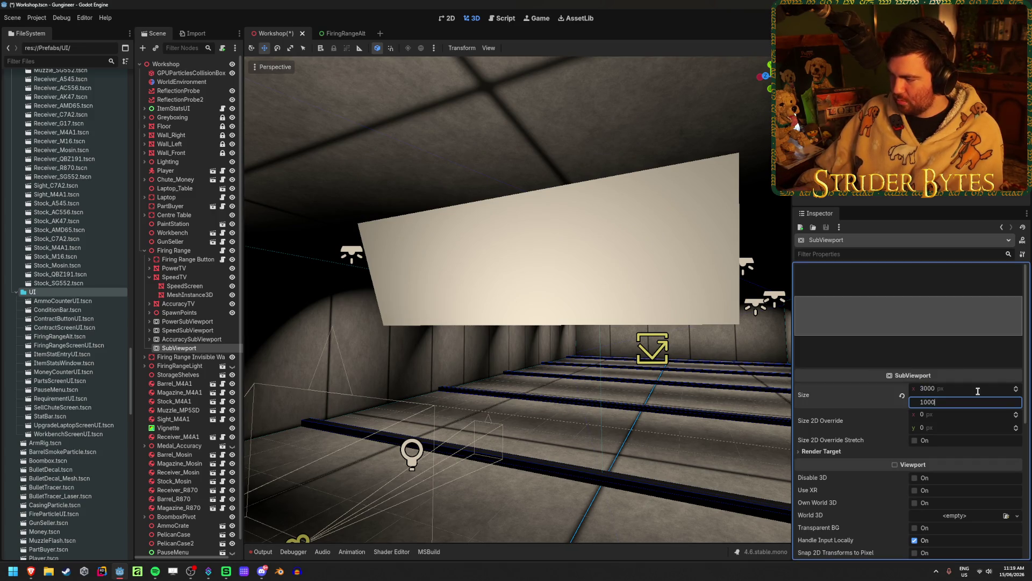
key("Return")
Instance FiringRangeAlt.tscn inside the SubViewport and select the SpeedTV screen mesh.
scroll(70, 291, "down", 15)
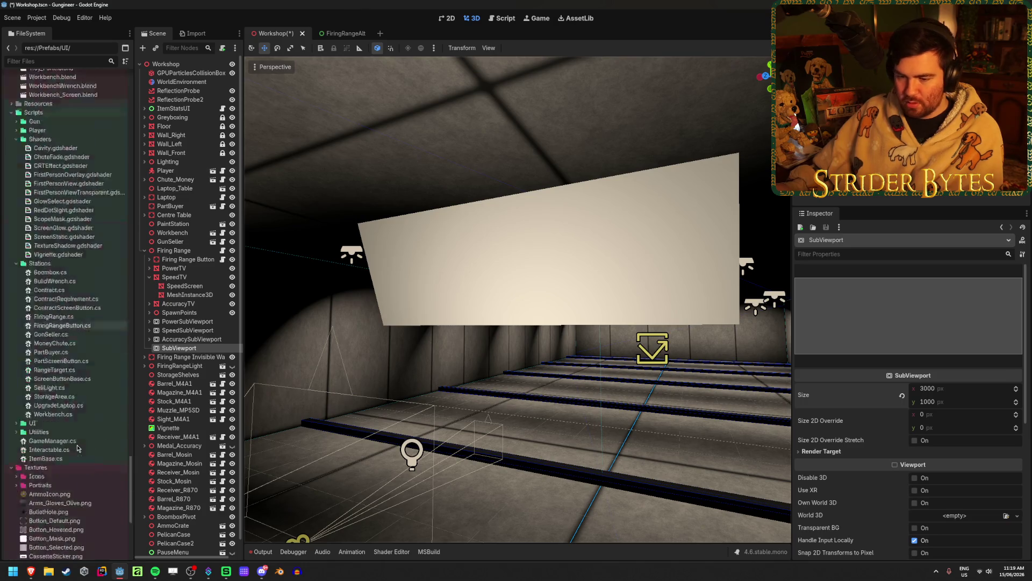
scroll(70, 291, "down", 15)
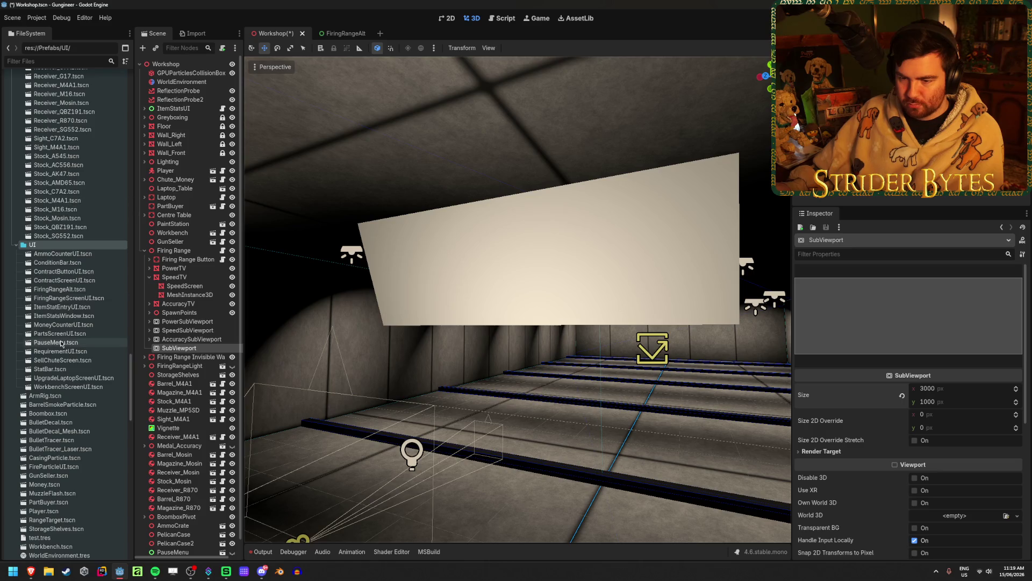
mouse_move(65, 291)
left_mouse_down()
mouse_move(142, 299)
mouse_move(177, 352)
left_mouse_up()
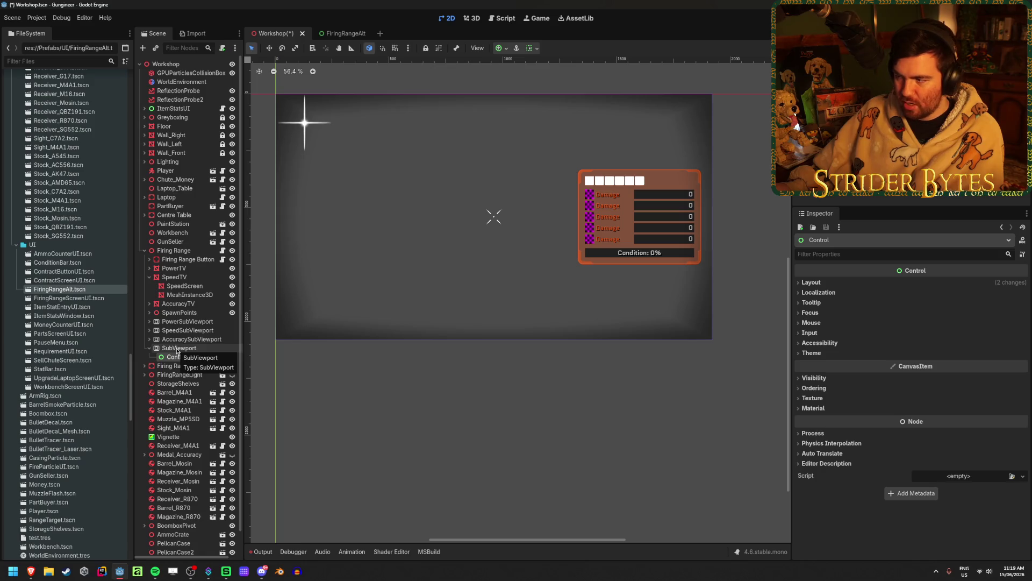
left_click(177, 348)
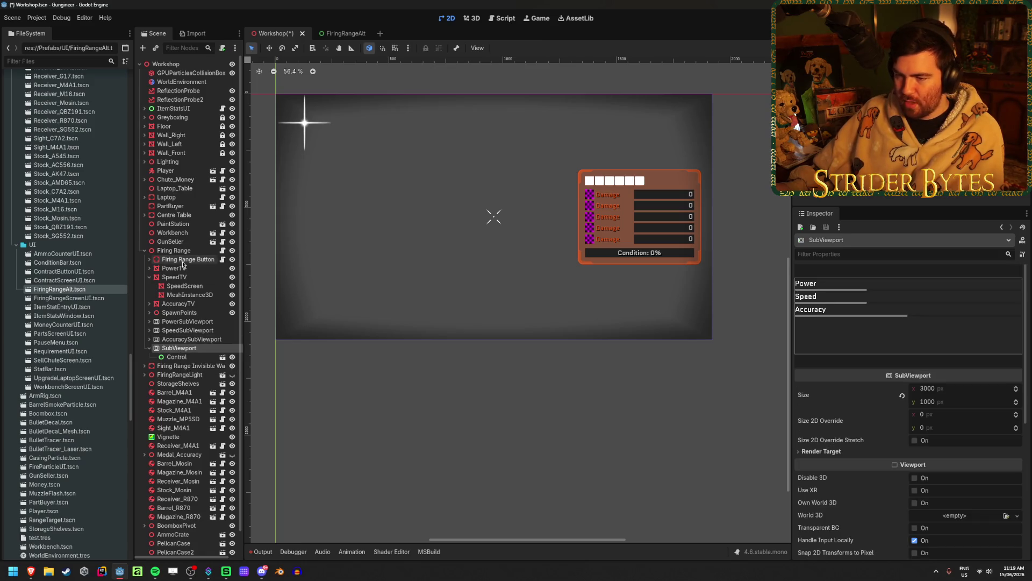
left_click(188, 296)
scroll(968, 377, "up", 4)
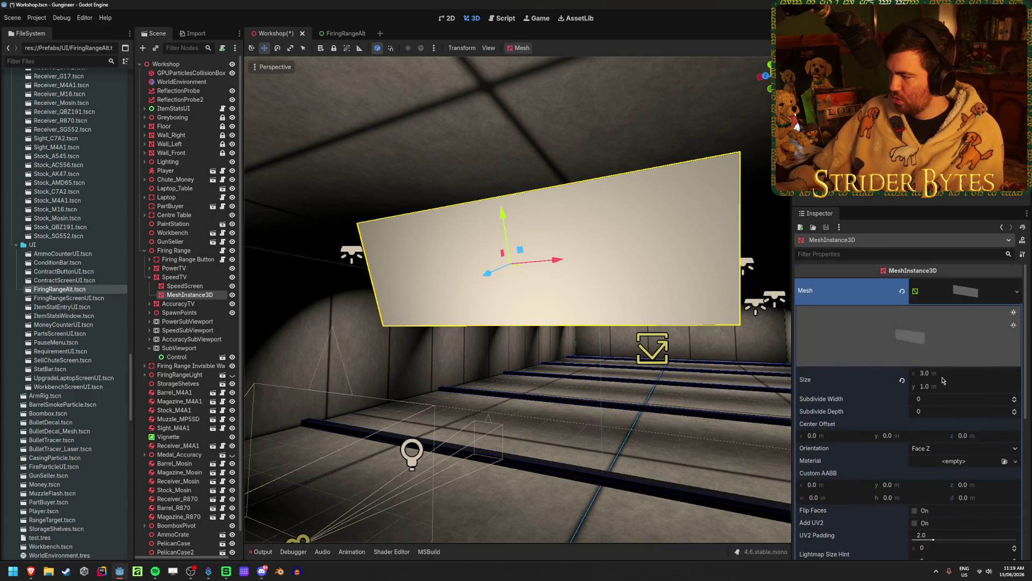
Give the SpeedTV mesh a new StandardMaterial3D and expand its Albedo and Resource settings.
left_click(1016, 461)
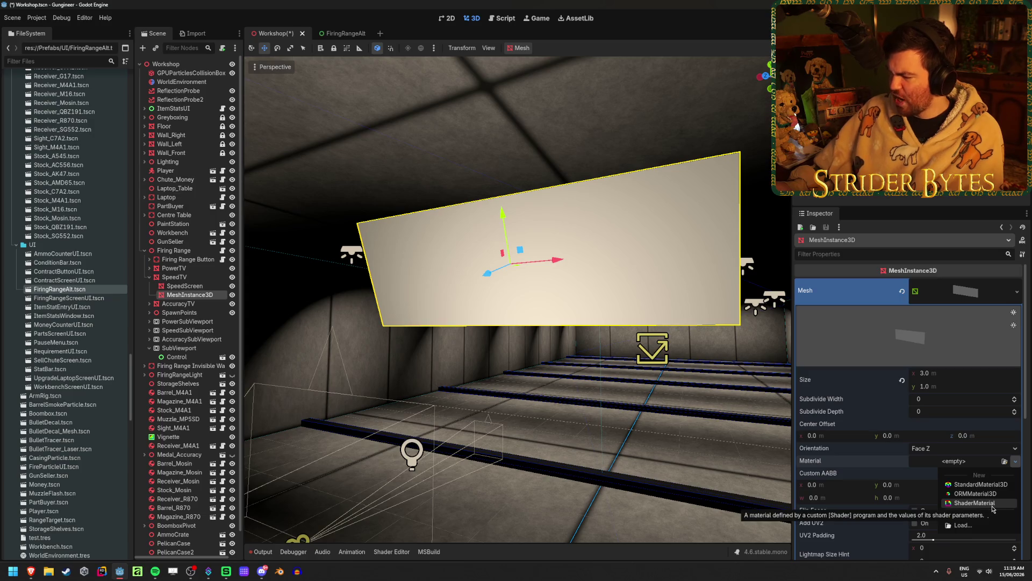
left_click(974, 484)
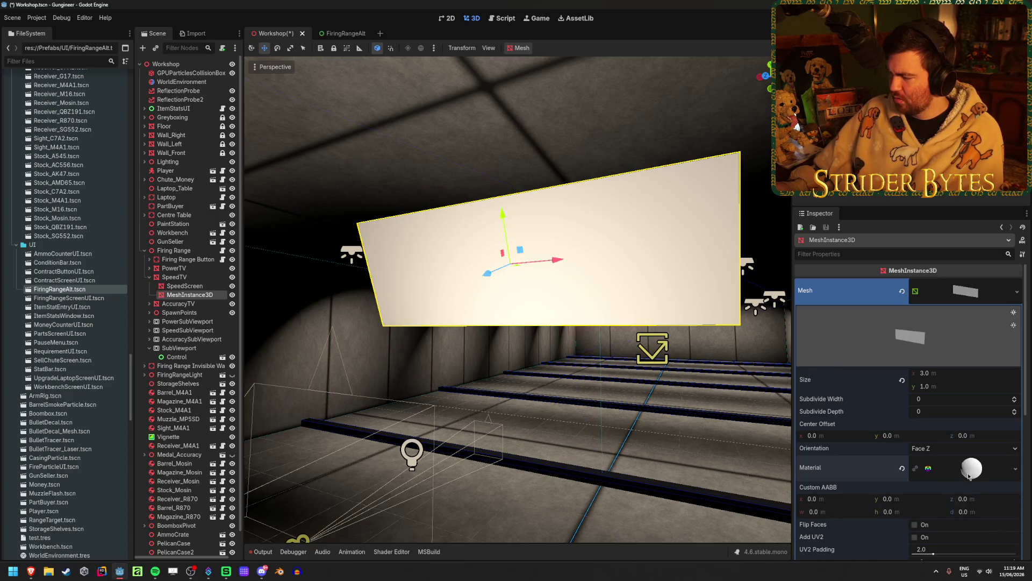
left_click(842, 395)
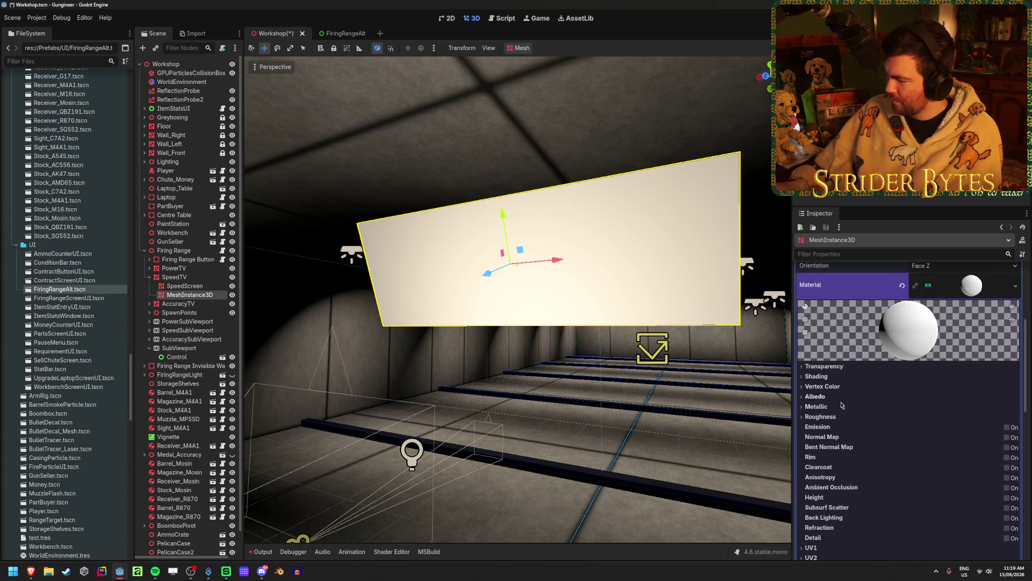
left_click(815, 397)
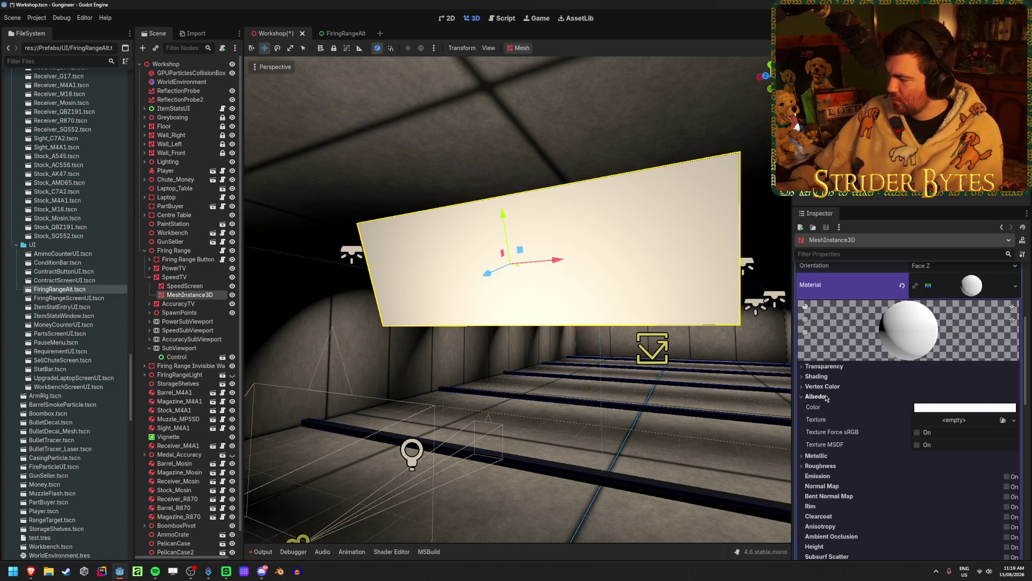
left_click(1014, 422)
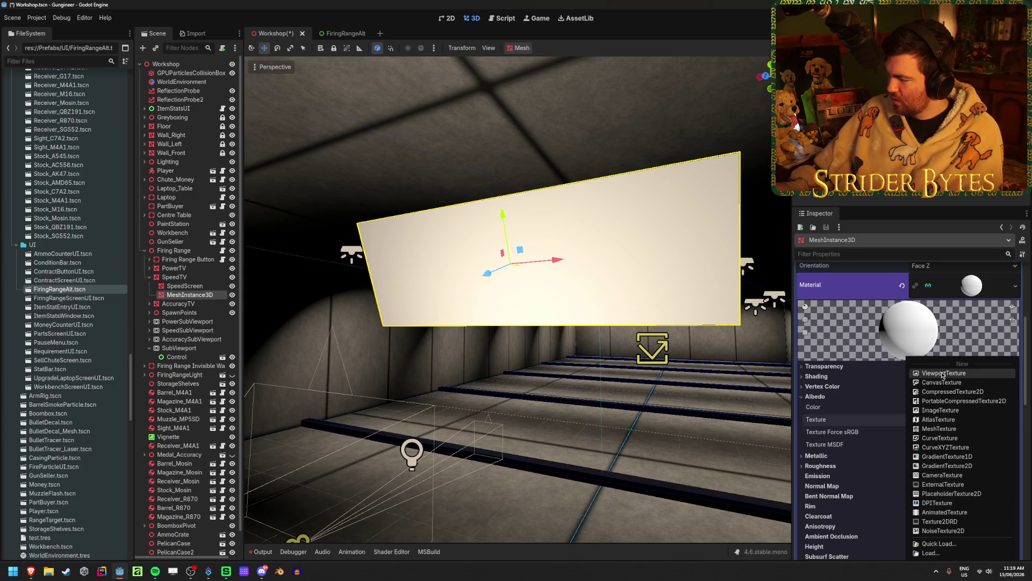
left_click(974, 374)
left_click(481, 306)
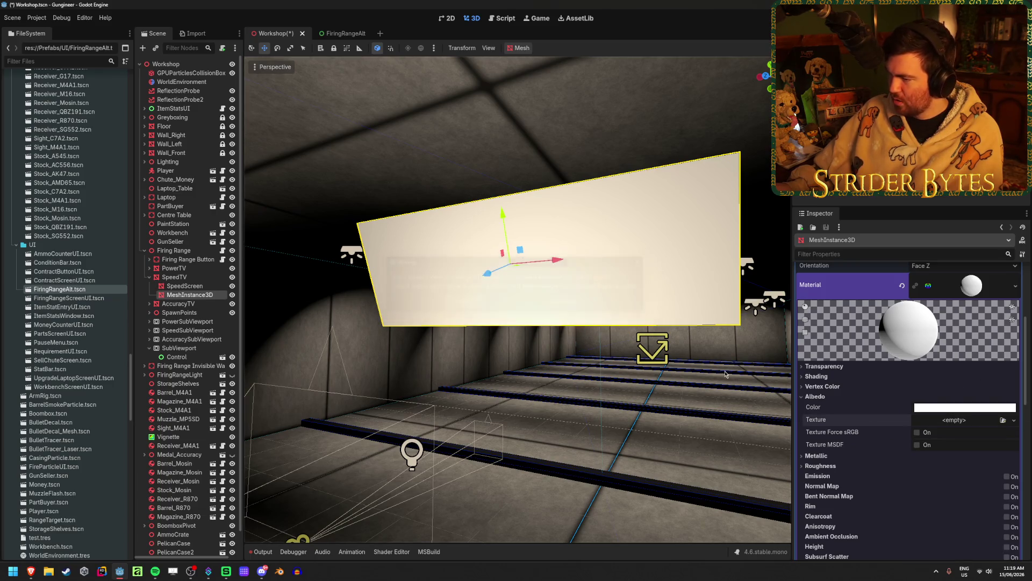
scroll(891, 470, "down", 5)
left_click(918, 504)
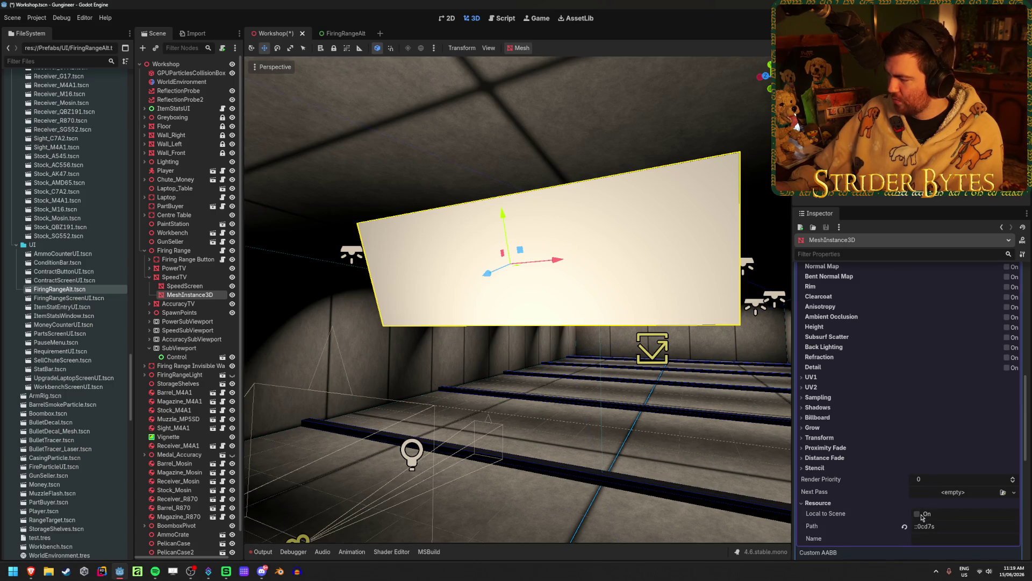
scroll(976, 456, "up", 5)
Set the albedo texture to a ViewportTexture sourced from SubViewport and save the Workshop scene.
left_click(1015, 460)
left_click(963, 375)
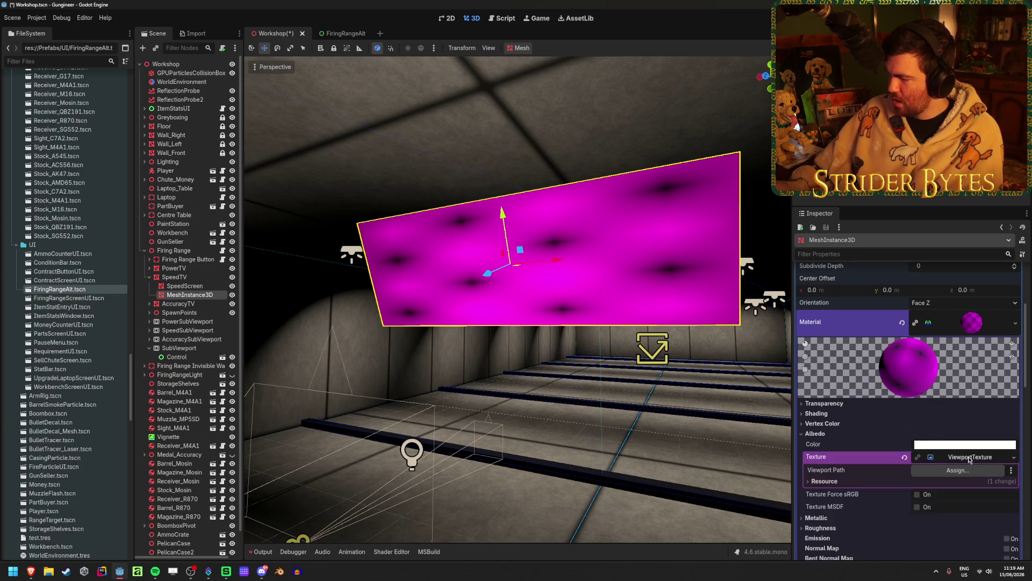
left_click(970, 457)
left_click(958, 396)
left_click(489, 252)
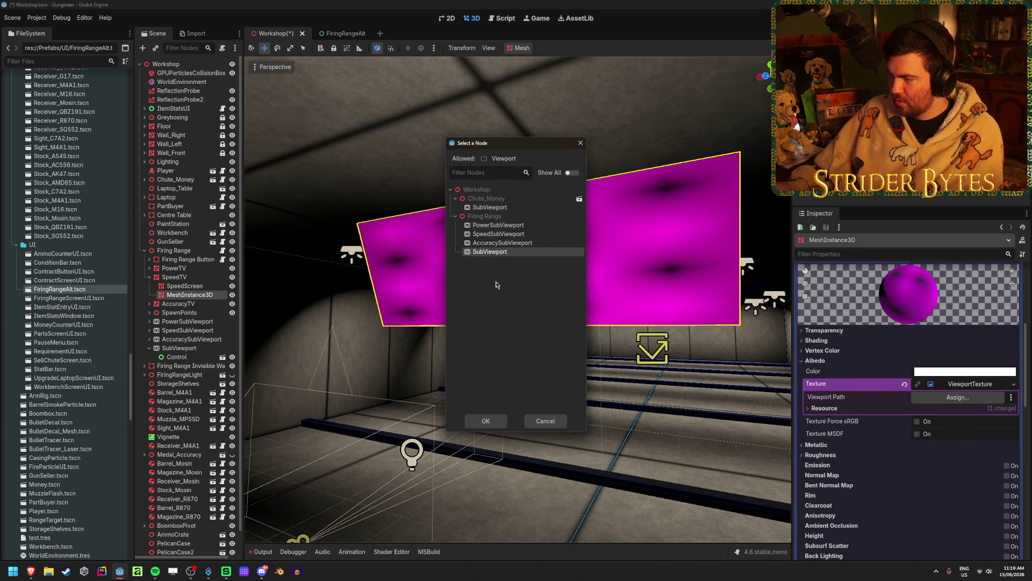
left_click(486, 421)
key("f")
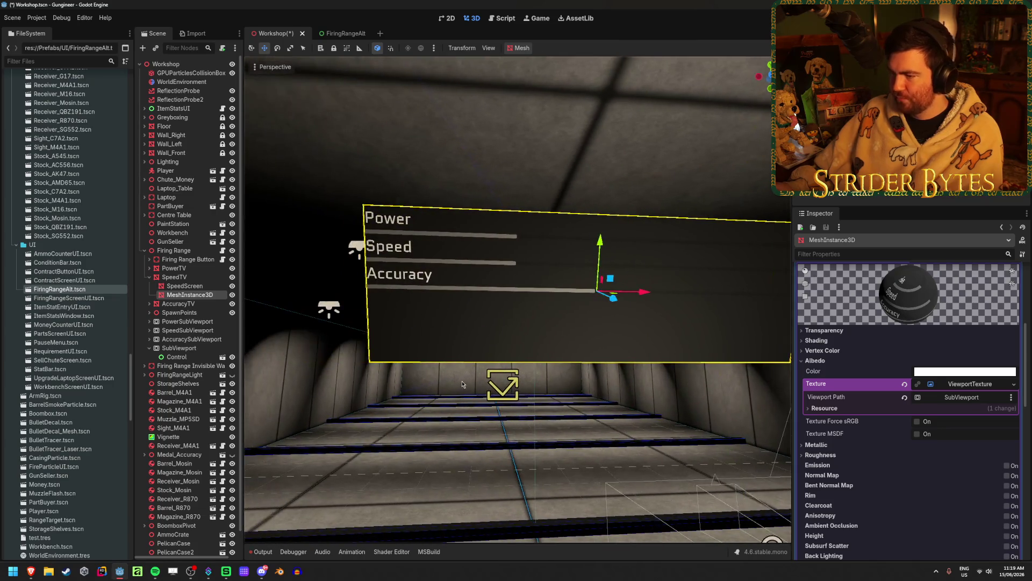
key("ctrl+s")
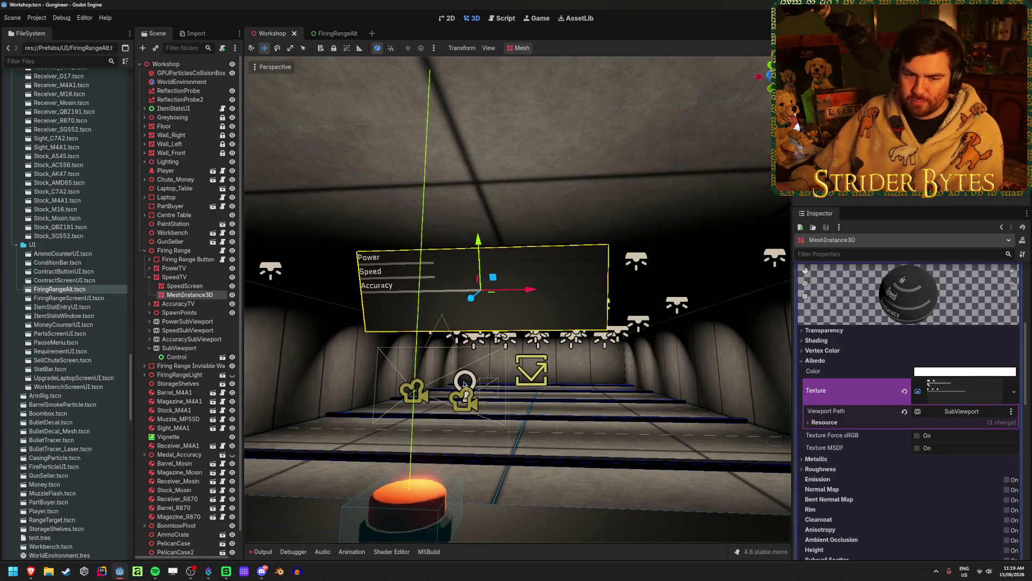
Orbit the room to inspect the Power/Speed/Accuracy panel on the TV screen.
mouse_move(524, 373)
left_mouse_down()
mouse_move(438, 368)
mouse_move(538, 370)
left_mouse_up()
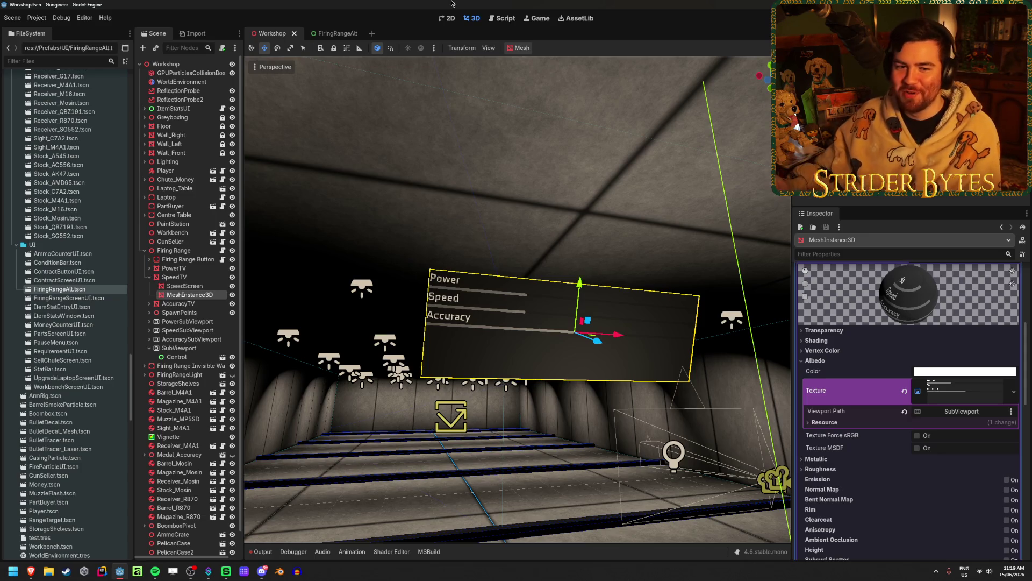
left_click(504, 146)
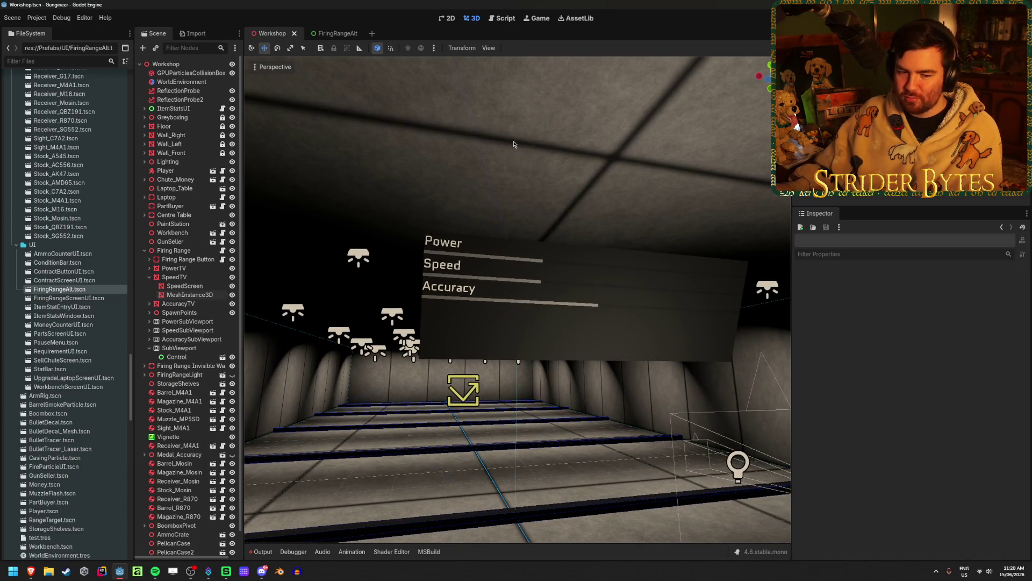
scroll(514, 144, "up", 3)
scroll(513, 144, "up", 4)
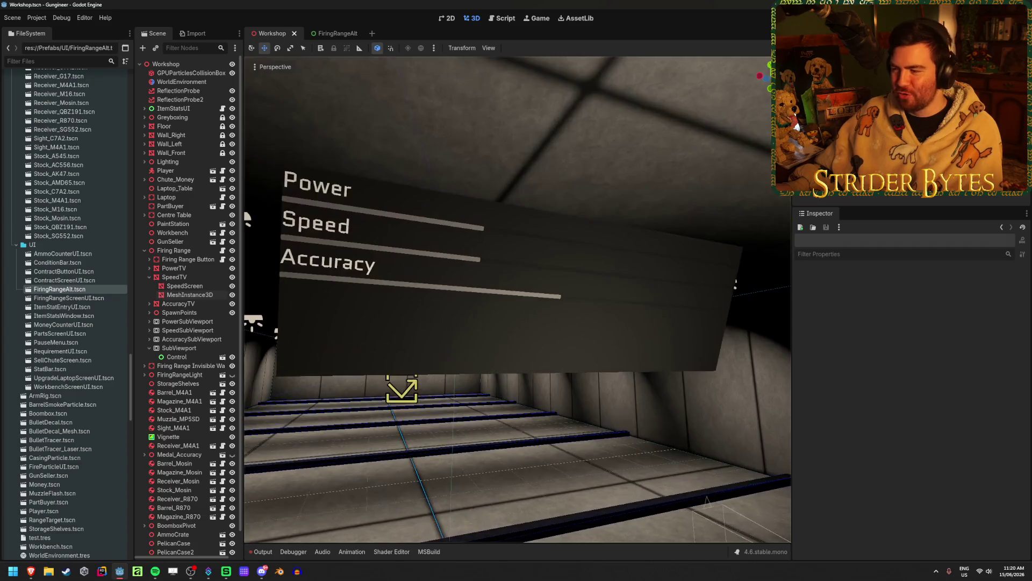
scroll(494, 122, "down", 2)
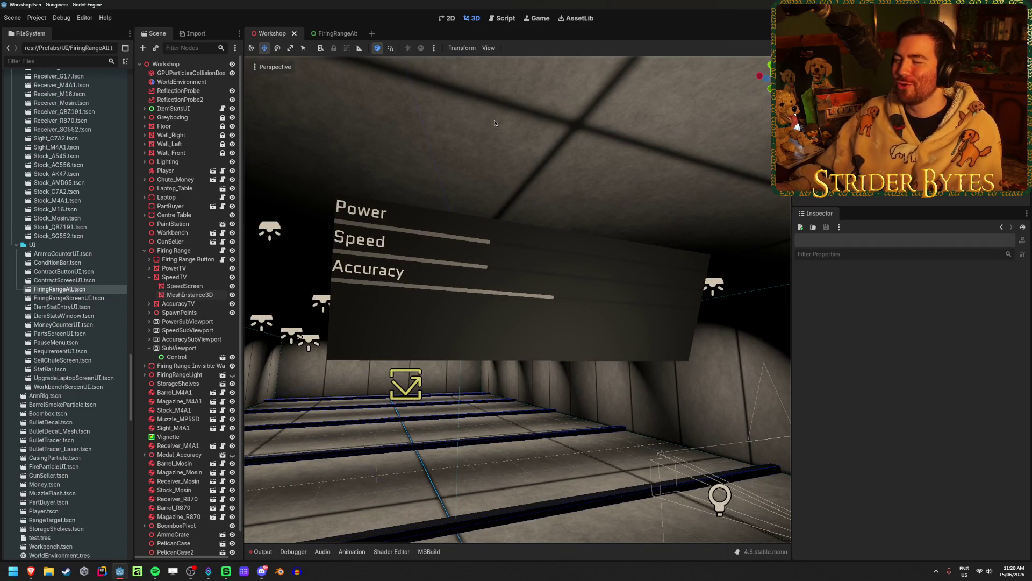
mouse_move(405, 61)
left_mouse_down()
mouse_move(377, 80)
mouse_move(393, 75)
left_mouse_up()
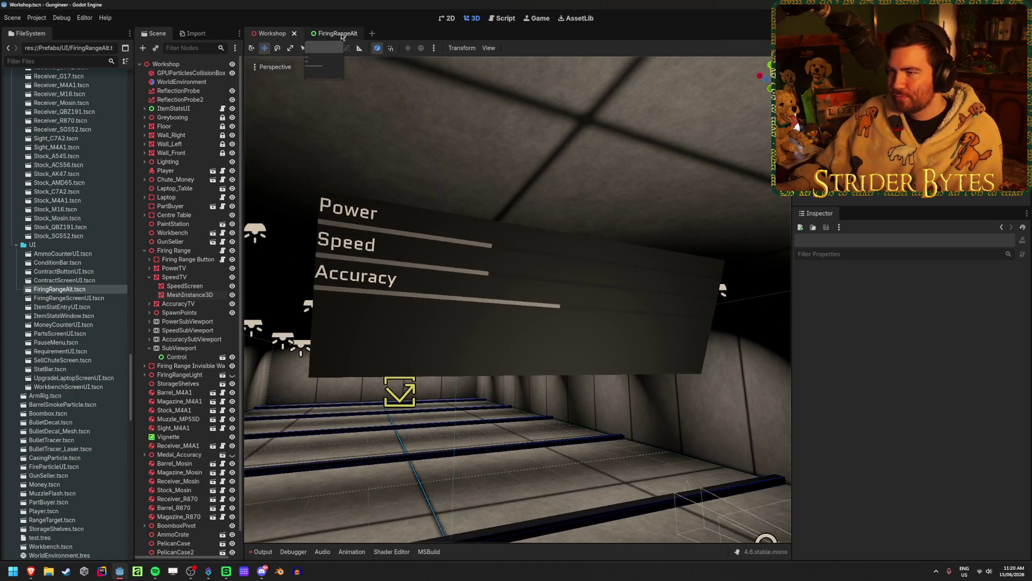
In FiringRangeAlt, change the ColorRect background's node type to Panel.
left_click(333, 34)
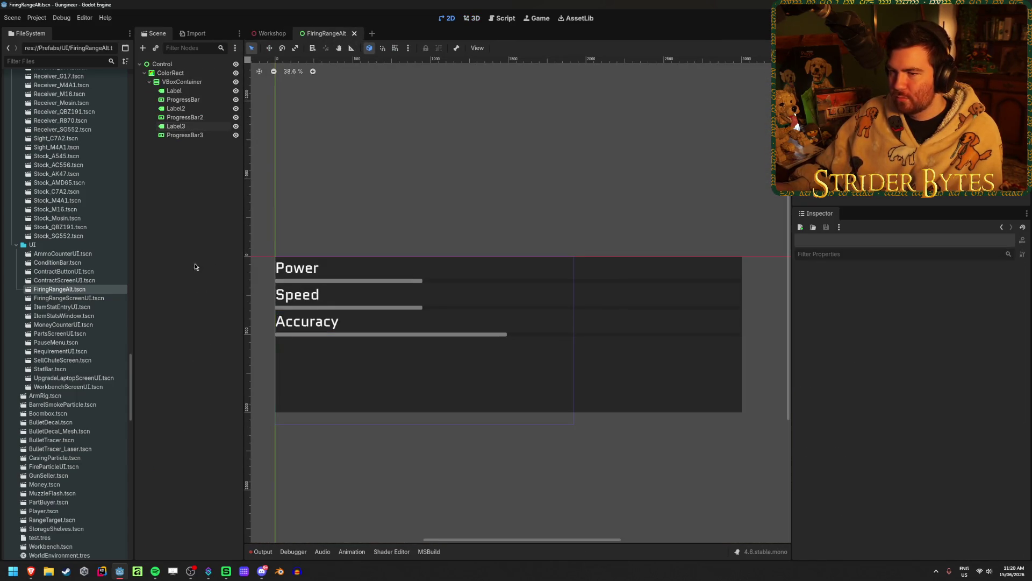
left_click(185, 74)
right_click(186, 77)
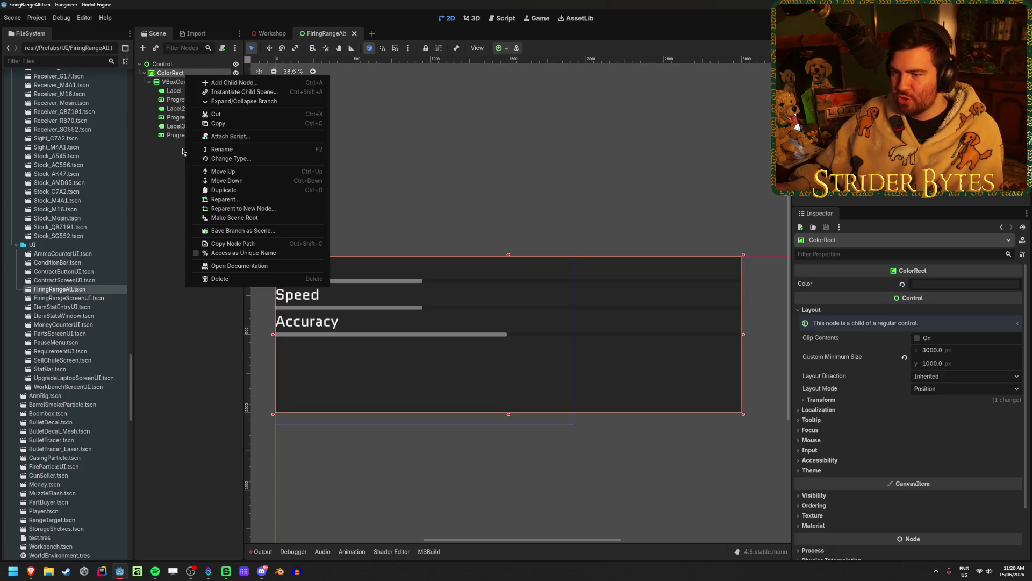
left_click(215, 159)
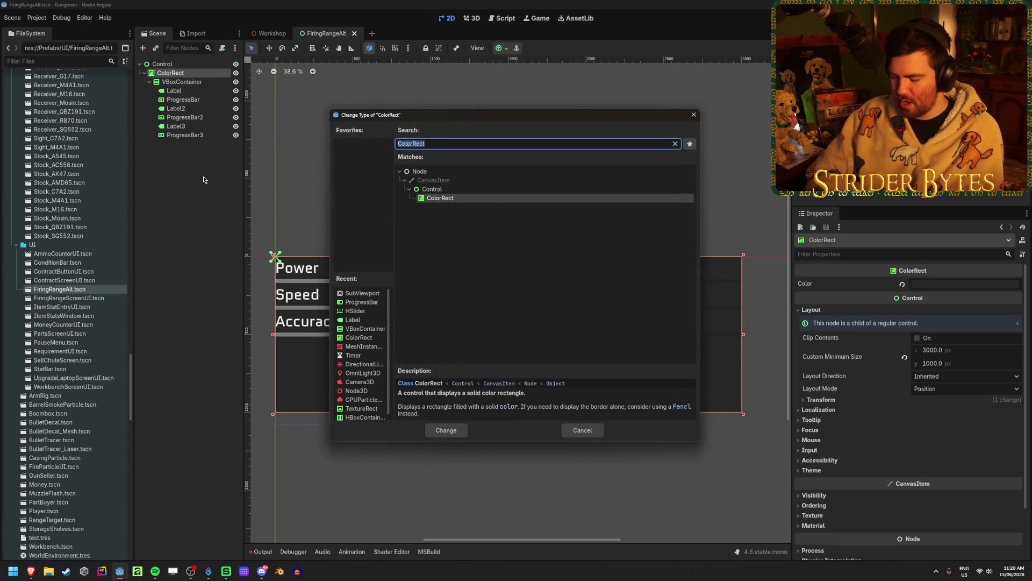
type("Panel")
key("Return")
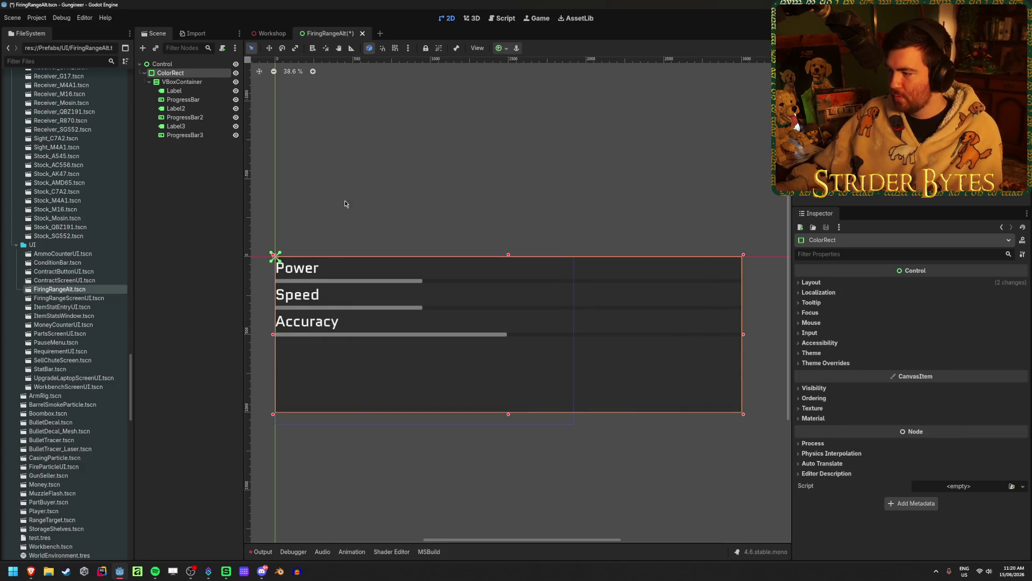
Give the Panel's theme style override a new StyleBoxFlat.
left_click(833, 364)
left_click(833, 373)
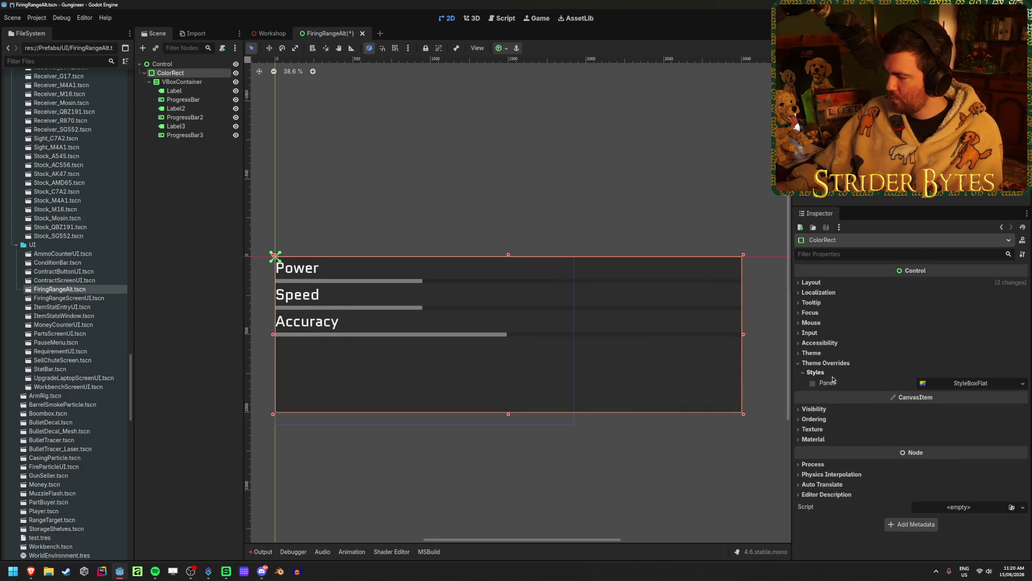
left_click(814, 383)
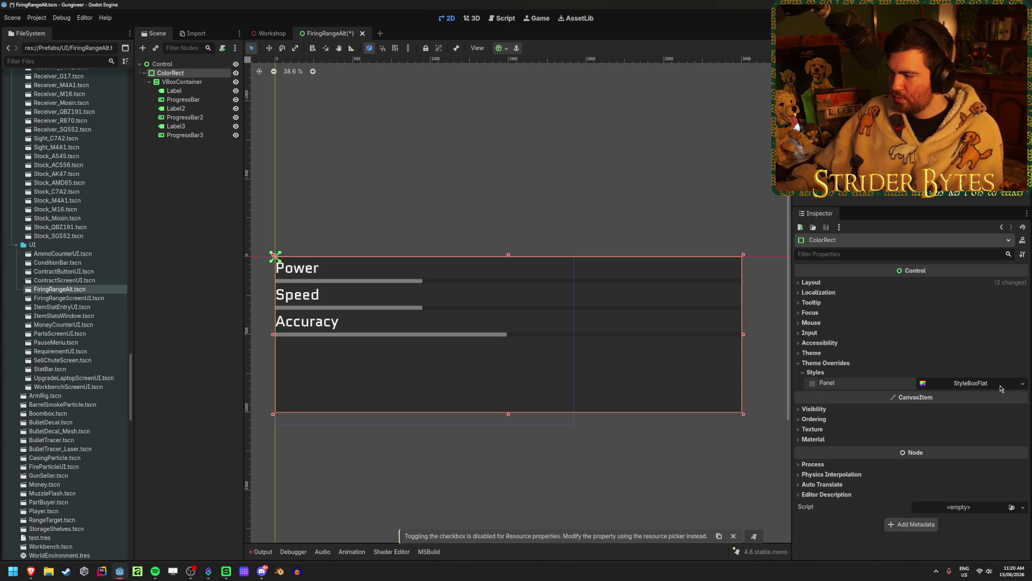
left_click(215, 171)
left_click(170, 73)
left_click(993, 383)
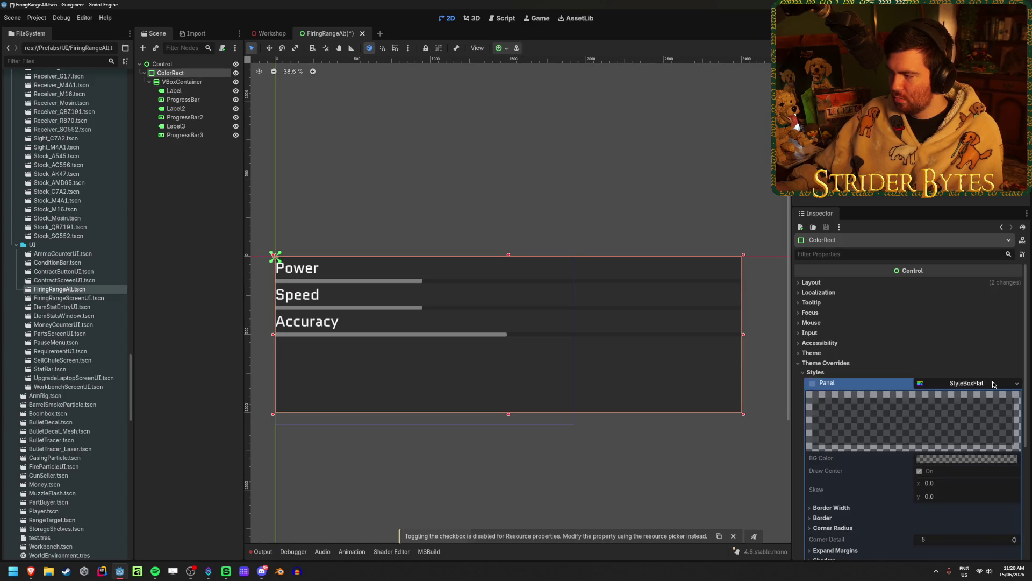
left_click(1002, 383)
left_click(1003, 384)
left_click(1017, 383)
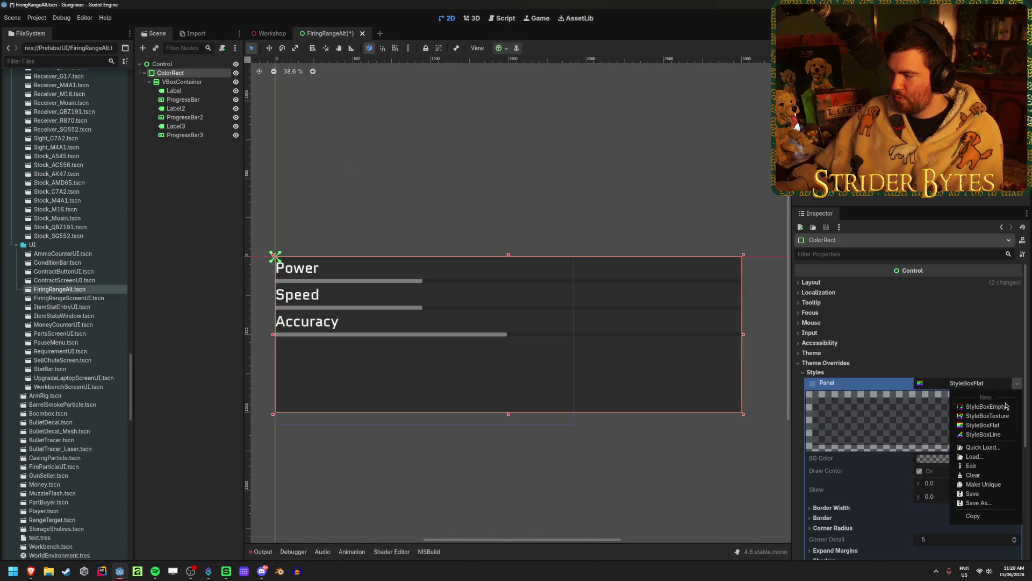
left_click(983, 425)
Set all four StyleBoxFlat content margins to 50.
scroll(943, 348, "down", 3)
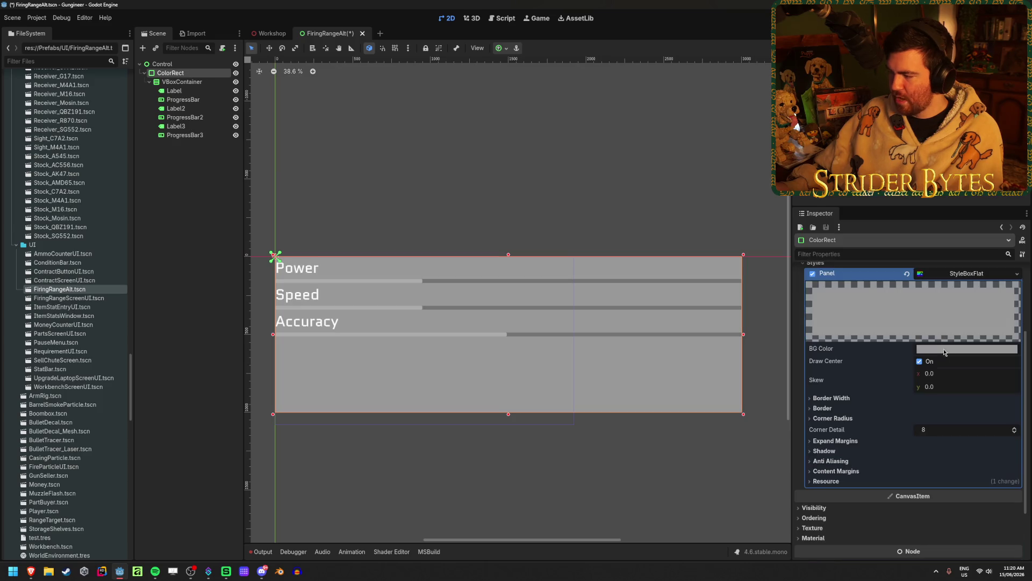
left_click(836, 471)
scroll(914, 430, "down", 2)
mouse_move(930, 408)
left_mouse_down()
mouse_move(1011, 408)
mouse_move(922, 408)
left_mouse_up()
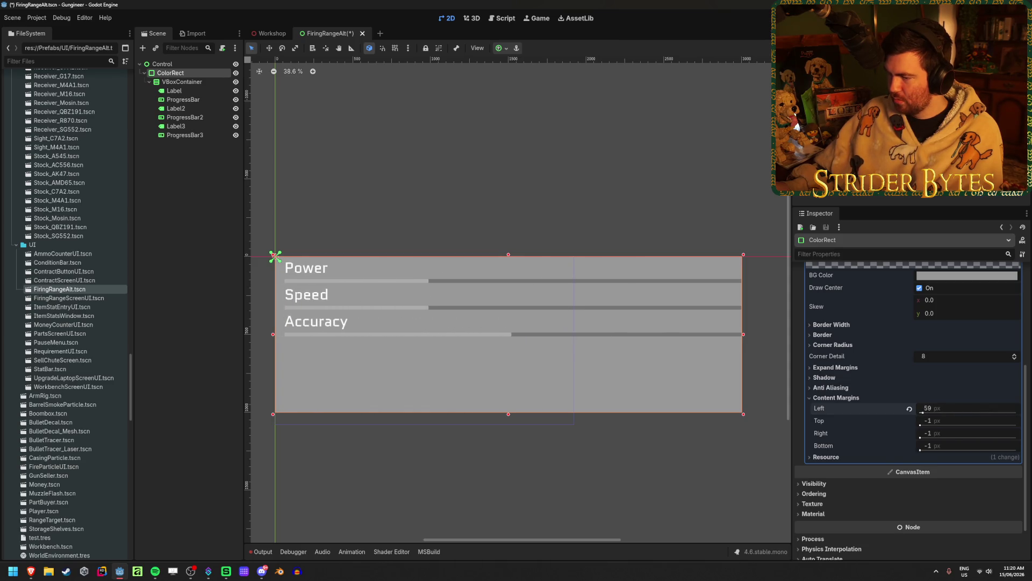
left_click(955, 408)
type("50")
key("Tab")
type("50")
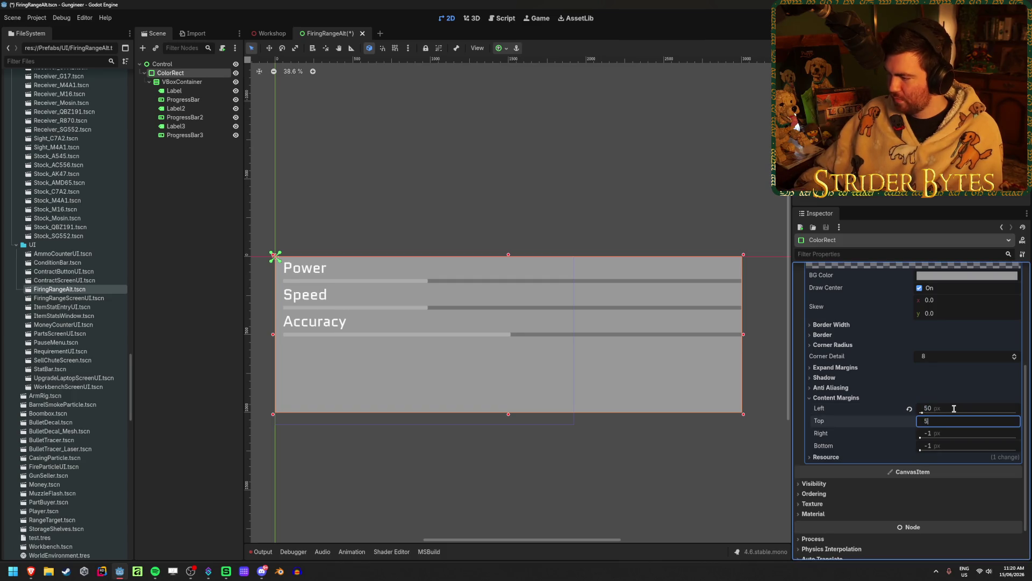
key("Tab")
type("50")
key("Tab")
type("50")
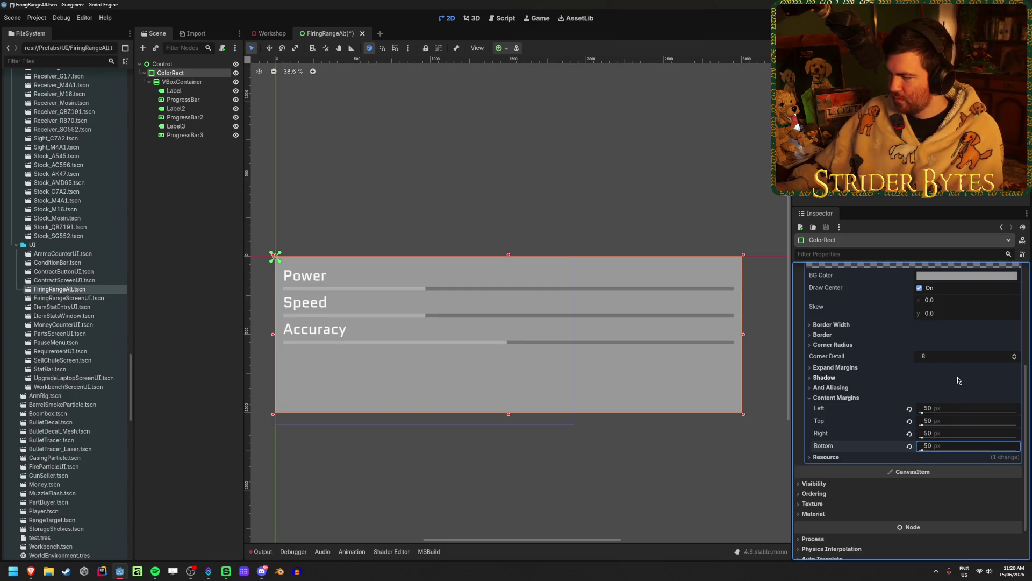
Make the panel background colour dark grey, save FiringRangeAlt, and return to Workshop.
scroll(958, 380, "up", 1)
left_click(962, 311)
type("15")
left_click(168, 210)
left_click(188, 206)
key("ctrl+s")
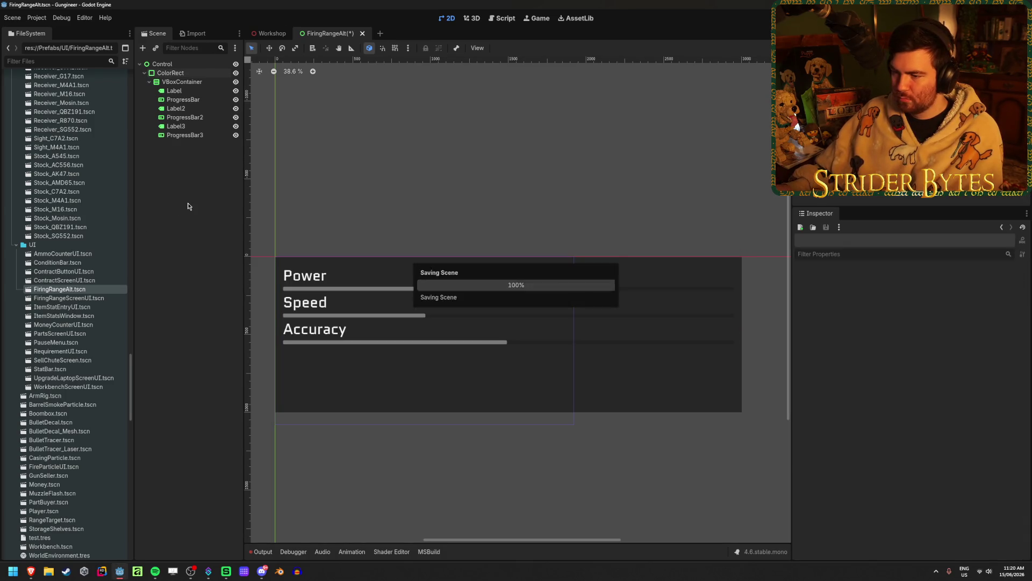
left_click(266, 35)
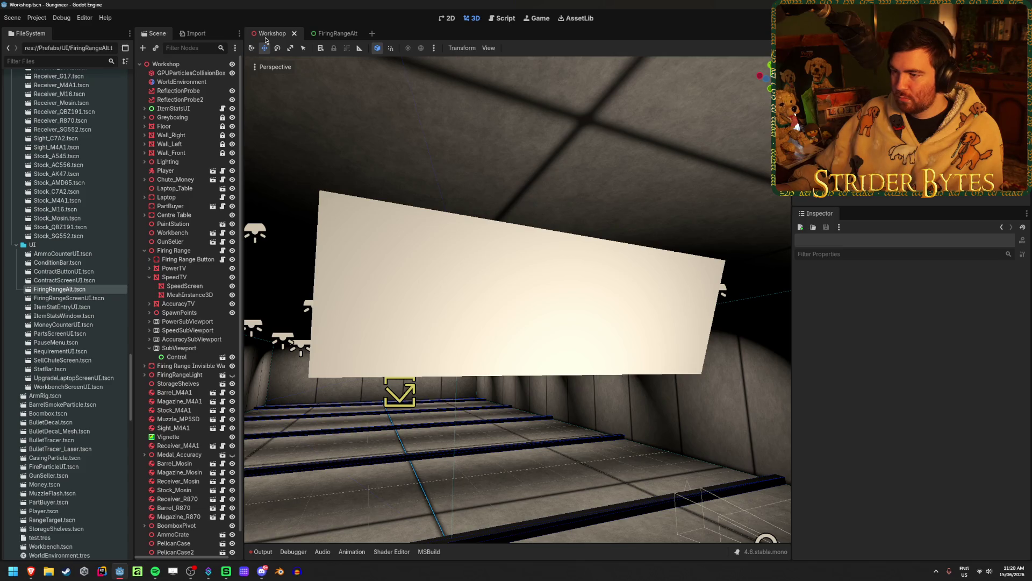
Reload the saved Workshop scene from the Command Palette.
left_click(328, 33)
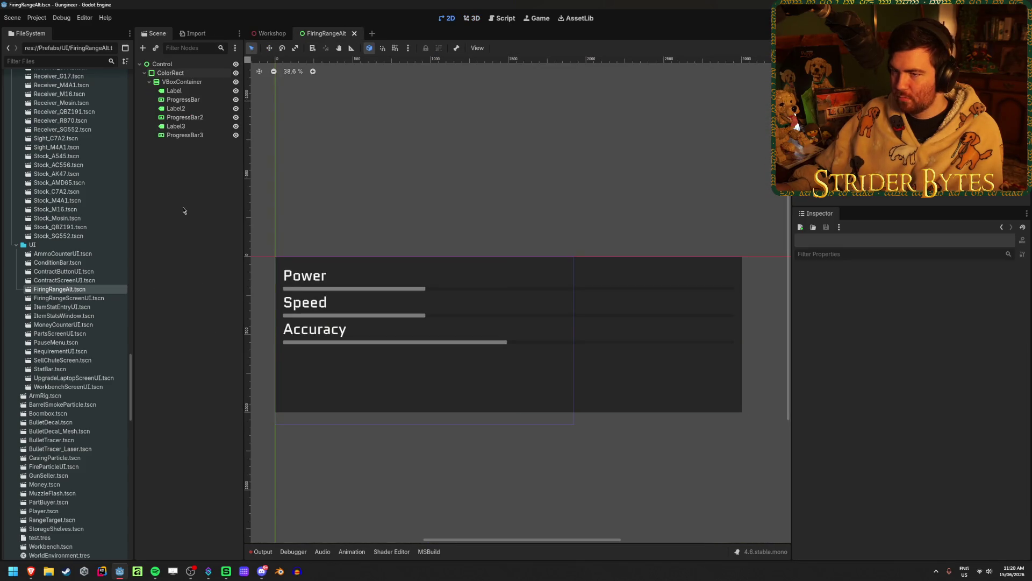
left_click(272, 33)
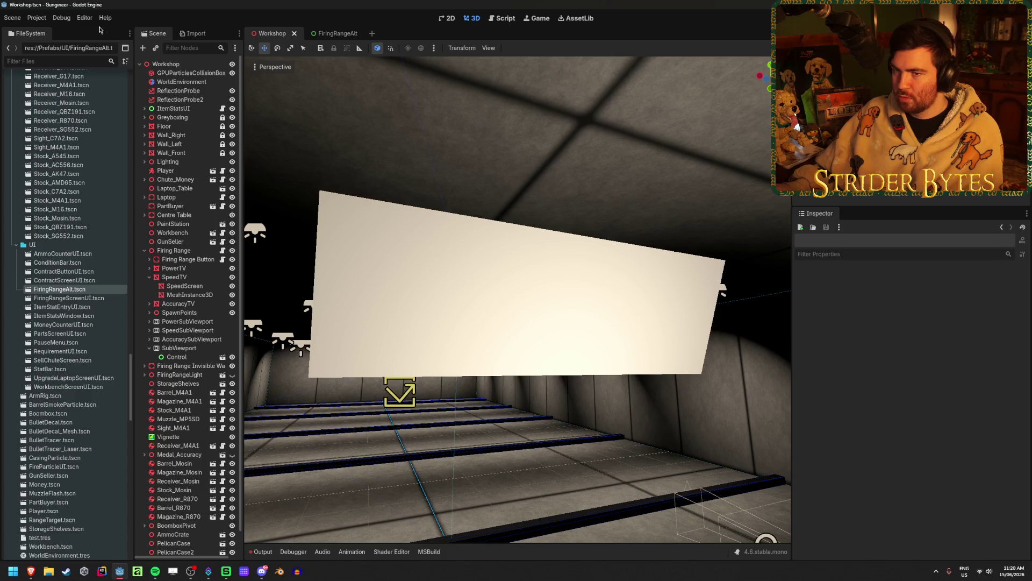
left_click(36, 18)
left_click(61, 18)
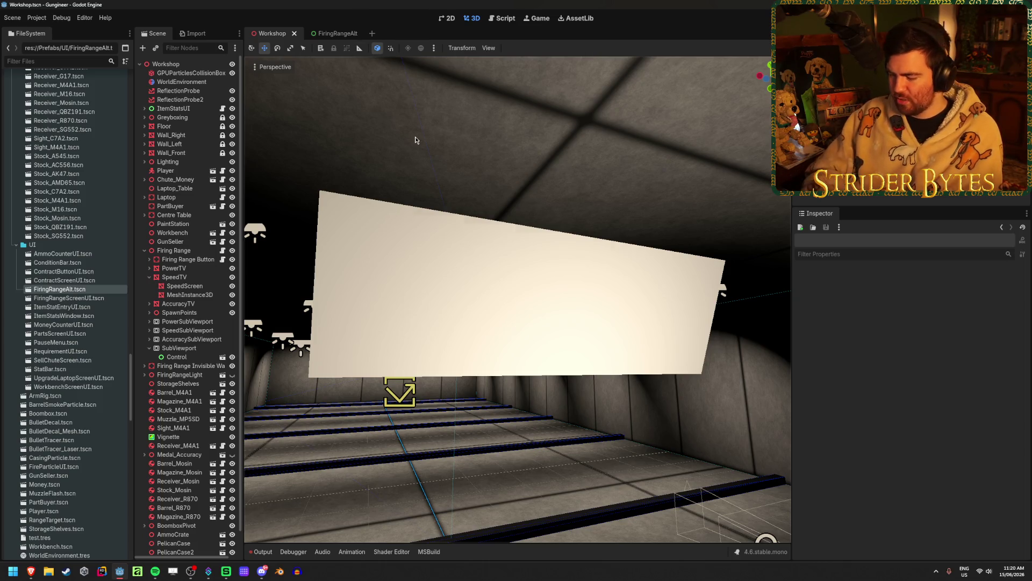
key("ctrl+shift+p")
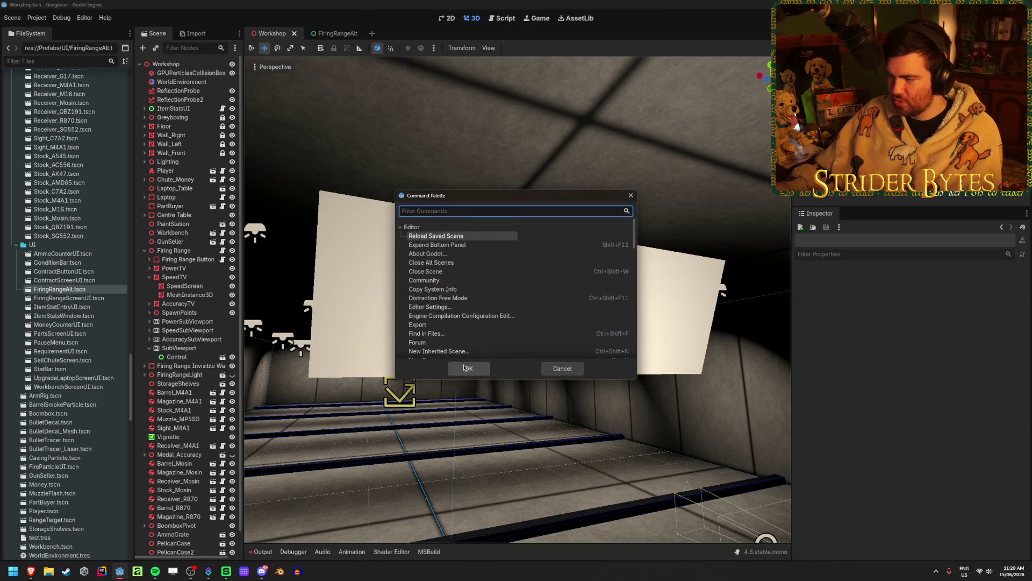
left_click(463, 363)
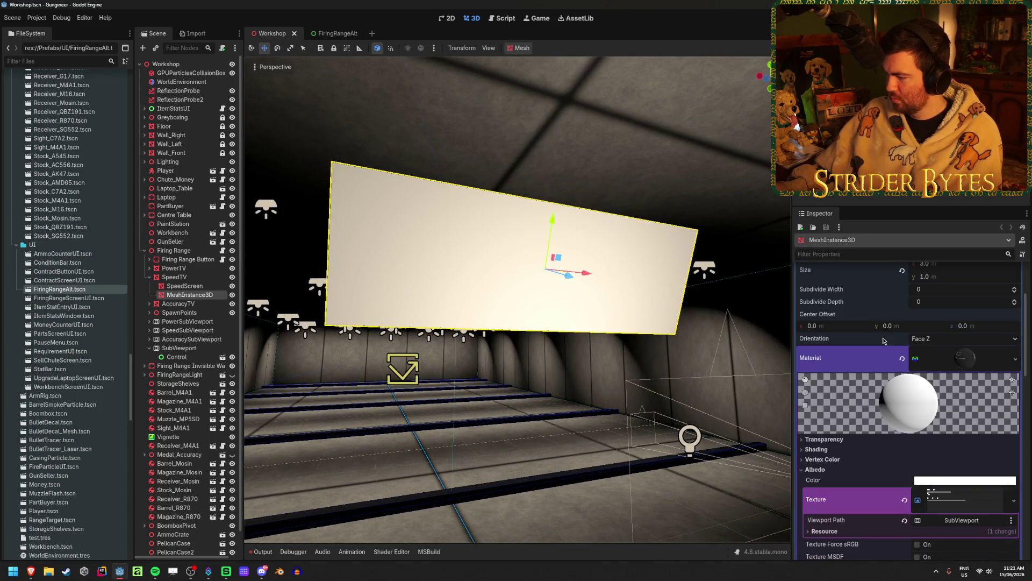
Turn on Transparent BG for the SubViewport, save, and reload the saved scene.
scroll(885, 338, "down", 3)
scroll(883, 337, "down", 2)
left_click(975, 438)
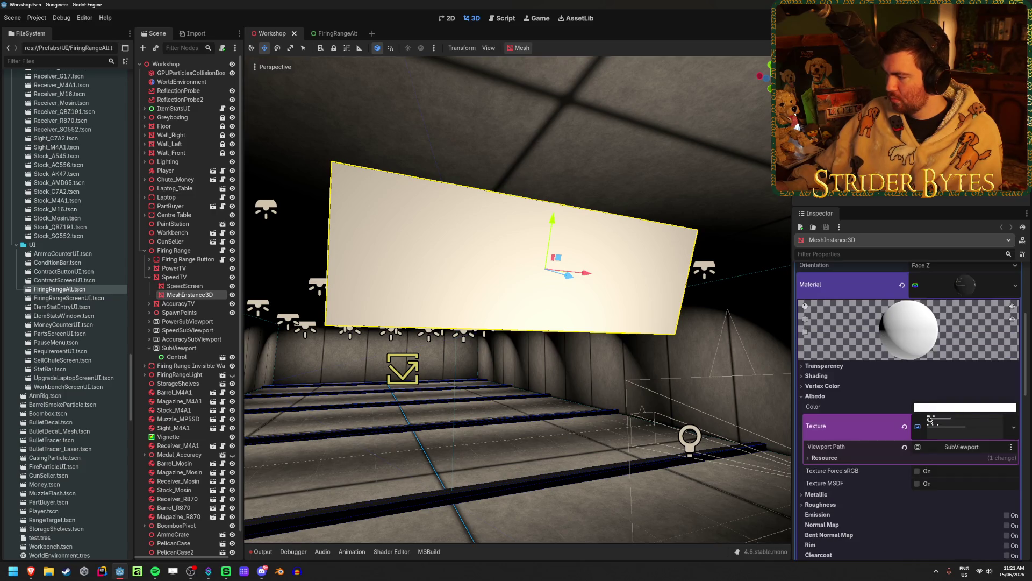
left_click(899, 366)
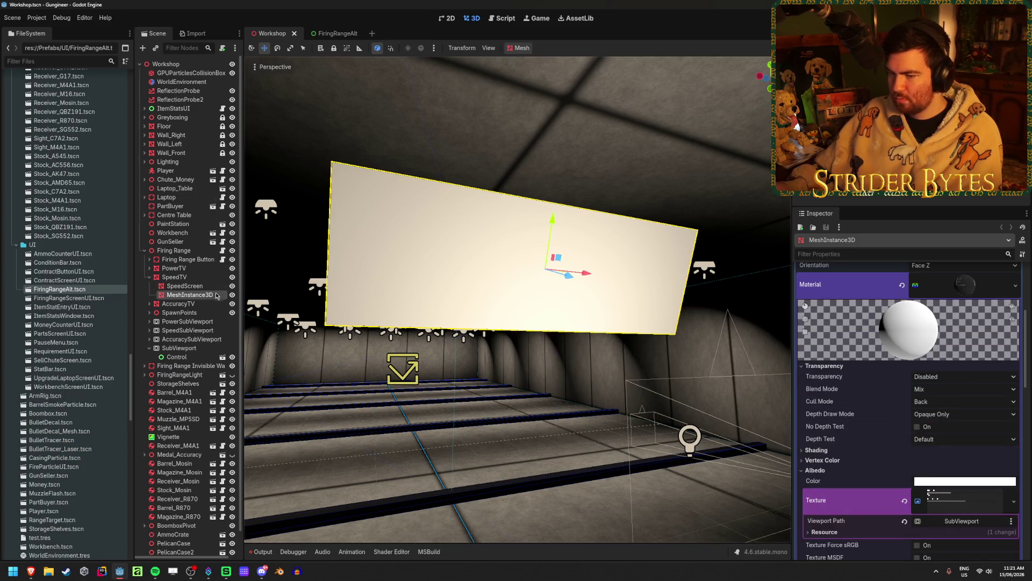
left_click(194, 348)
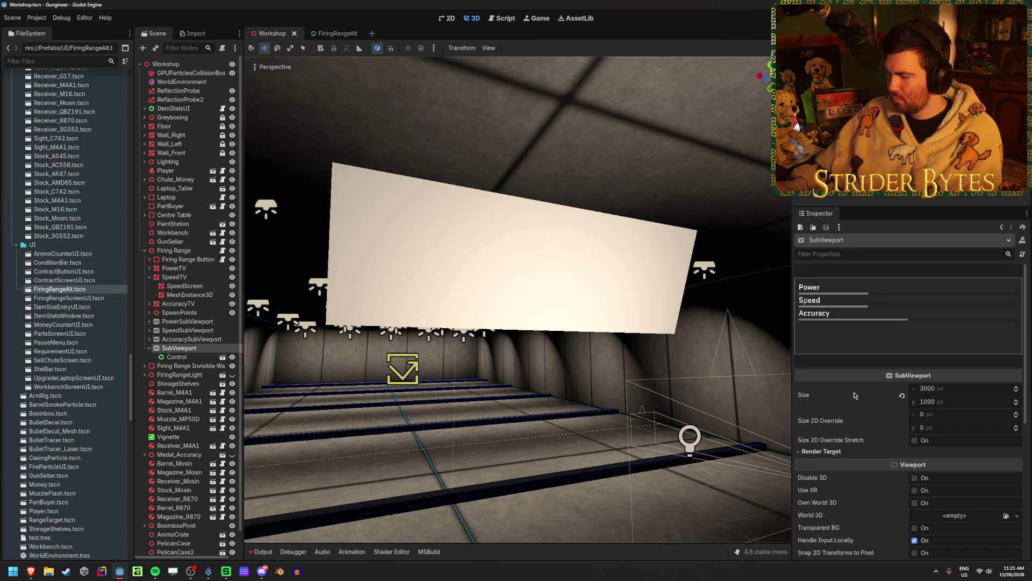
scroll(854, 388, "down", 4)
scroll(854, 390, "down", 1)
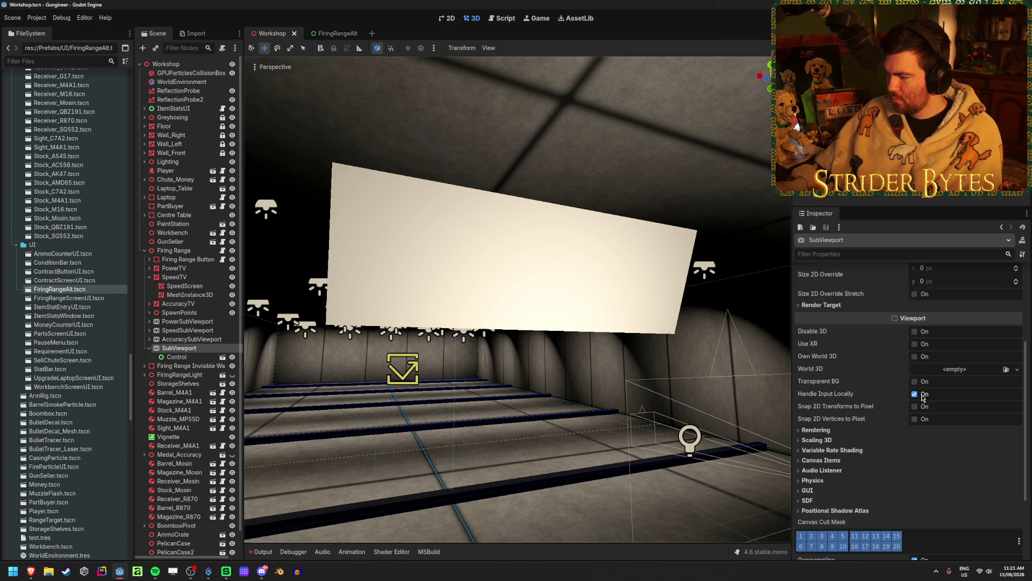
left_click(916, 382)
key("ctrl+s")
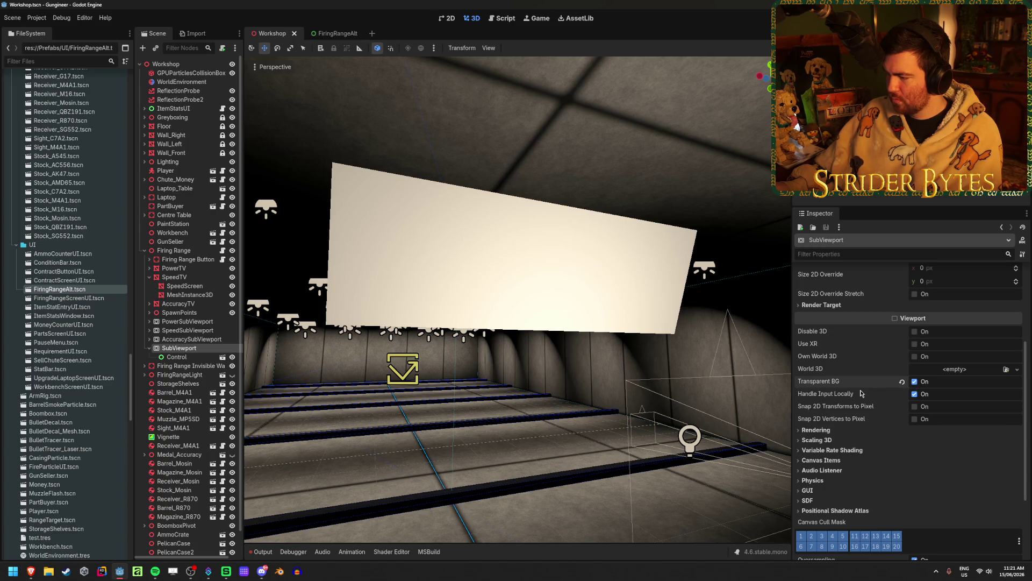
key("ctrl+shift+p")
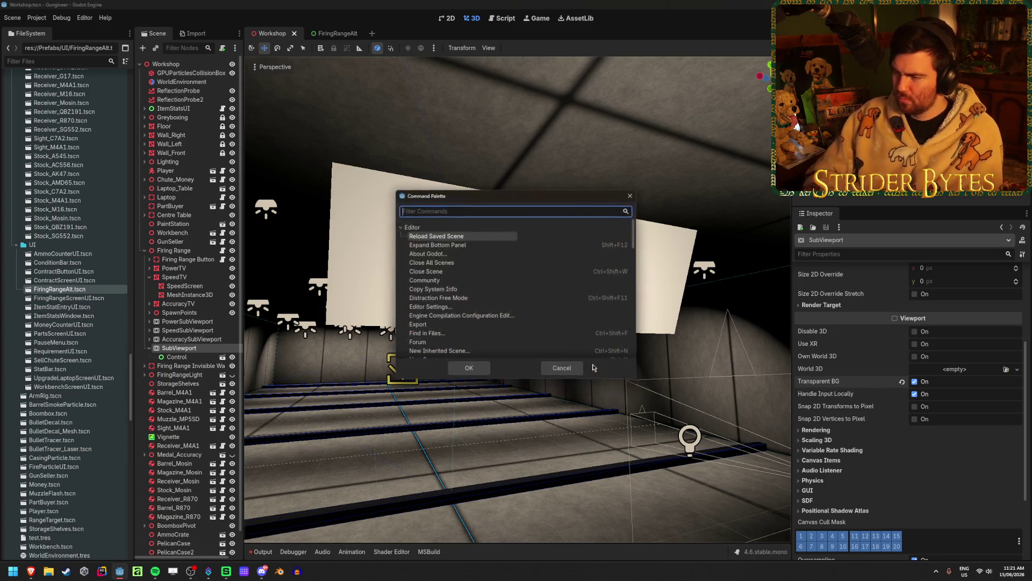
key("Return")
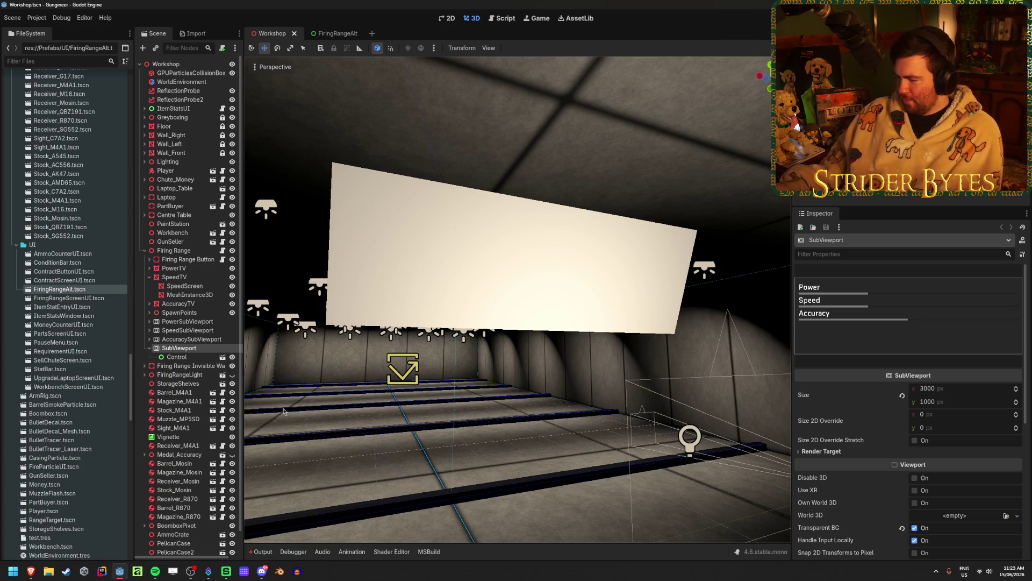
scroll(839, 381, "down", 3)
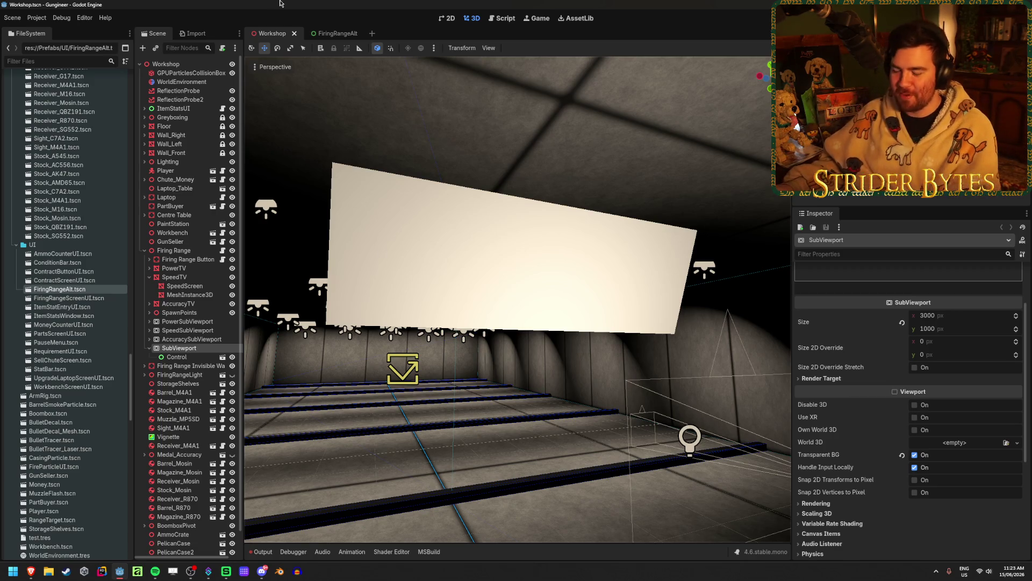
key("ctrl+shift+p")
key("Escape")
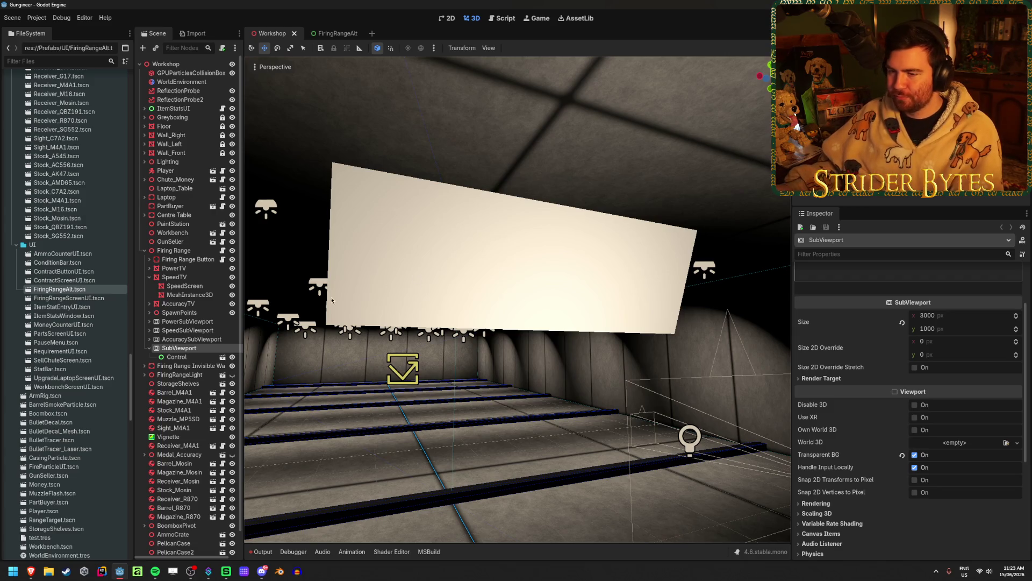
Point the TV mesh's albedo texture Viewport Path at SubViewport, not SpeedSubViewport.
left_click(188, 294)
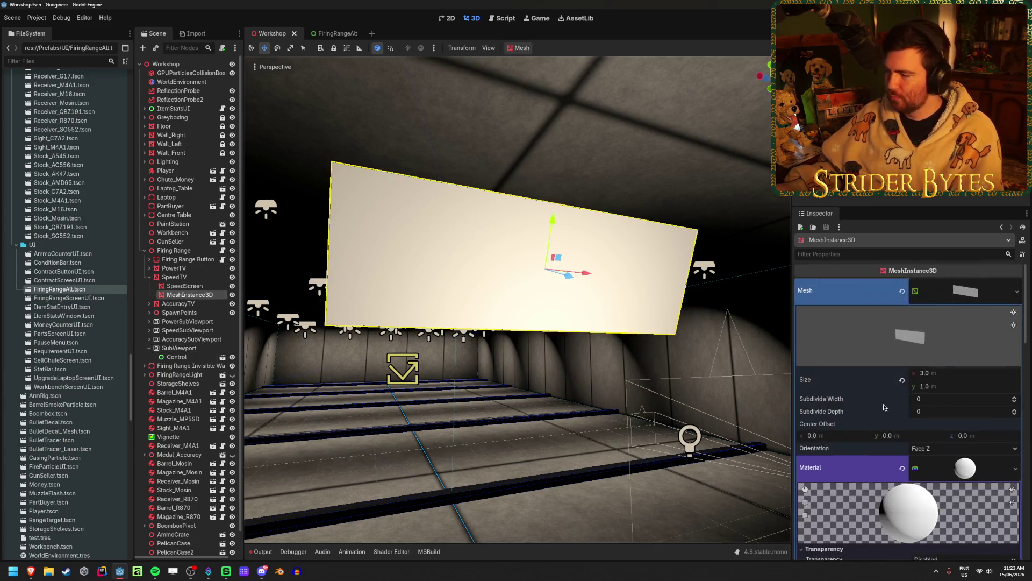
scroll(848, 369, "down", 5)
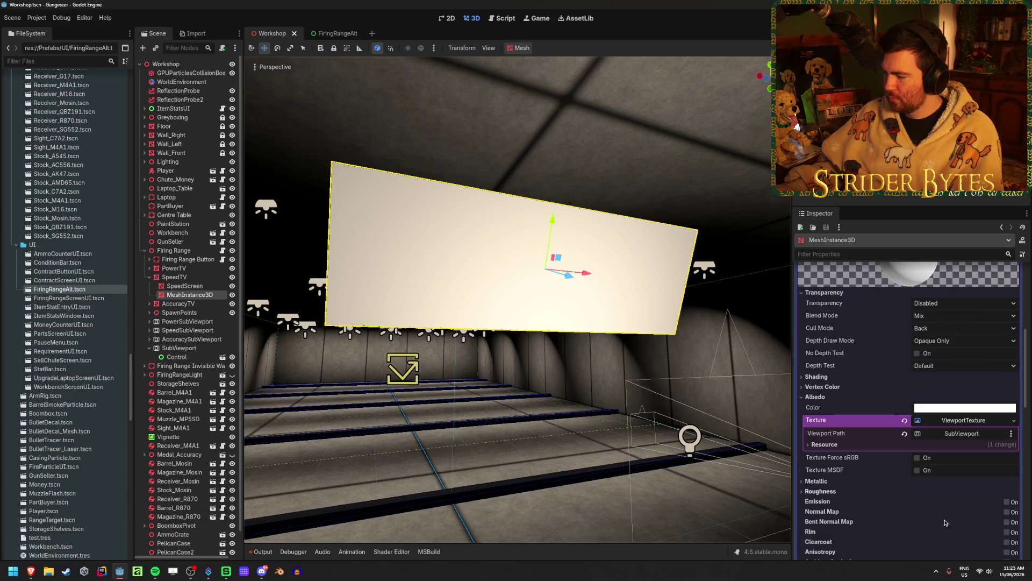
left_click(958, 437)
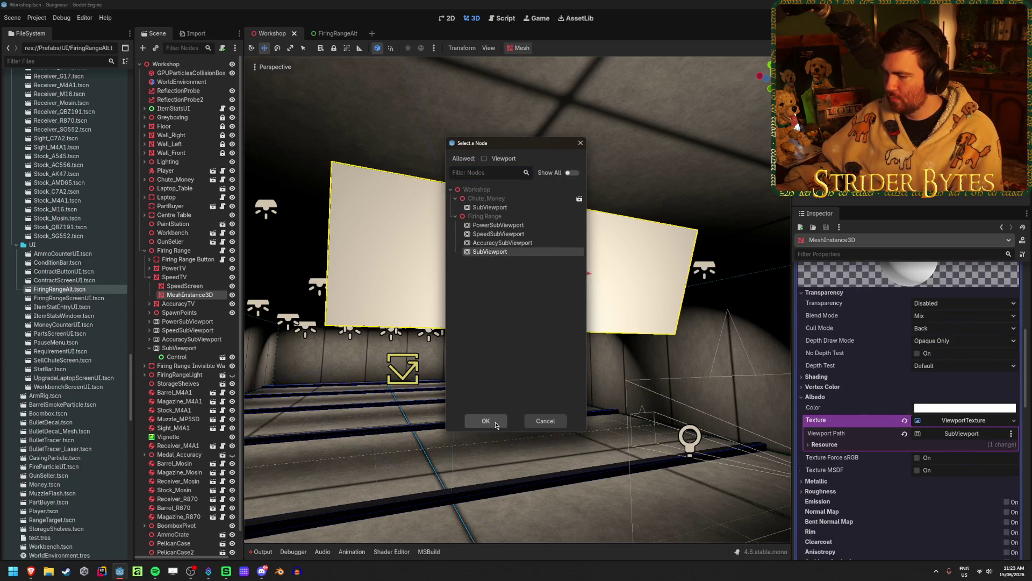
left_click(495, 422)
left_click(962, 433)
left_click(498, 234)
left_click(495, 422)
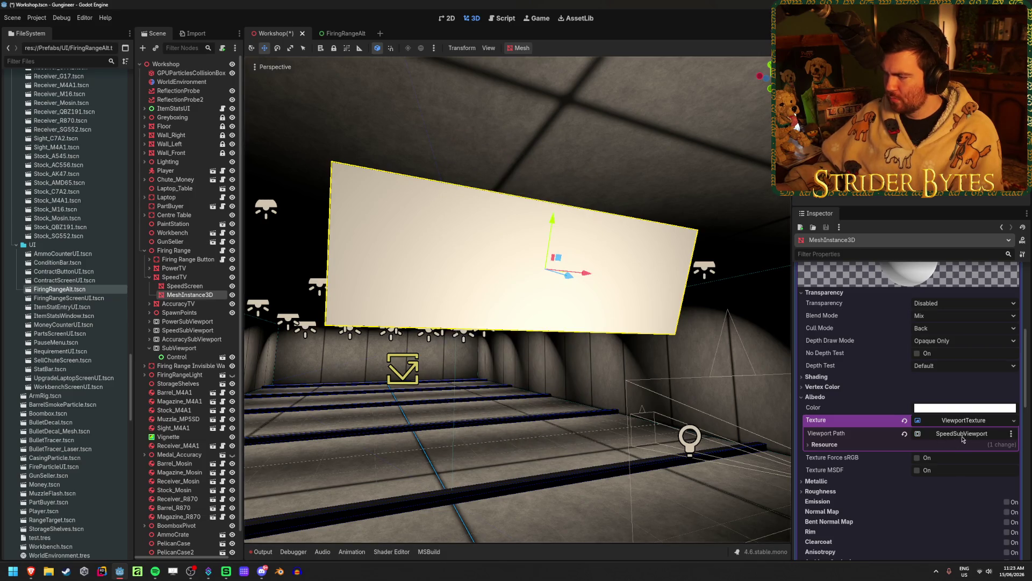
left_click(960, 437)
left_click(497, 249)
left_click(495, 422)
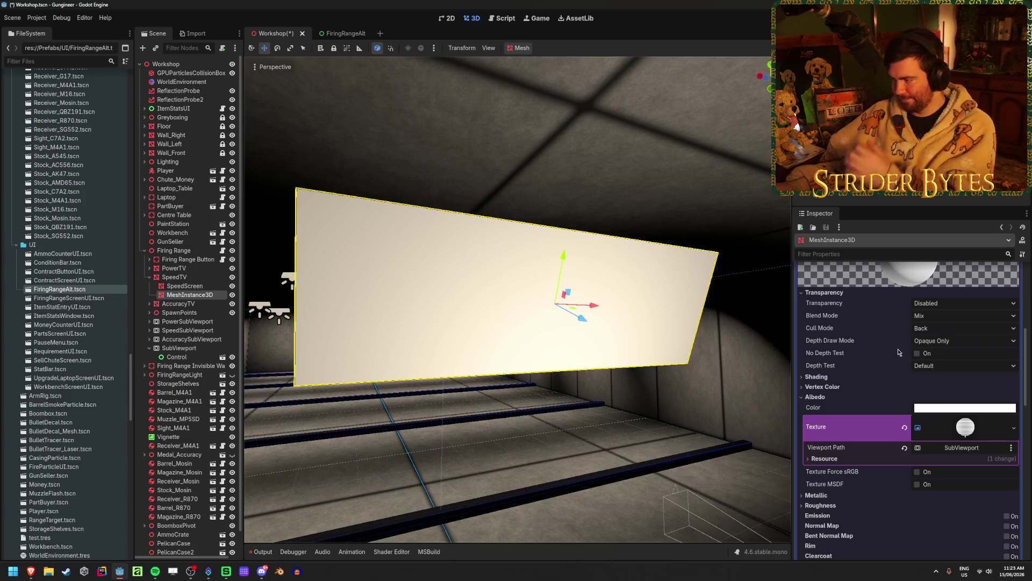
Set the TV material's transparency to Alpha, save, and switch to FiringRangeAlt.
left_click(928, 304)
left_click(947, 330)
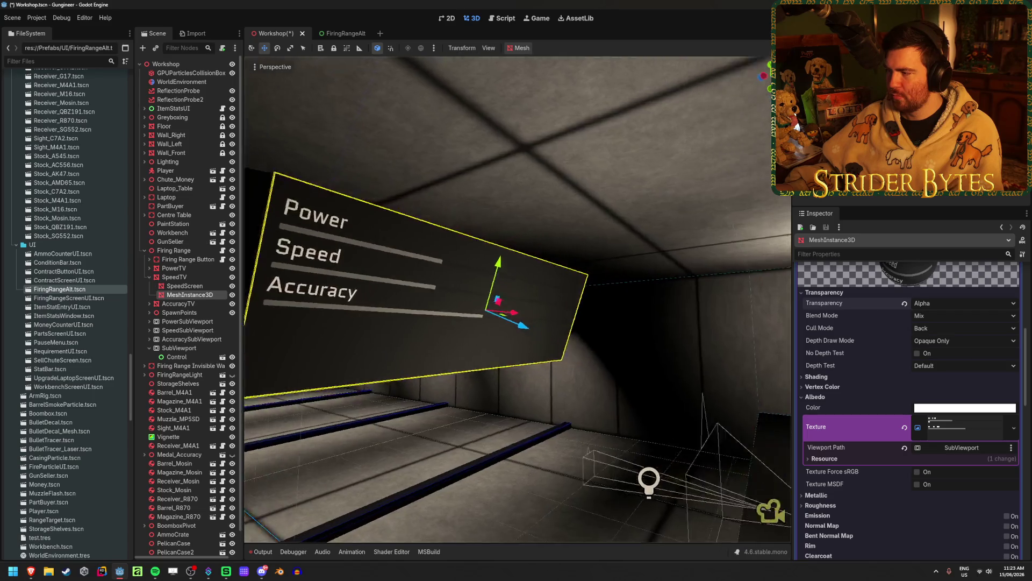
key("ctrl+s")
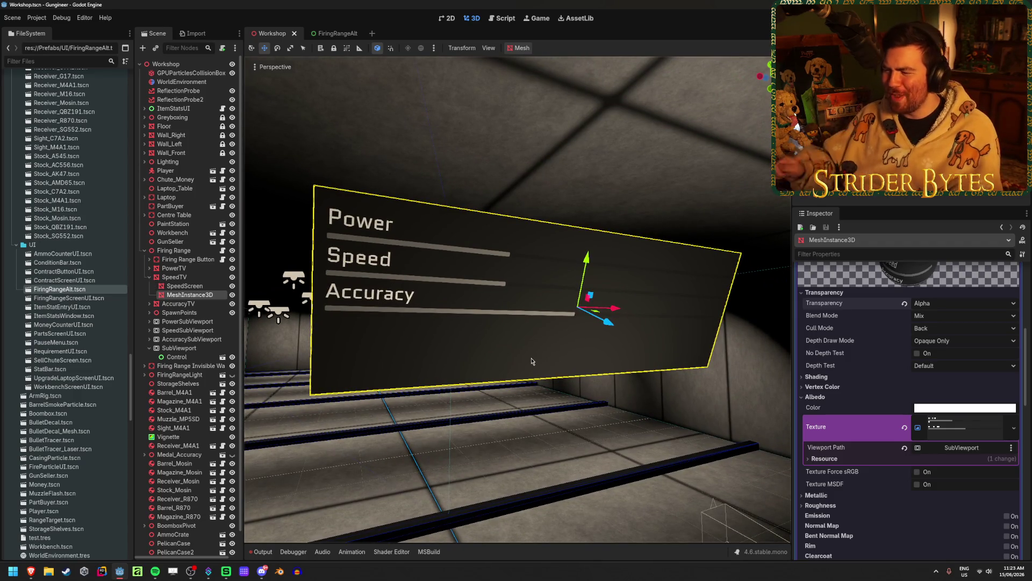
key("ctrl+s")
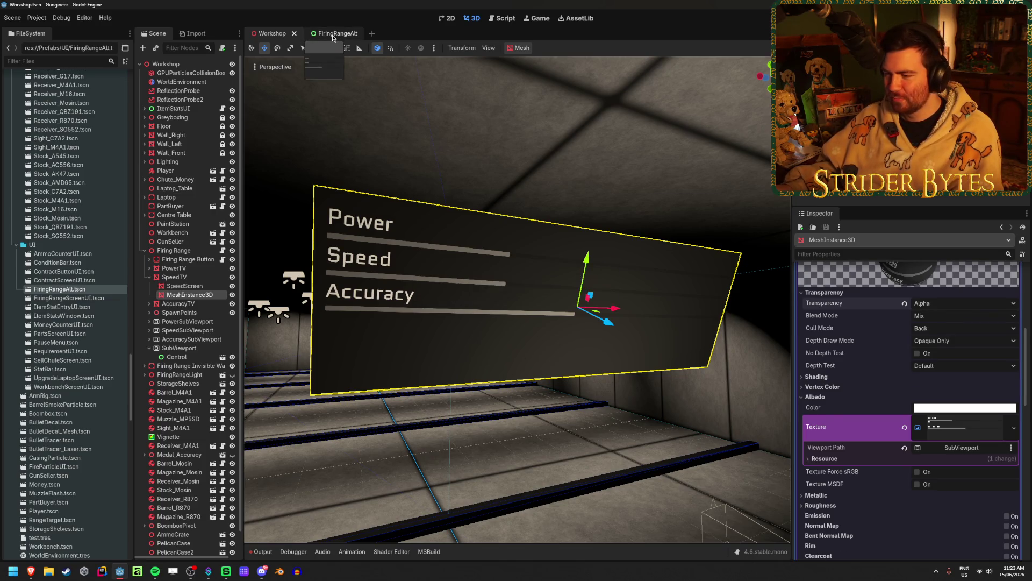
left_click(333, 34)
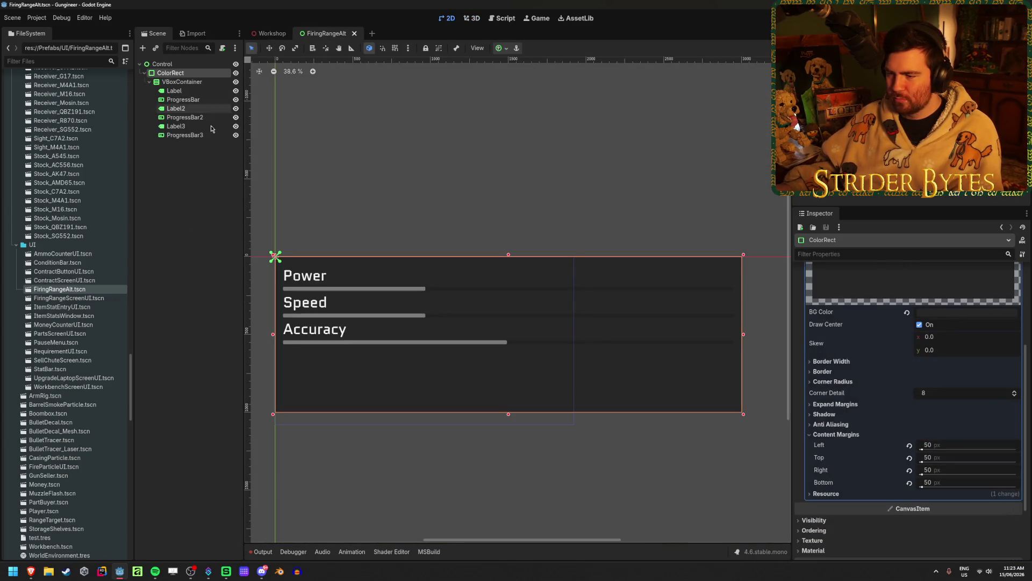
left_click(194, 252)
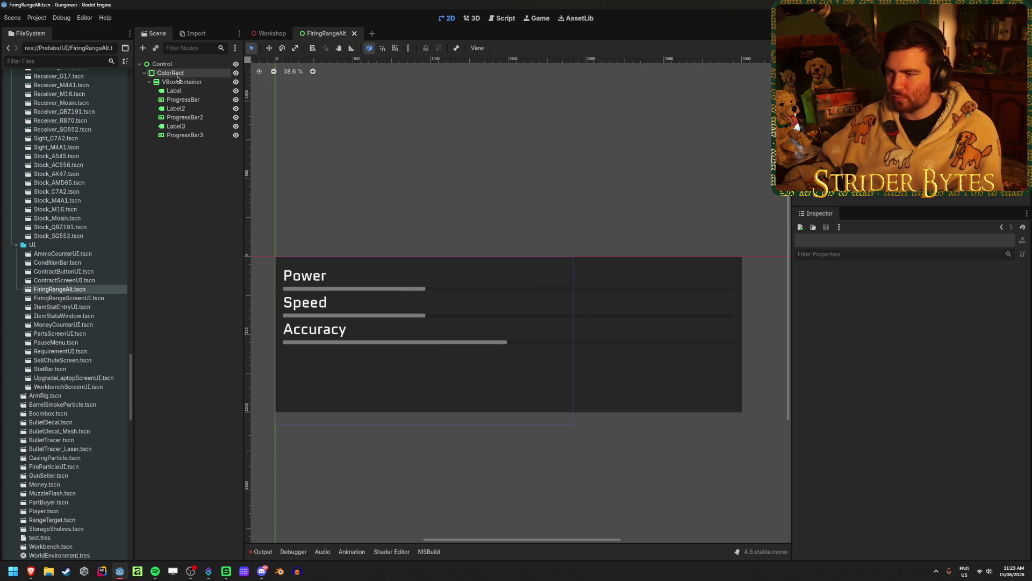
Add an HBoxContainer under VBoxContainer, move it to the top, and select the Power label and bar.
left_click(189, 83)
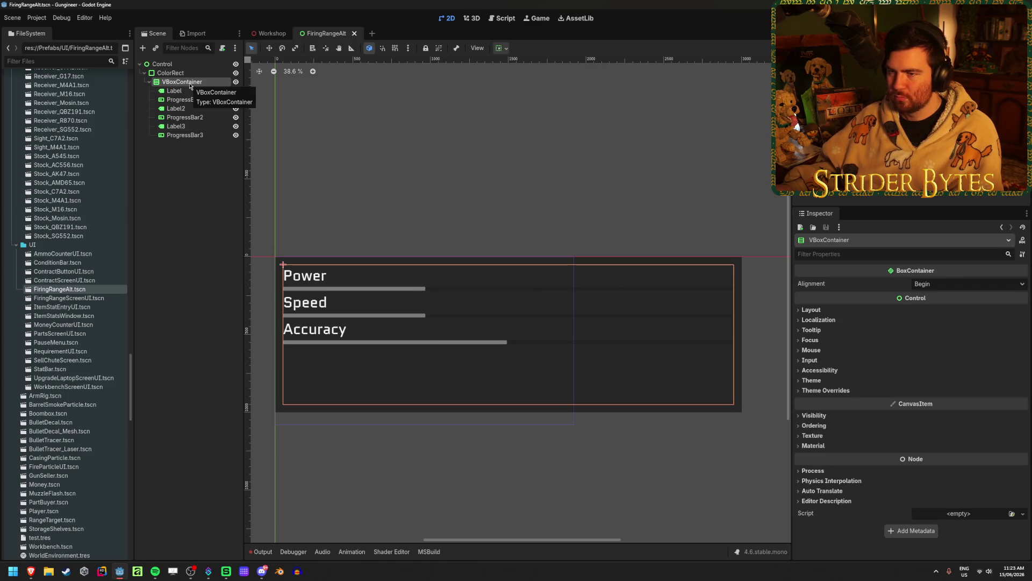
right_click(190, 83)
left_click(209, 93)
type("panelc")
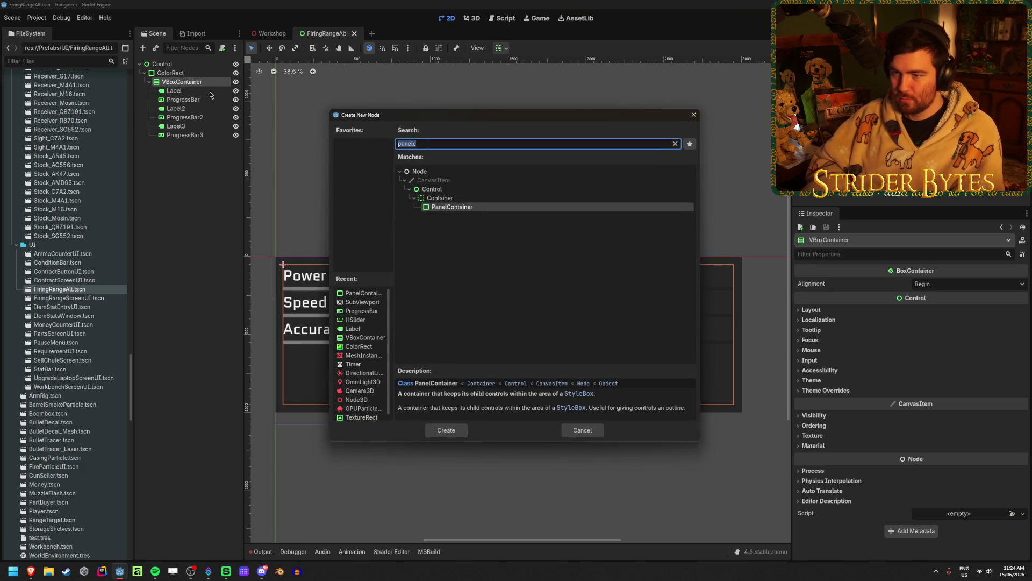
type("hob")
key("BackSpace")
key("BackSpace")
type("box")
key("Return")
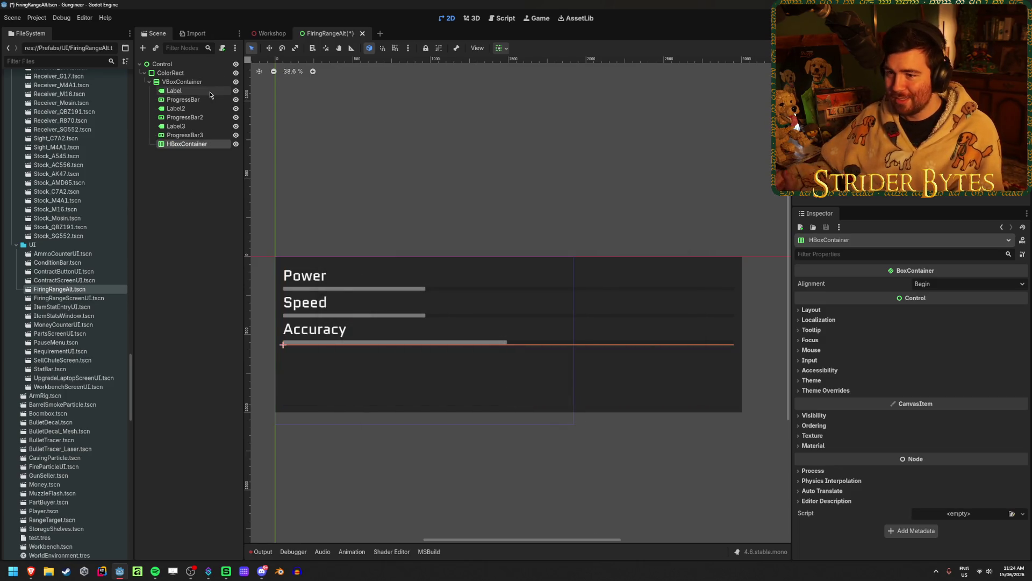
left_click_drag(187, 144, 187, 90)
left_click(180, 100)
left_click(183, 110, "ctrl")
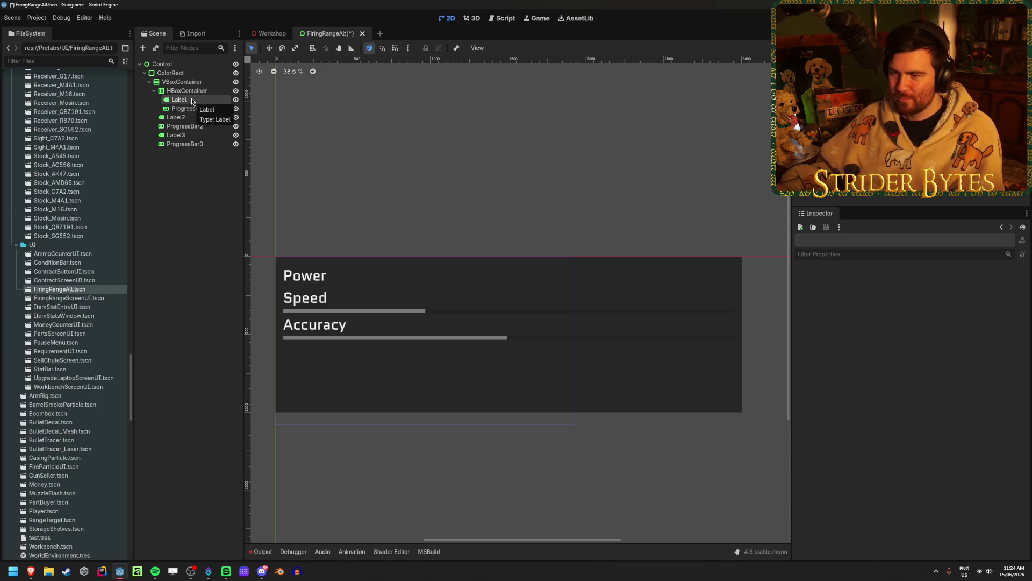
Add a VBoxContainer inside the HBoxContainer and move the Power label and progress bar into it.
right_click(192, 91)
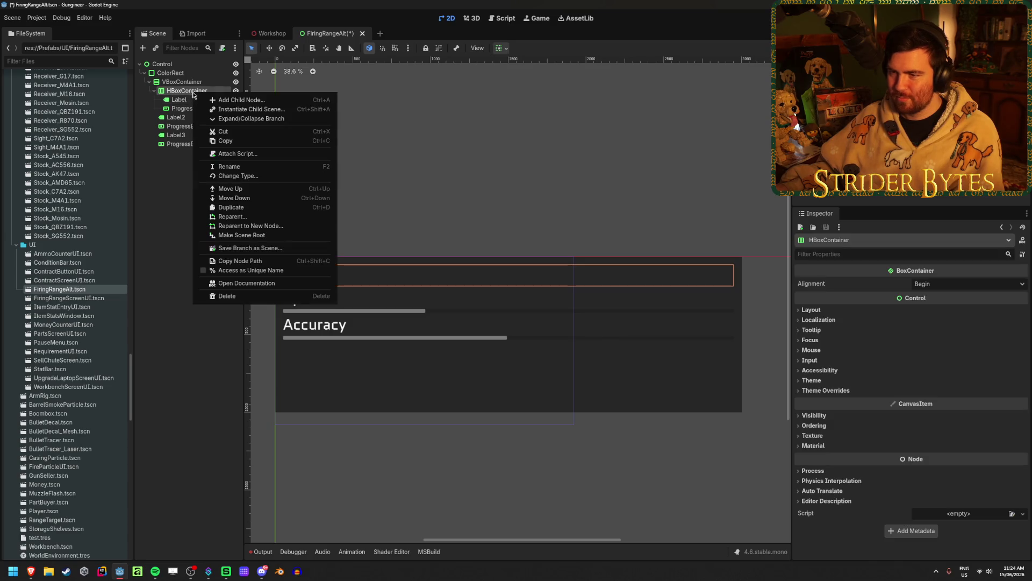
left_click(224, 99)
type("vbox")
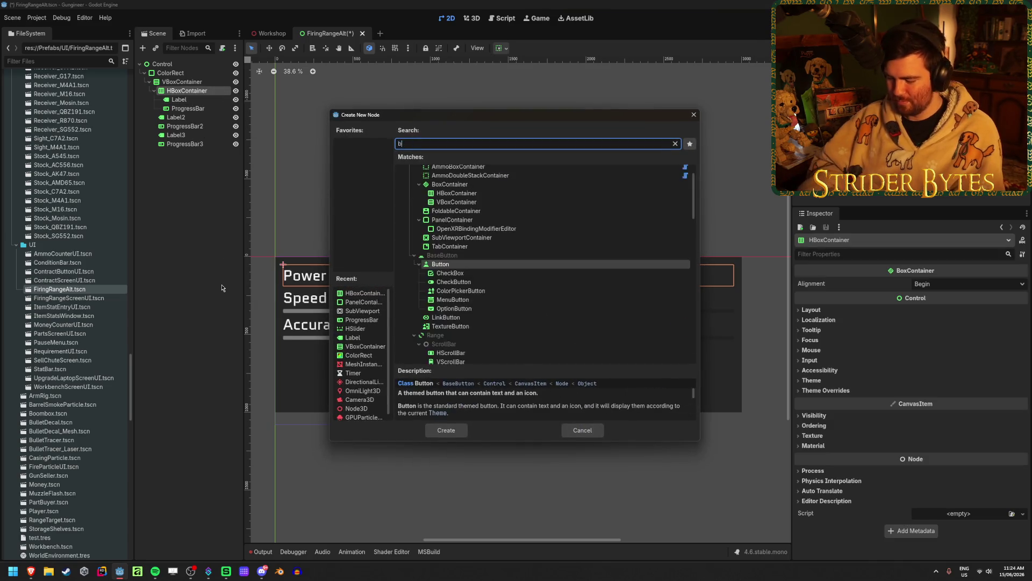
key("Return")
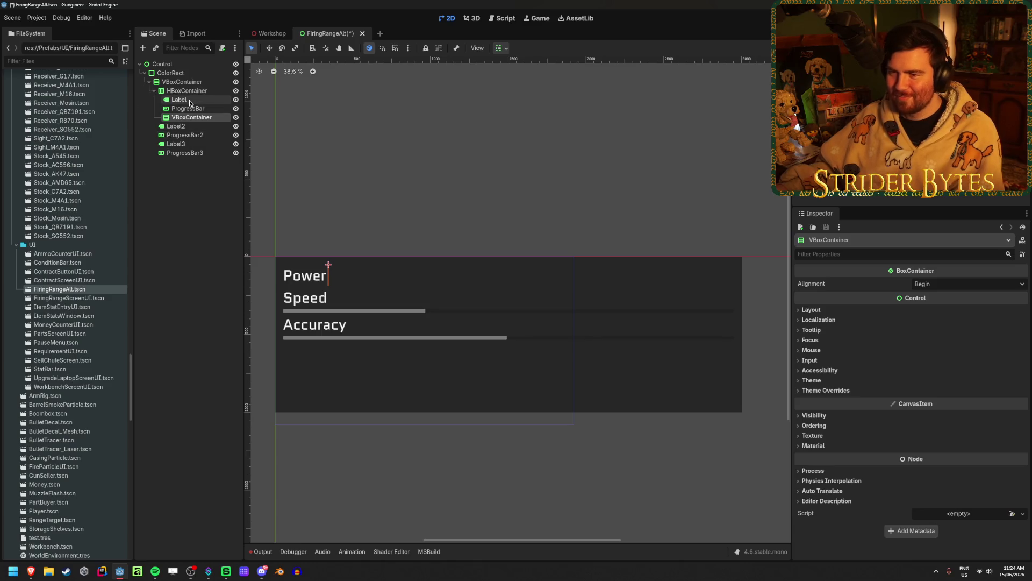
left_click(179, 100)
left_click(188, 109, "shift")
left_click_drag(188, 108, 193, 119)
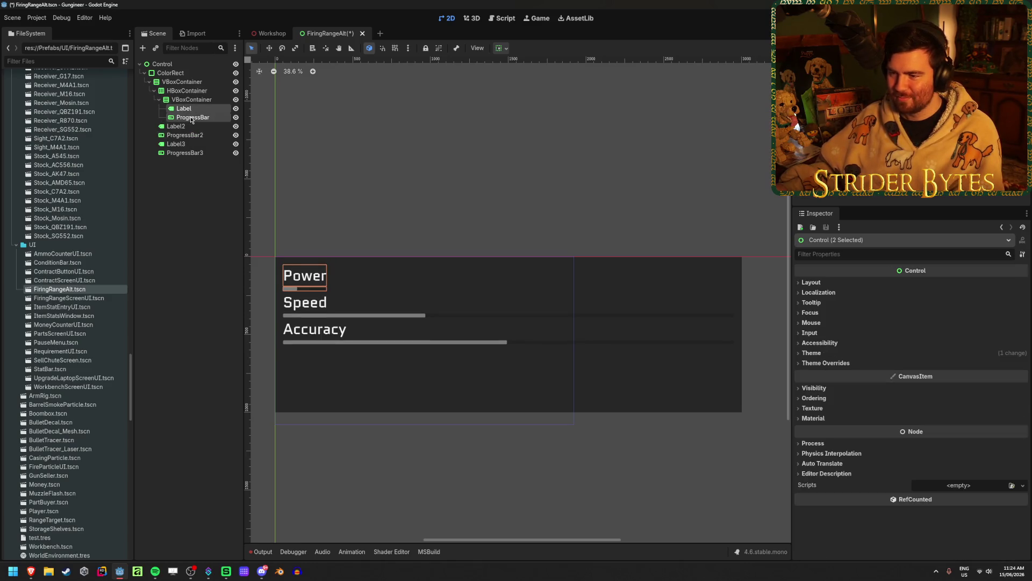
left_click(192, 118)
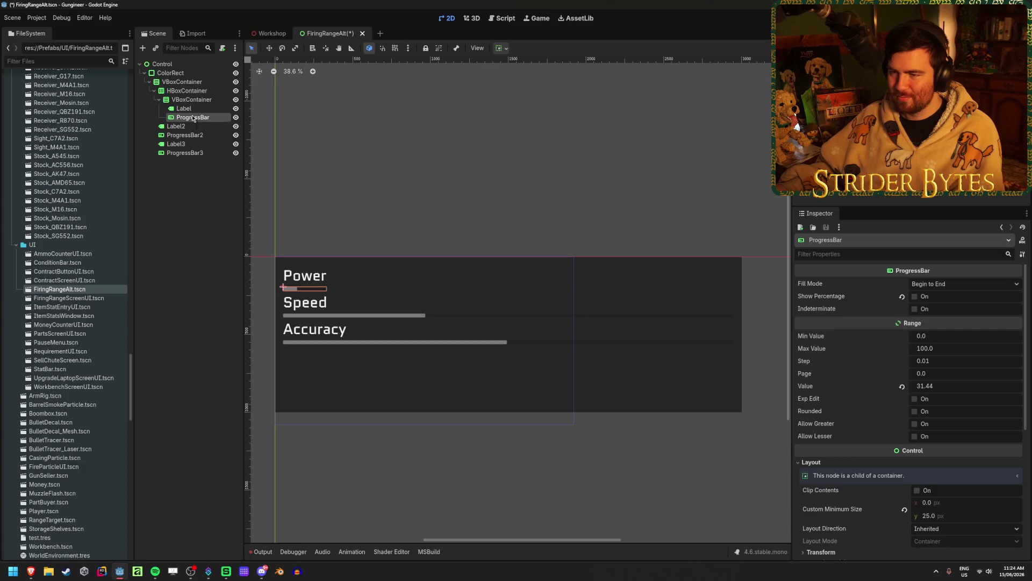
Add a TextureRect as a second child of the HBoxContainer row.
left_click(199, 101)
left_click(159, 99)
left_click(191, 92)
left_click(233, 97)
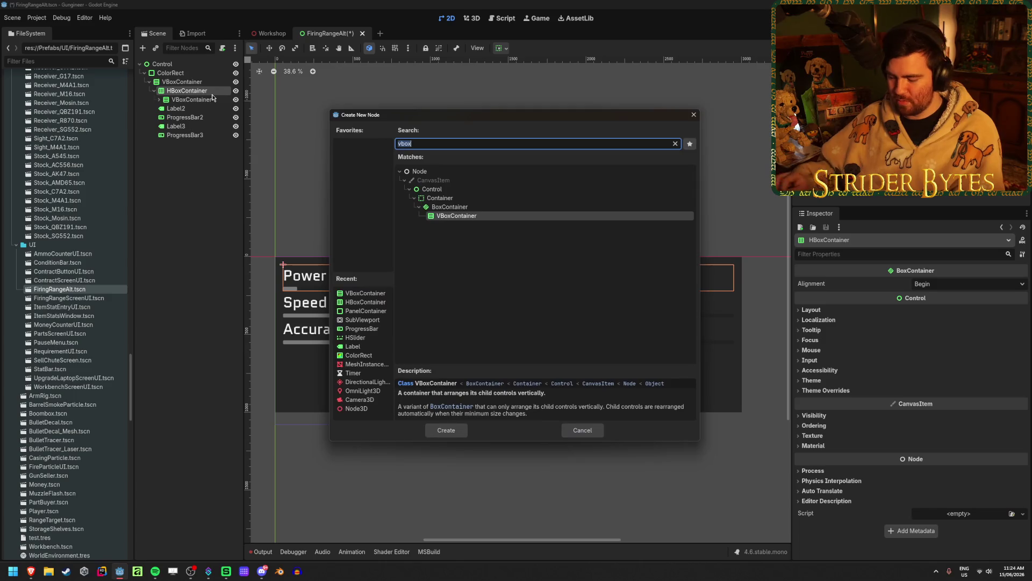
type("text")
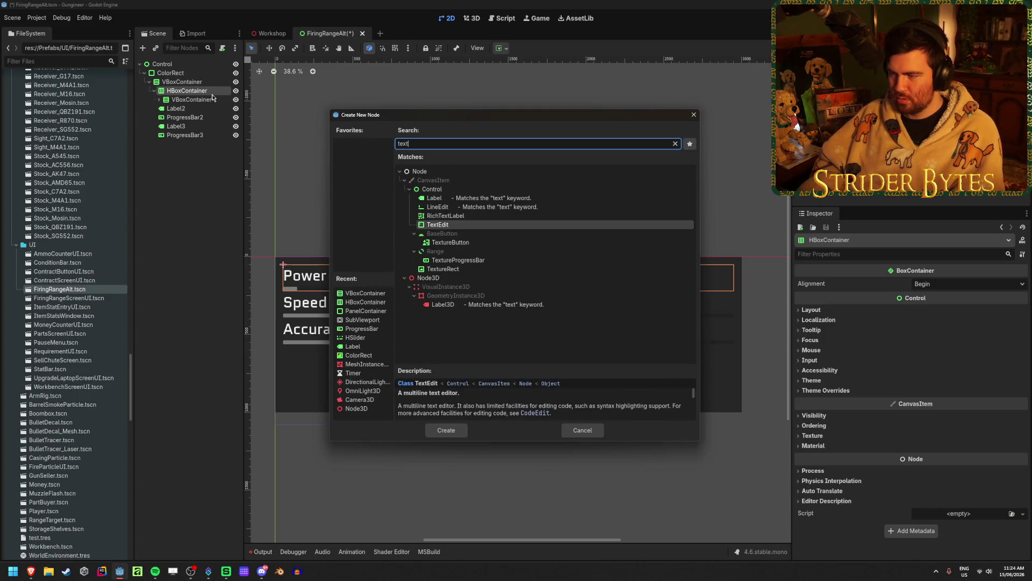
key("Down")
key("Down")
key("Down")
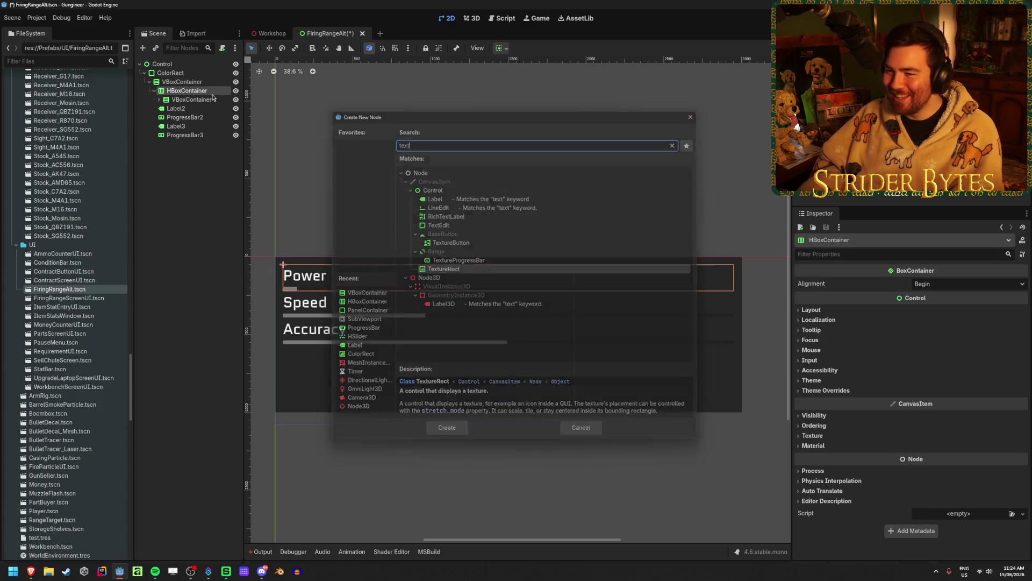
key("Return")
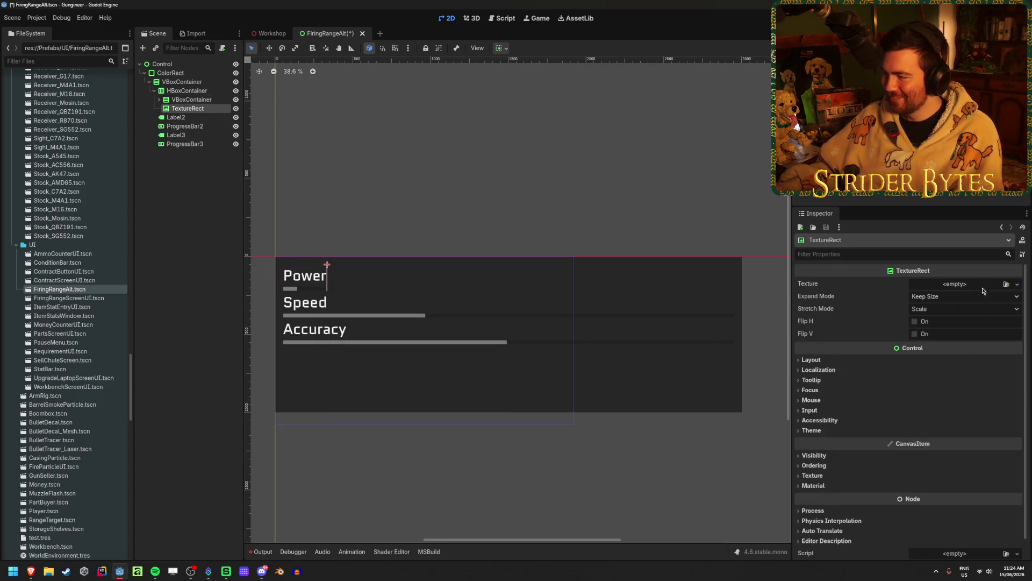
Assign the white Circle.png texture to the TextureRect and inspect the row's layout settings.
left_click(1006, 284)
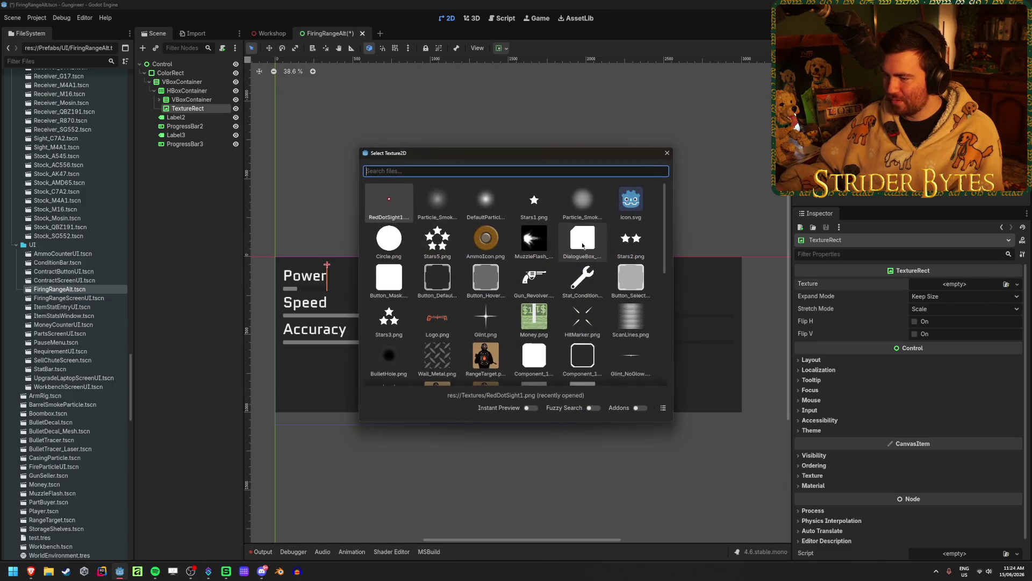
left_click(395, 243)
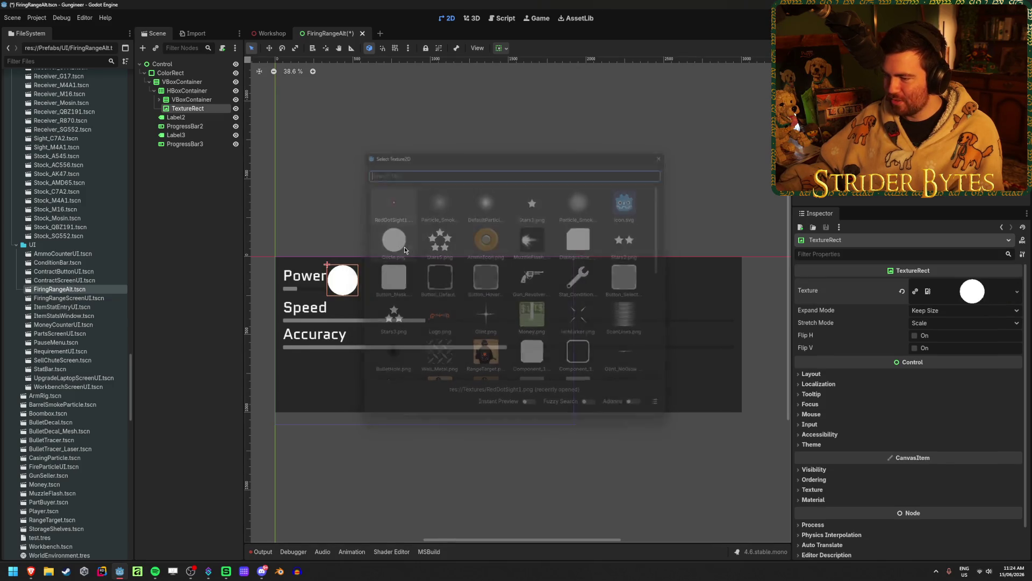
left_click(199, 91)
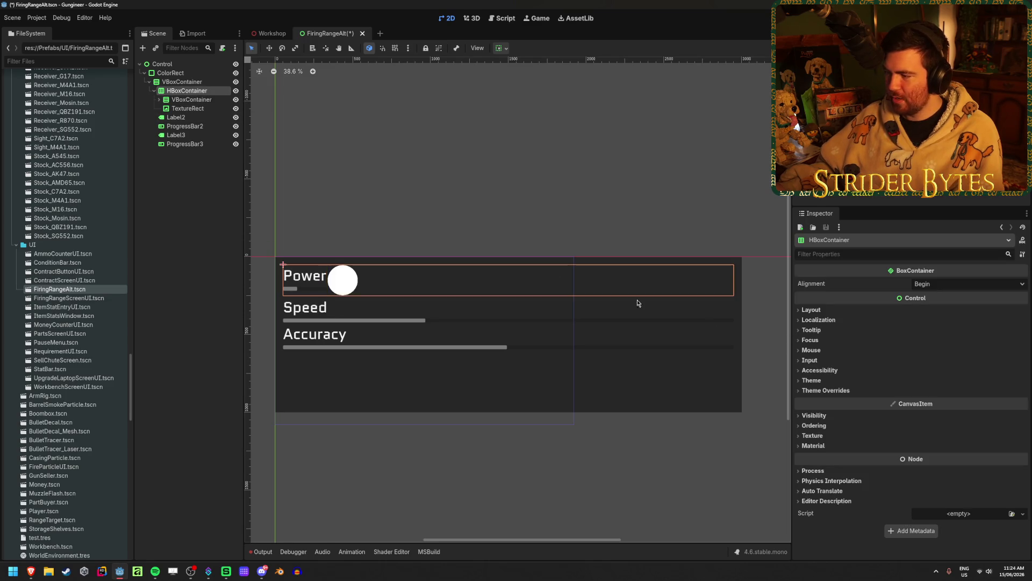
left_click(822, 391)
left_click(822, 400)
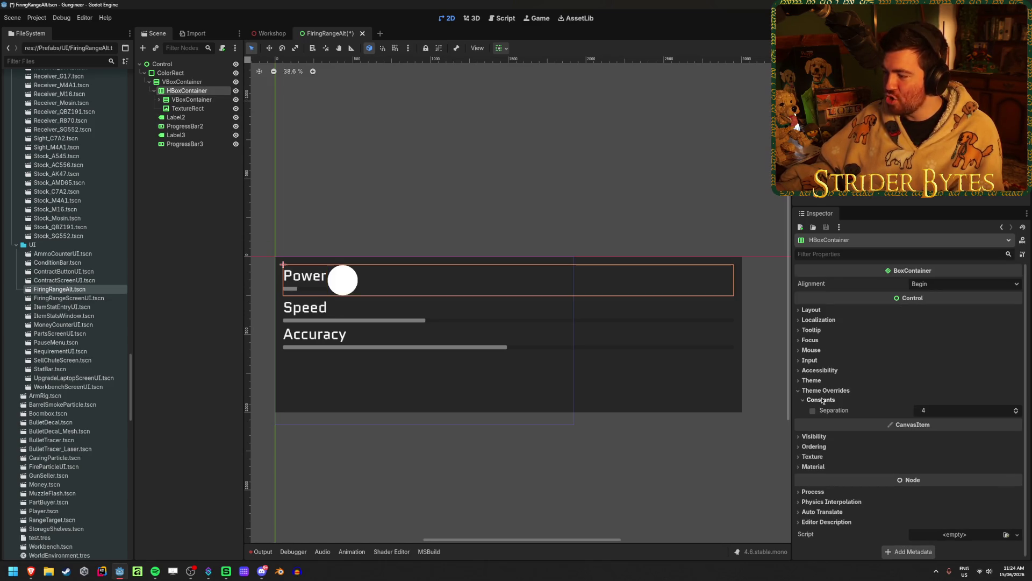
left_click(822, 390)
left_click(819, 320)
left_click(812, 310)
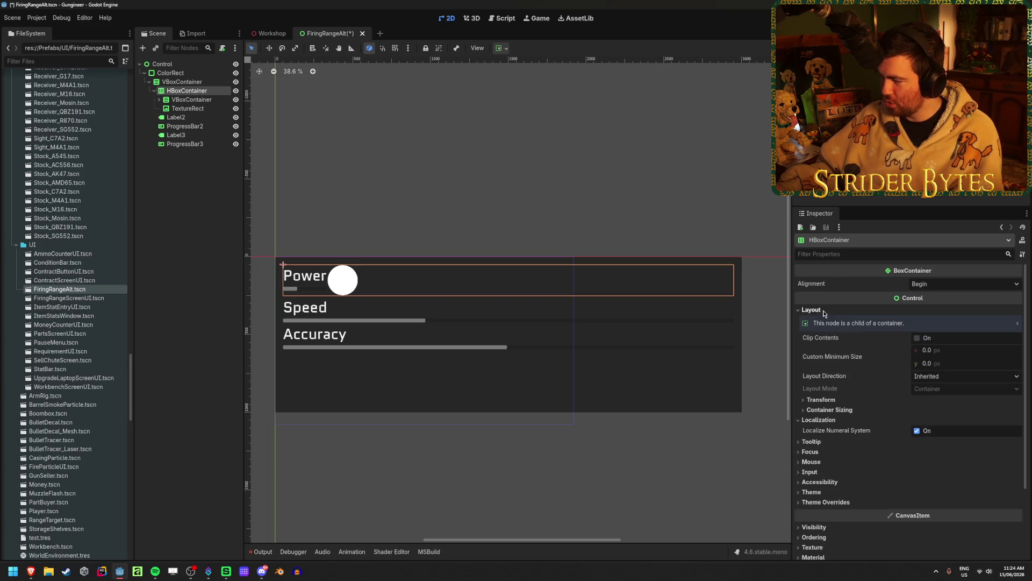
left_click(828, 410)
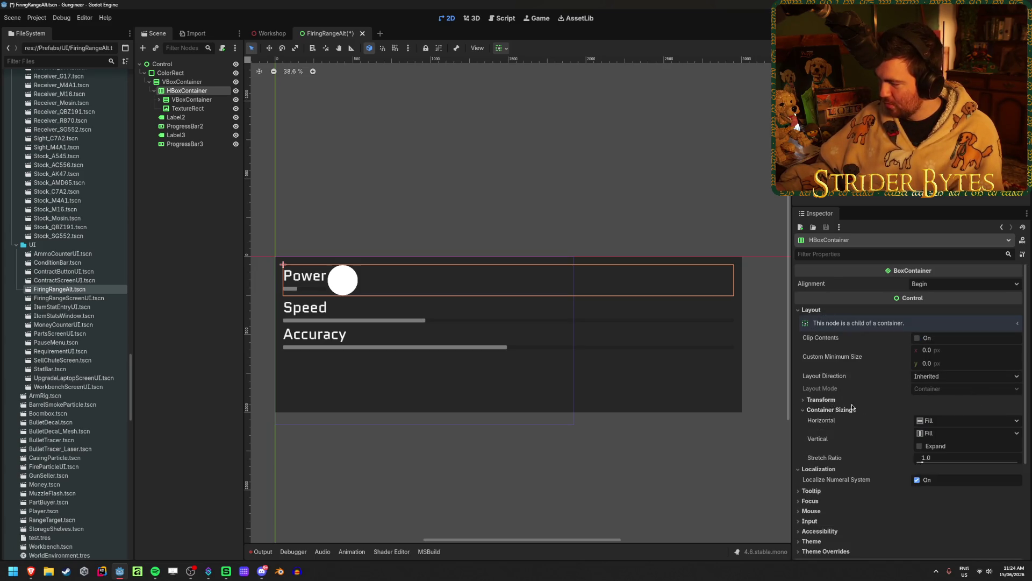
Enable Horizontal Expand on the inner VBoxContainer so the circle sits at the right edge.
left_click(970, 424)
left_click(962, 420)
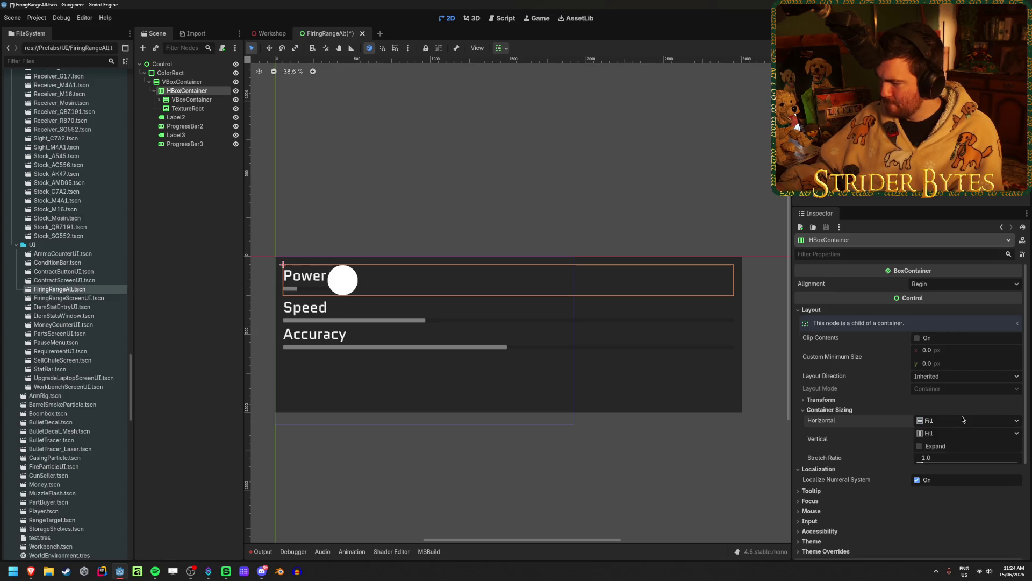
left_click(920, 446)
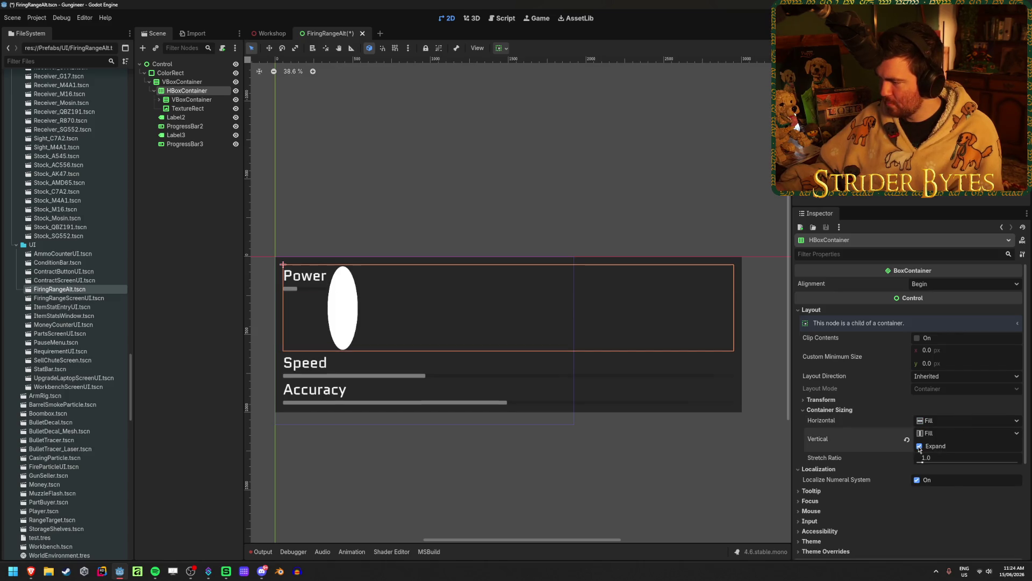
left_click(919, 447)
left_click(947, 421)
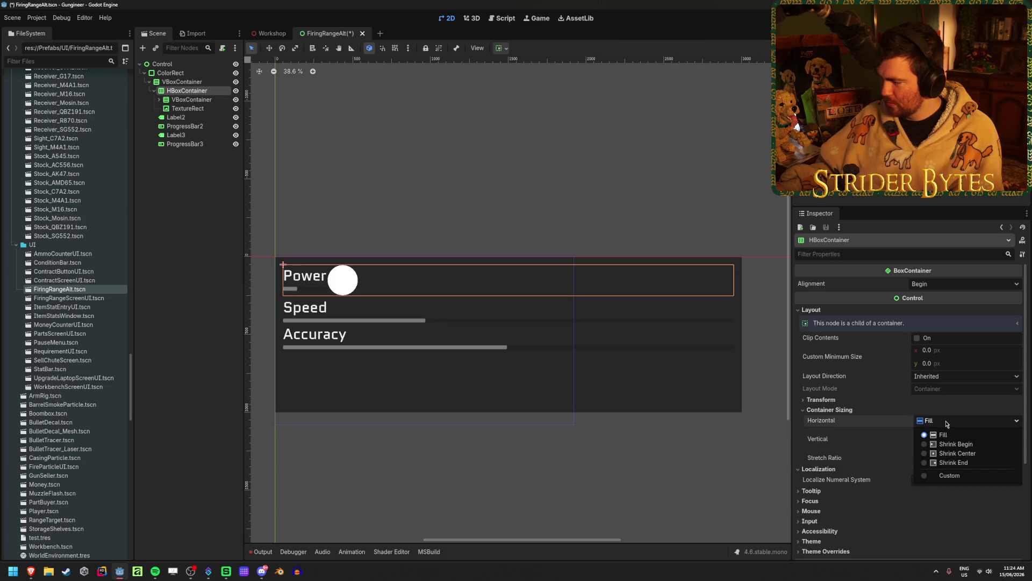
left_click(947, 423)
left_click(821, 399)
left_click(821, 400)
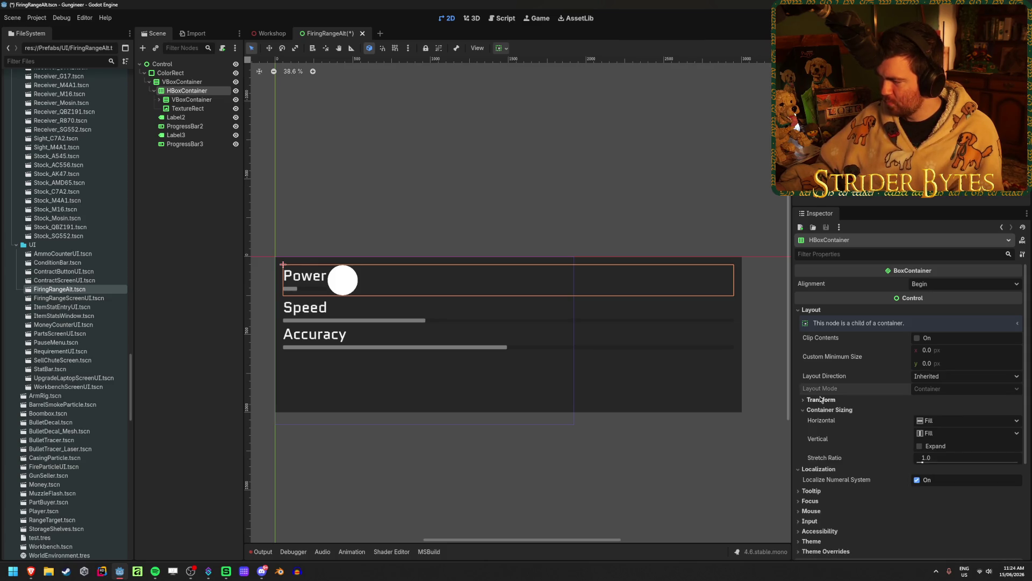
left_click(192, 100)
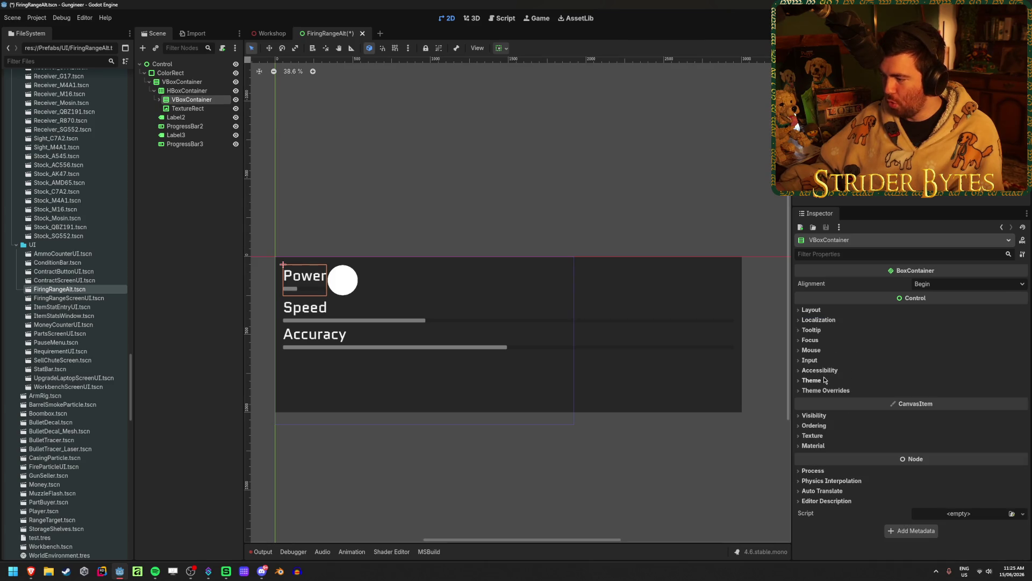
left_click(811, 310)
left_click(821, 400)
left_click(821, 400)
left_click(830, 410)
left_click(921, 434)
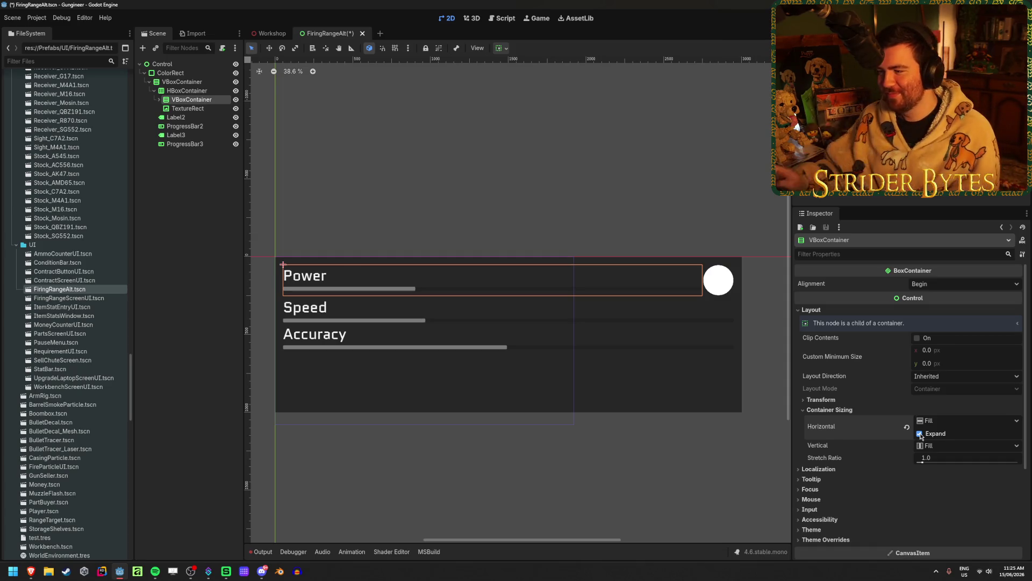
key("Escape")
Save, then delete the Speed and Accuracy label and progress bar nodes.
key("ctrl+s")
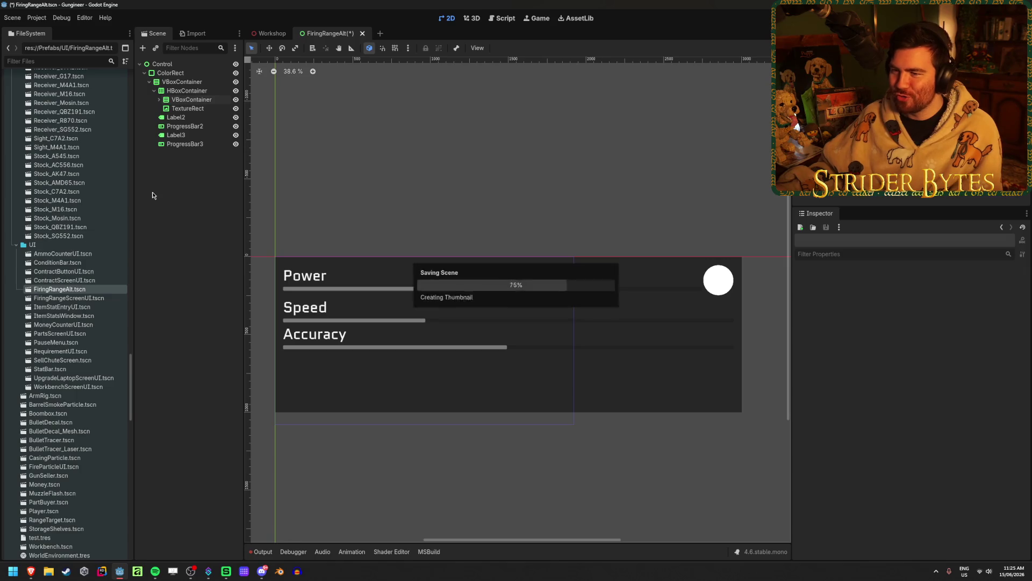
left_click(154, 90)
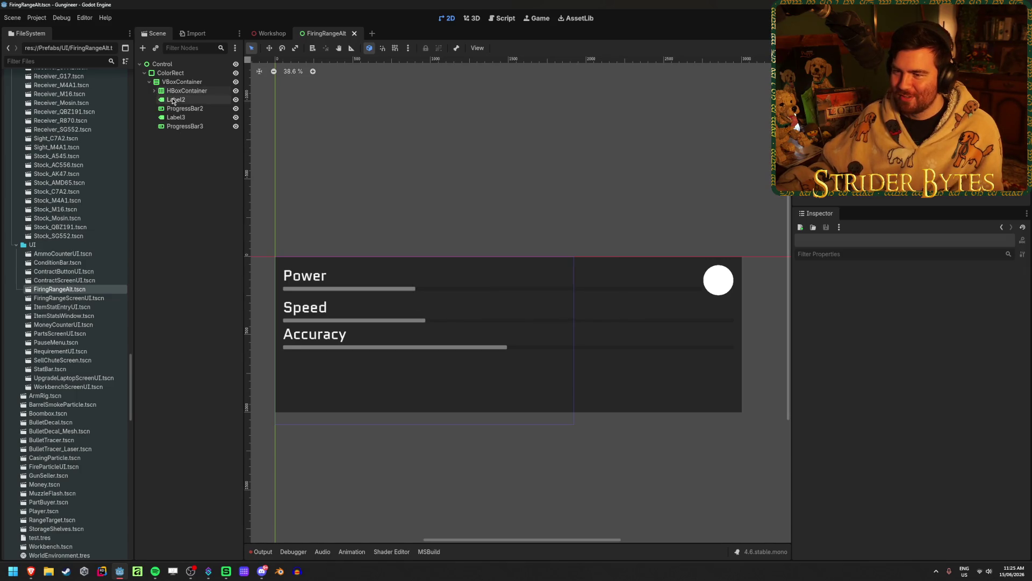
left_click(172, 100)
left_click(182, 126, "shift")
key("Delete")
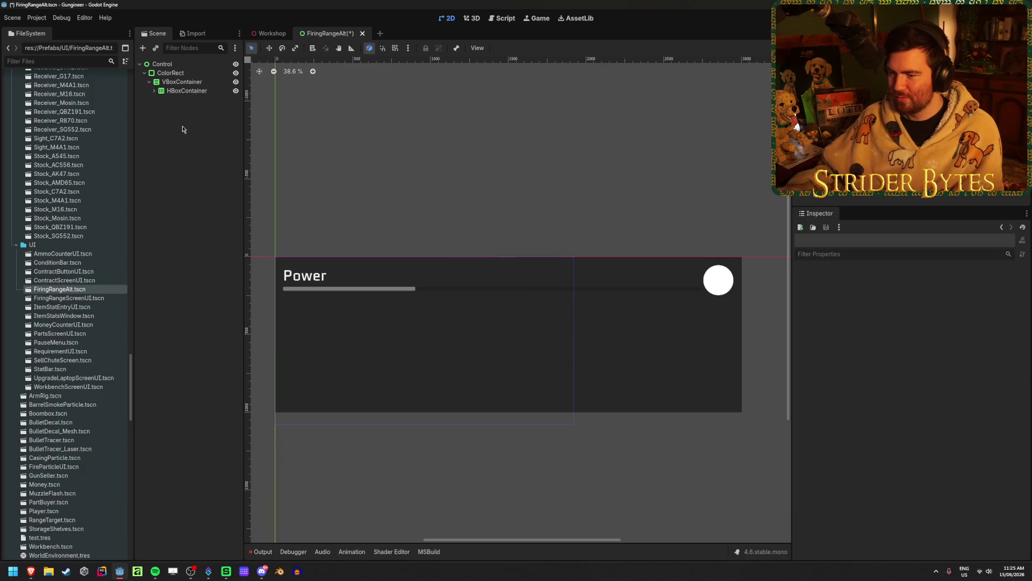
Duplicate the Power row into HBoxContainer2 and HBoxContainer3.
left_click(187, 90)
key("ctrl+d")
key("ctrl+d")
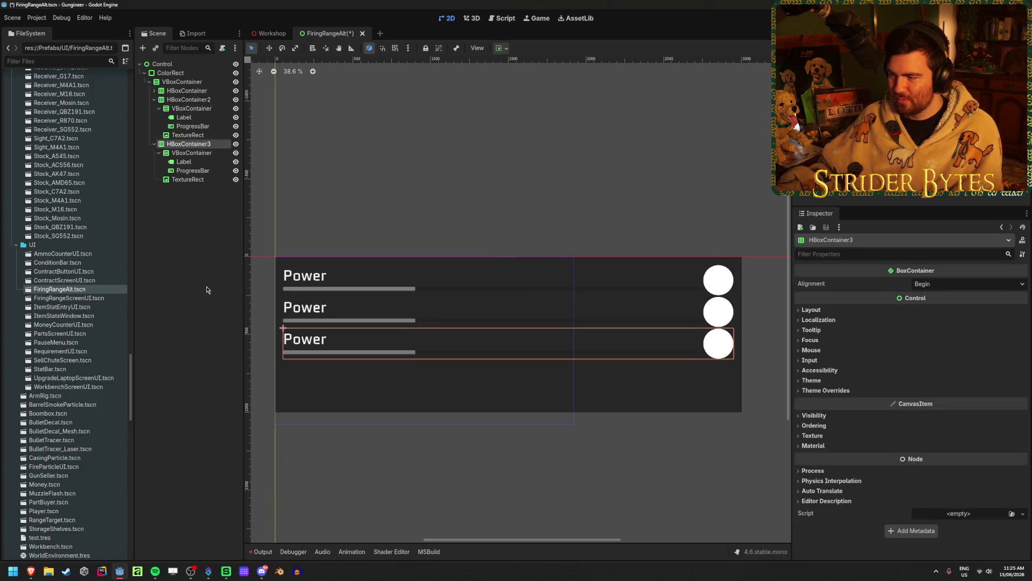
left_click(207, 287)
left_click(155, 100)
left_click(154, 108)
Raise the VBoxContainer's Separation theme override to 63 and save the scene.
left_click(182, 82)
left_click(826, 390)
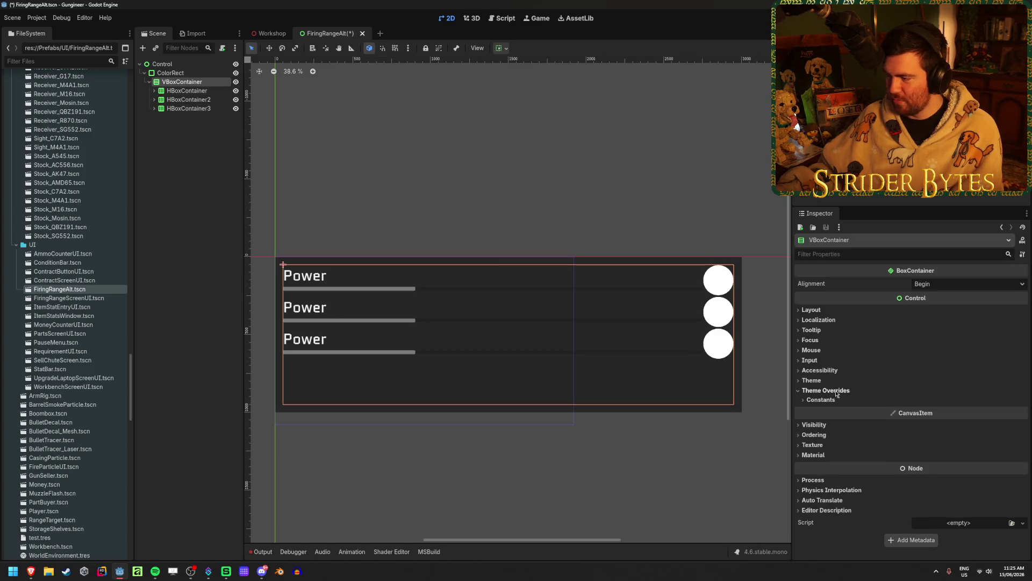
left_click(821, 400)
mouse_move(933, 414)
left_mouse_down()
mouse_move(987, 414)
mouse_move(956, 414)
left_mouse_up()
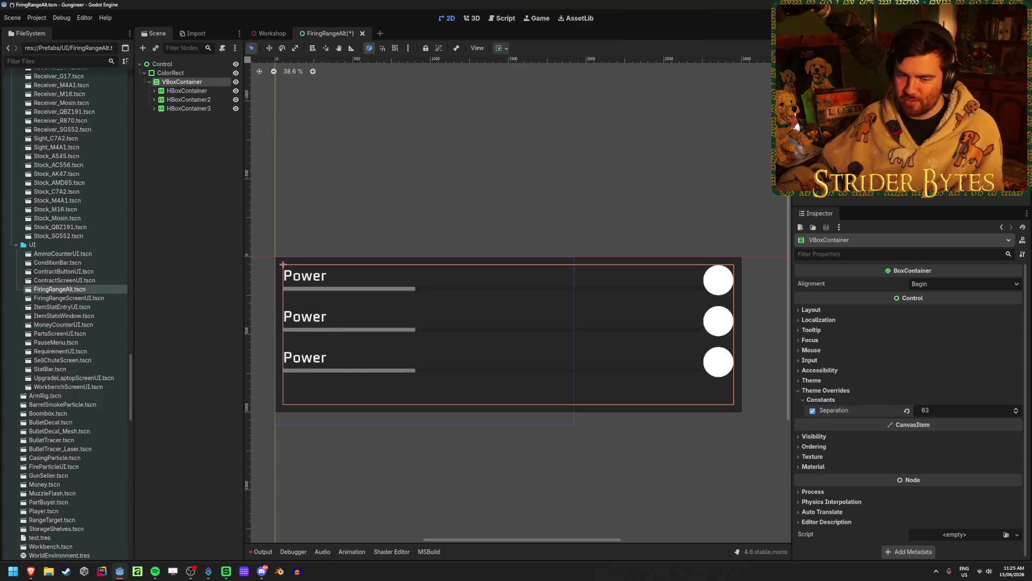
left_click(196, 210)
key("ctrl+s")
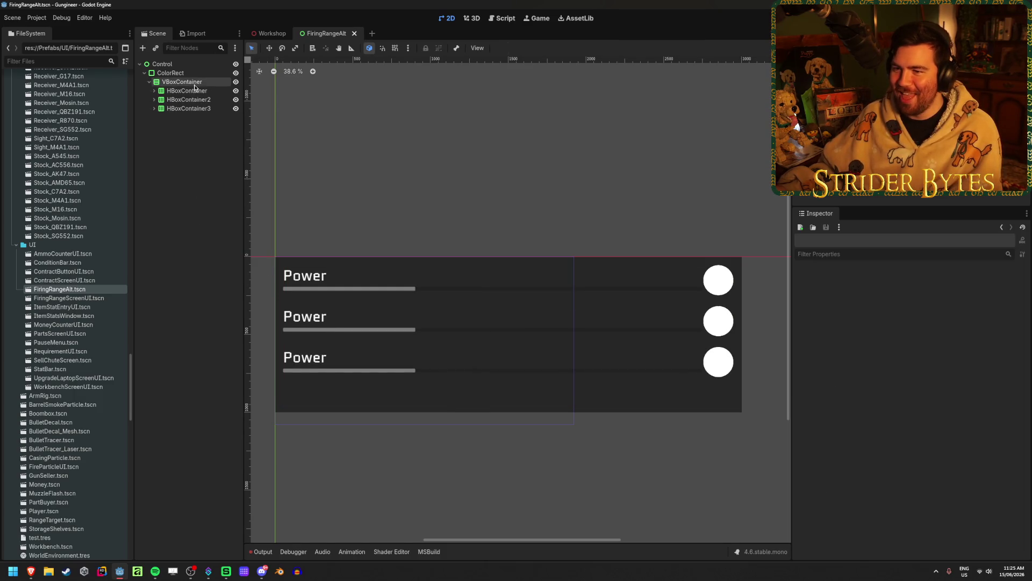
Expand the three HBoxContainer rows and multi-select all three ProgressBars.
left_click(155, 91)
left_click(154, 117)
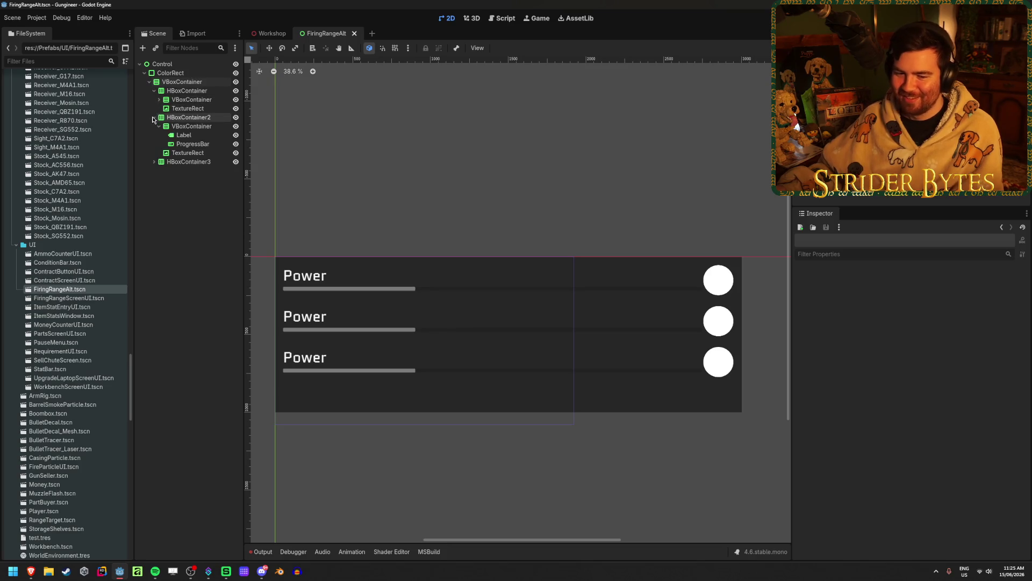
left_click(154, 162)
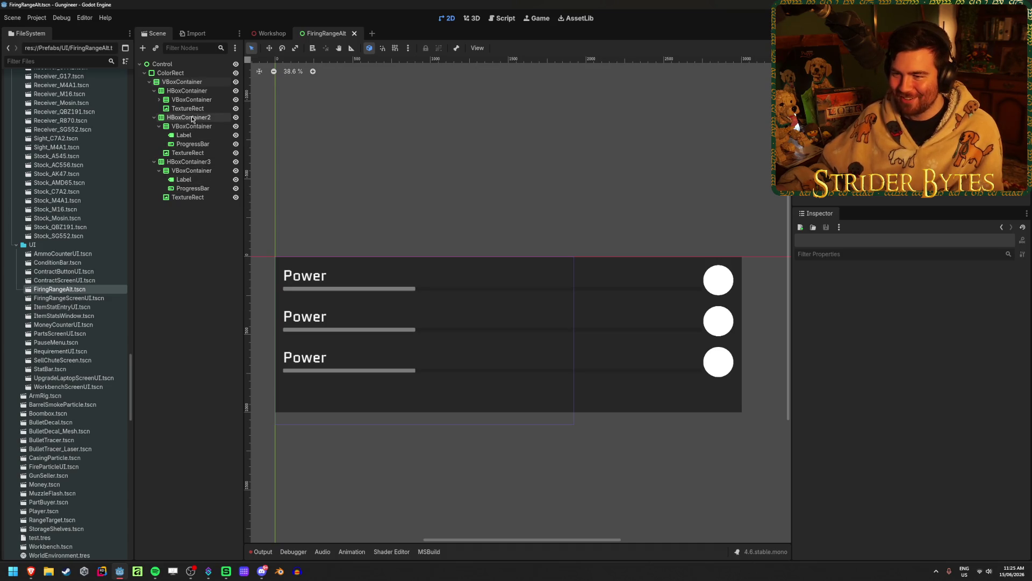
left_click(160, 100)
left_click(193, 117)
left_click(192, 161, "ctrl")
left_click(193, 206, "ctrl")
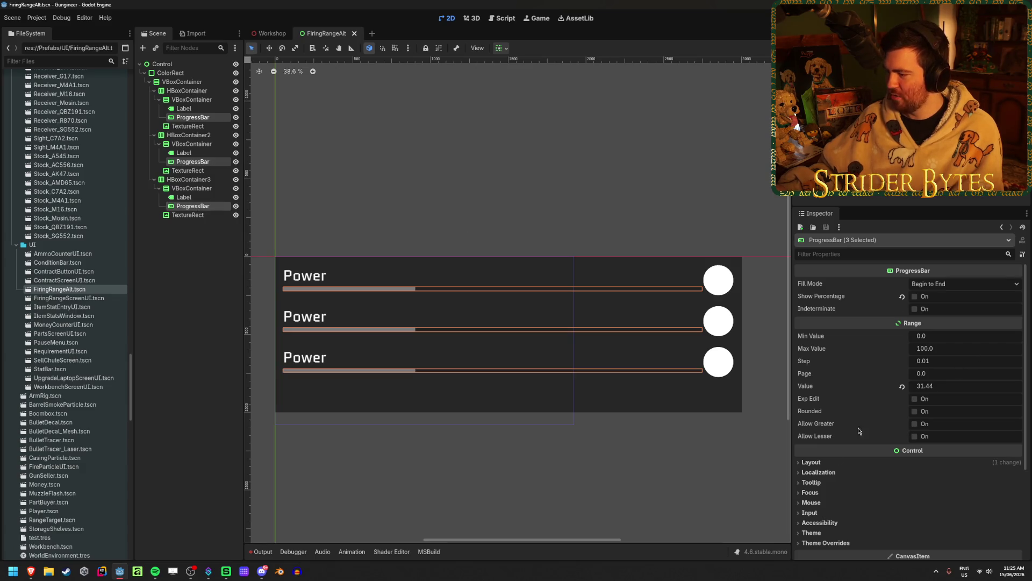
Set the ProgressBars' Custom Minimum Size height to 50, then deselect them.
left_click(812, 462)
scroll(811, 462, "down", 2)
left_click(972, 426)
type("50")
key("Return")
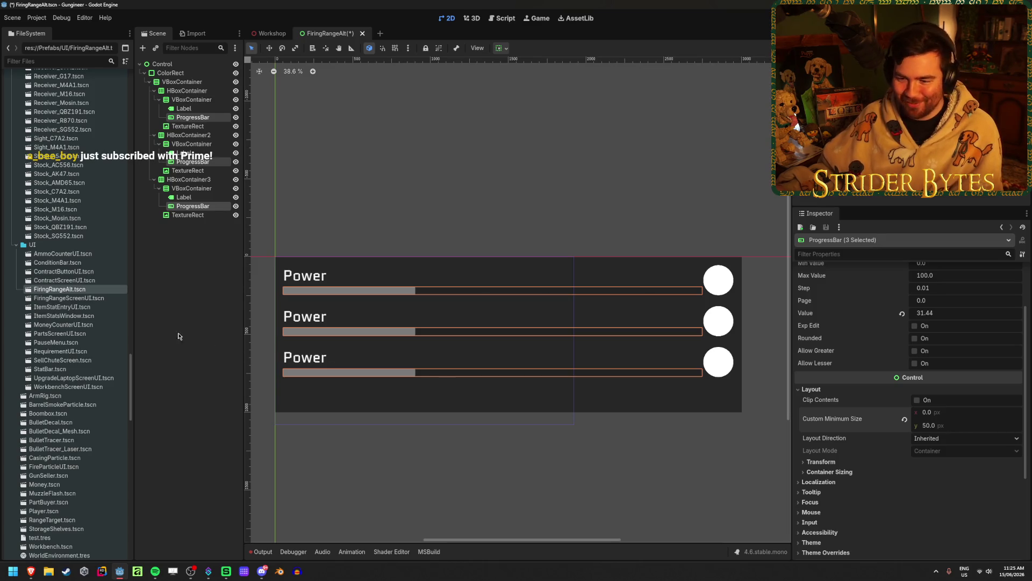
left_click(195, 315)
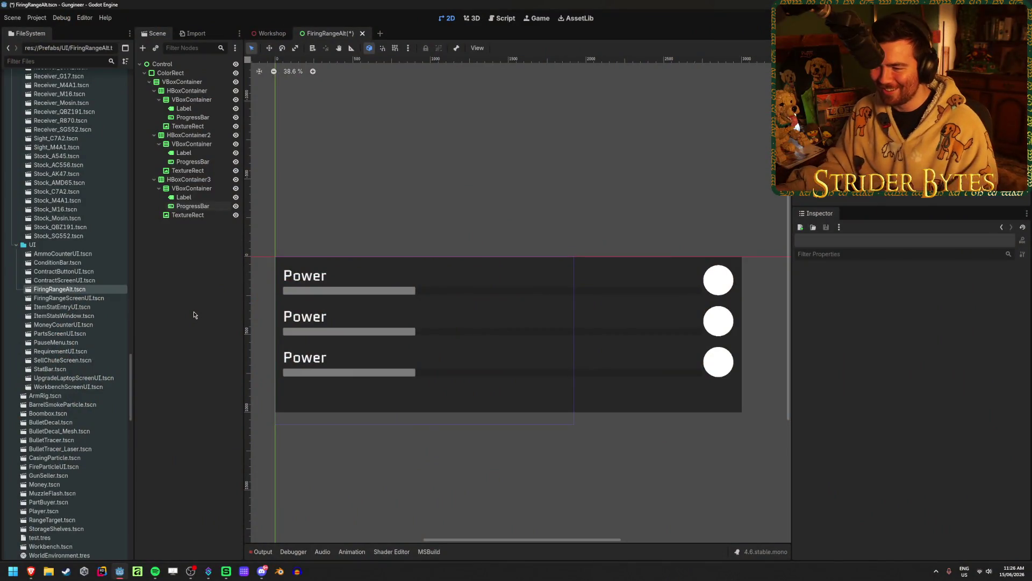
Save, then set the VBoxContainer's separation constant to 105.
key("ctrl+s")
left_click(182, 82)
mouse_move(947, 410)
left_mouse_down()
mouse_move(1001, 411)
mouse_move(984, 410)
left_mouse_up()
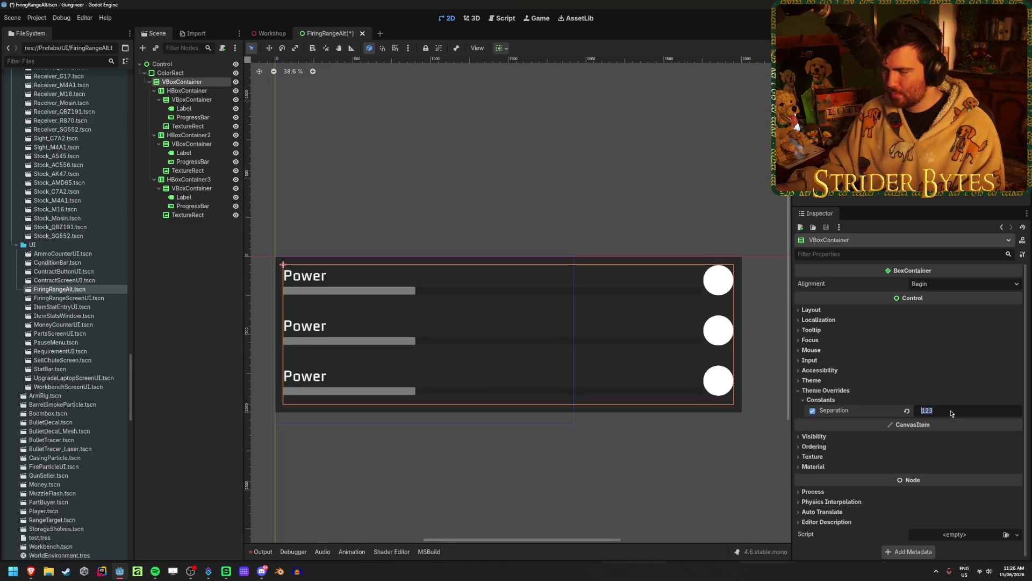
left_click(950, 411)
type("105")
key("Return")
Save the FiringRangeAlt scene with the new spacing and go to the Workshop scene.
left_click(179, 299)
key("ctrl+s")
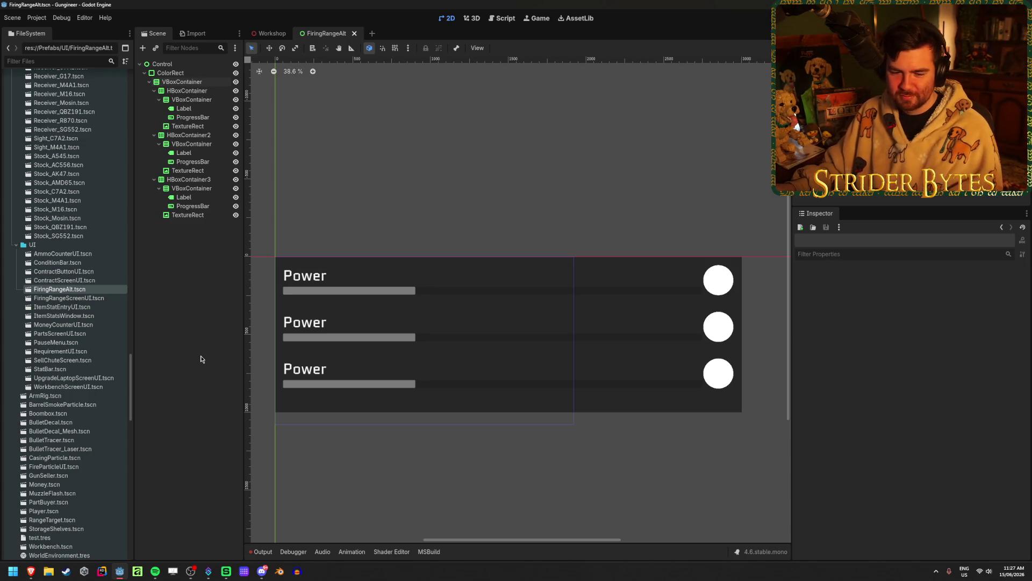
left_click(183, 82)
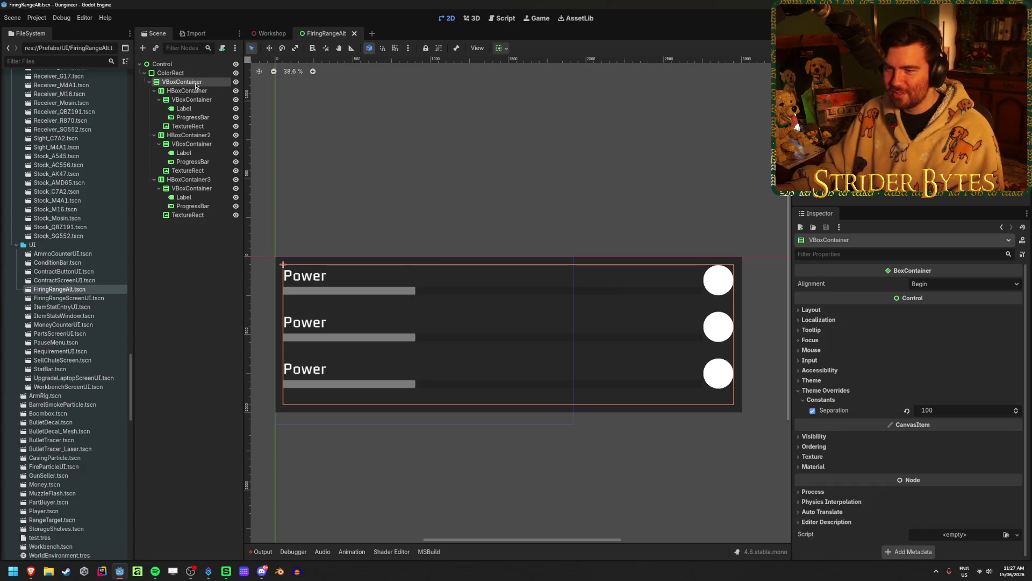
left_click(258, 37)
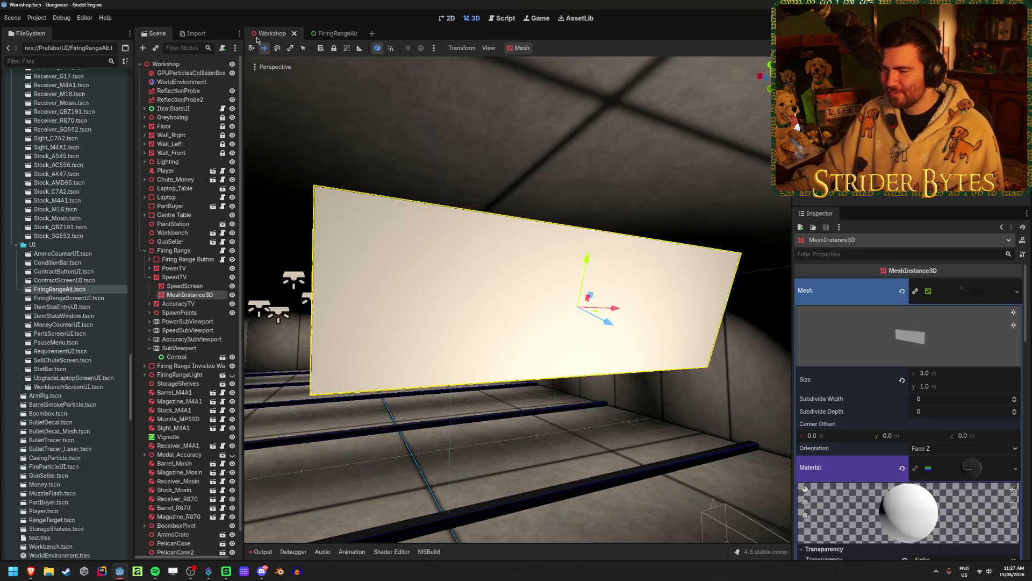
Try disabling the screen material's transparency, then keep it set to Alpha.
scroll(853, 365, "down", 3)
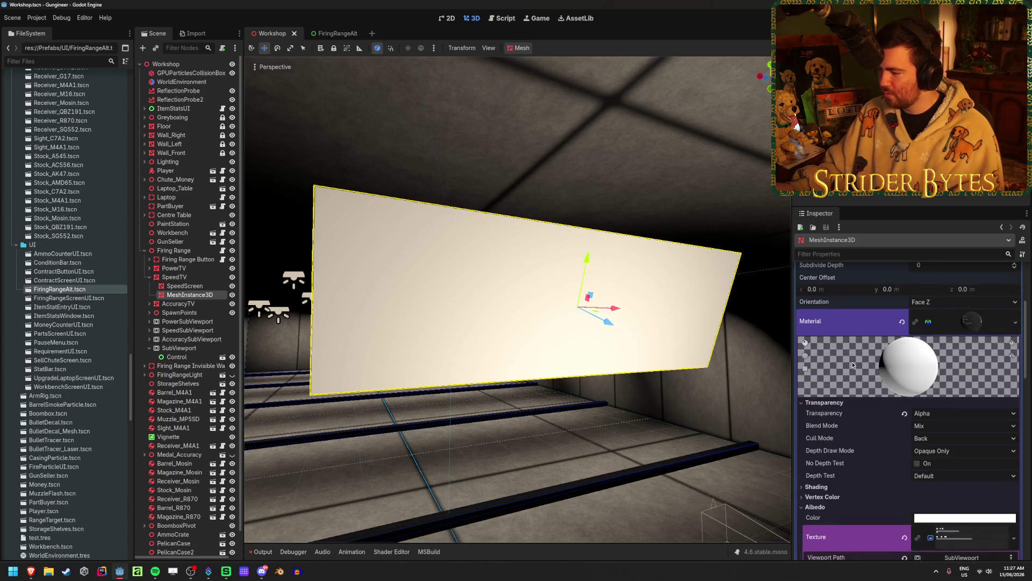
left_click(905, 414)
left_click(946, 414)
left_click(942, 419)
left_click(942, 420)
left_click(935, 437)
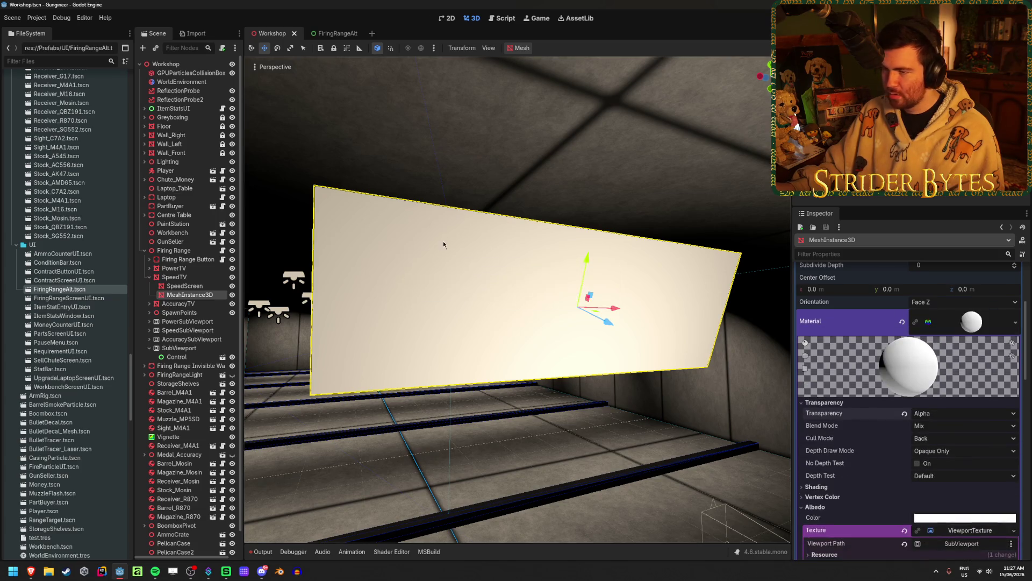
Deselect the VBoxContainer in FiringRangeAlt and select SpeedTV's MeshInstance3D in Workshop.
left_click(334, 33)
left_click(209, 314)
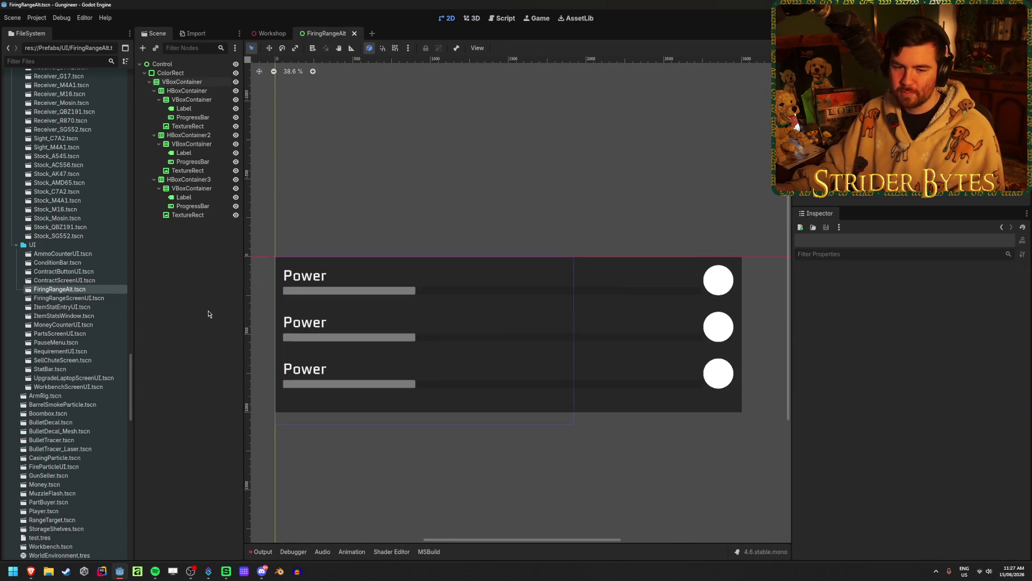
left_click(259, 33)
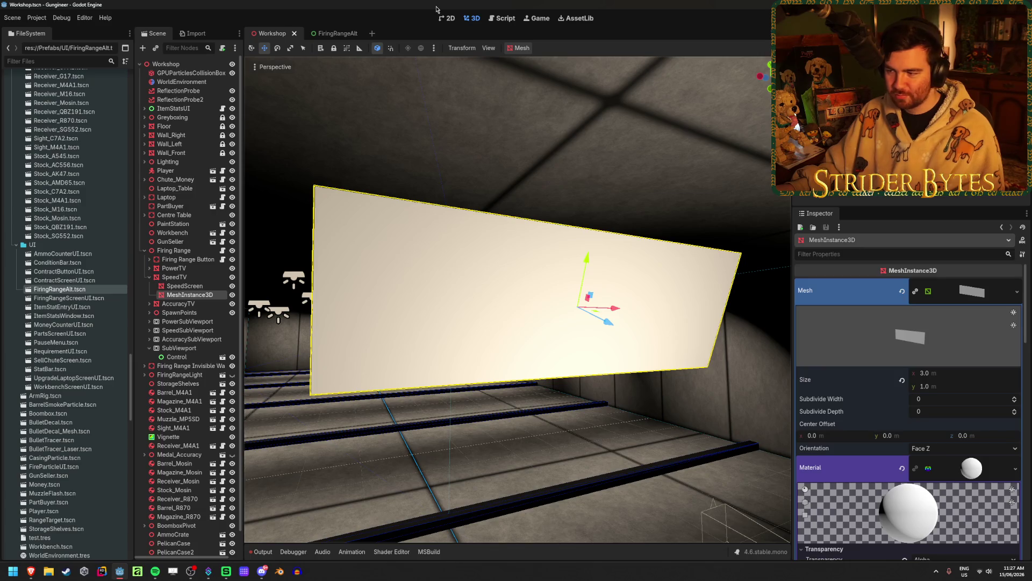
left_click(204, 286)
left_click(205, 295)
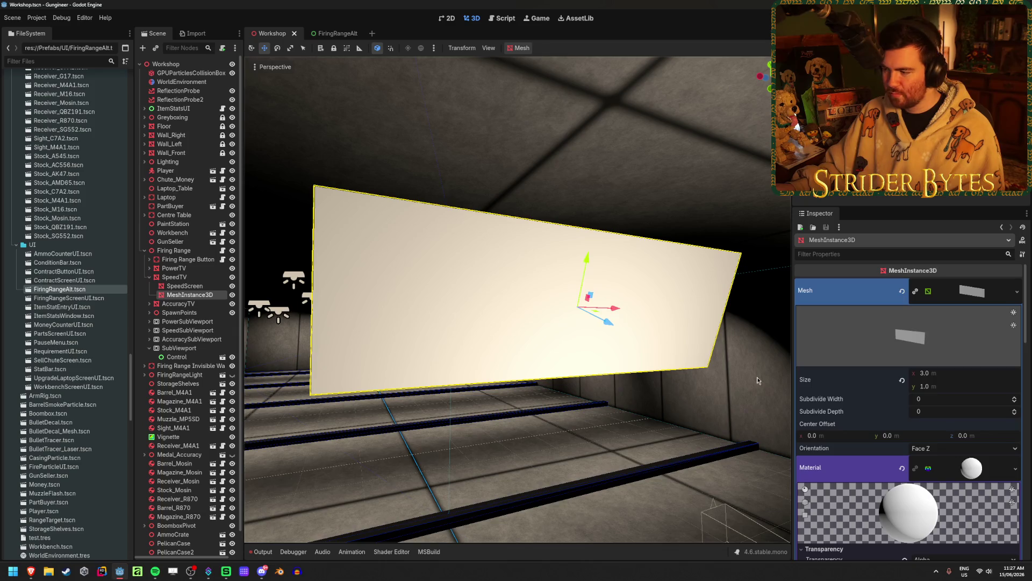
Clear the albedo ViewportTexture's path and assign SubViewport as its viewport.
scroll(916, 419, "down", 5)
left_click(905, 469)
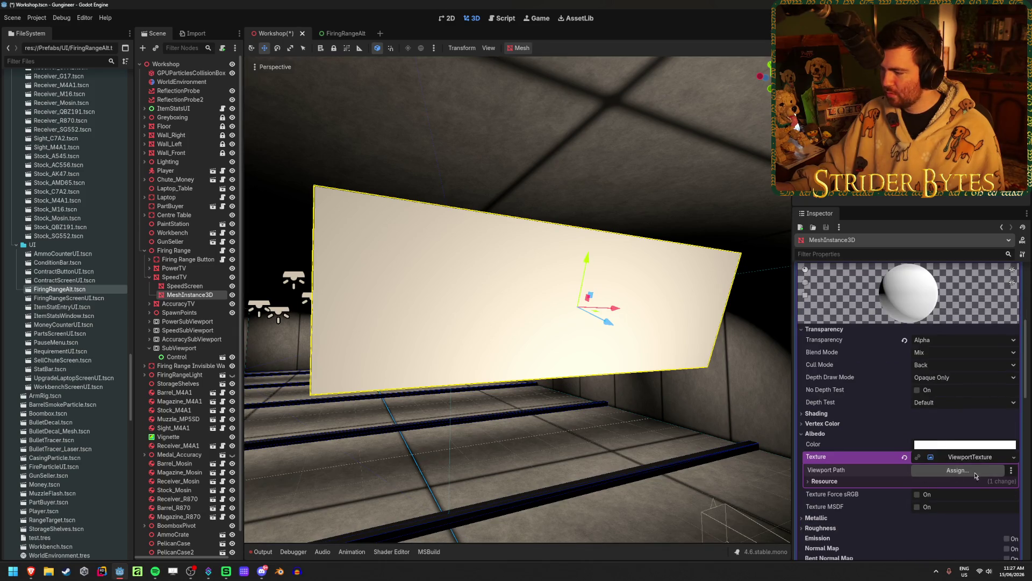
left_click(958, 470)
left_click(486, 253)
left_click(493, 421)
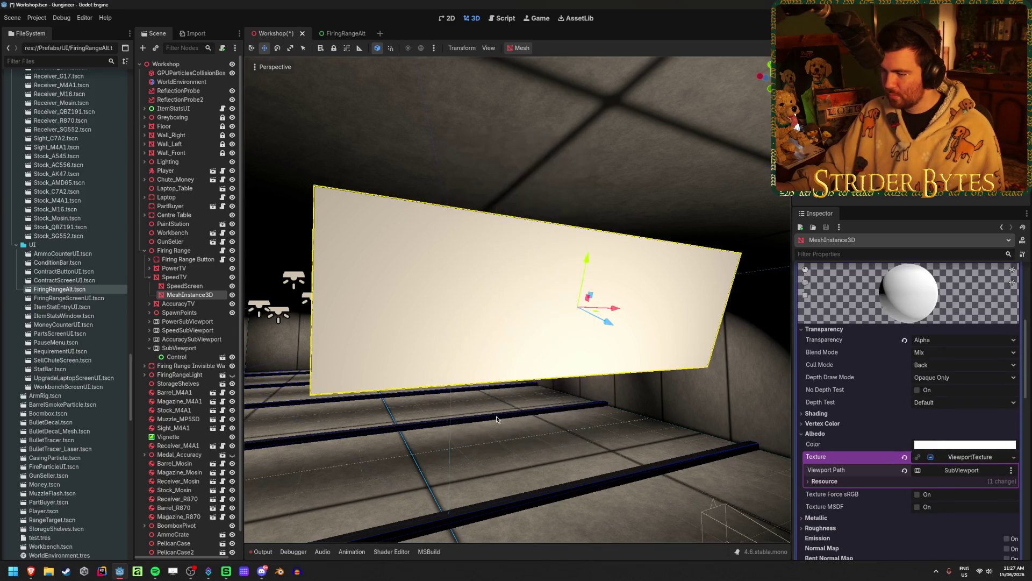
Run Reload Saved Scene on Workshop and choose Save & Reload.
key("ctrl+shift+p")
key("Return")
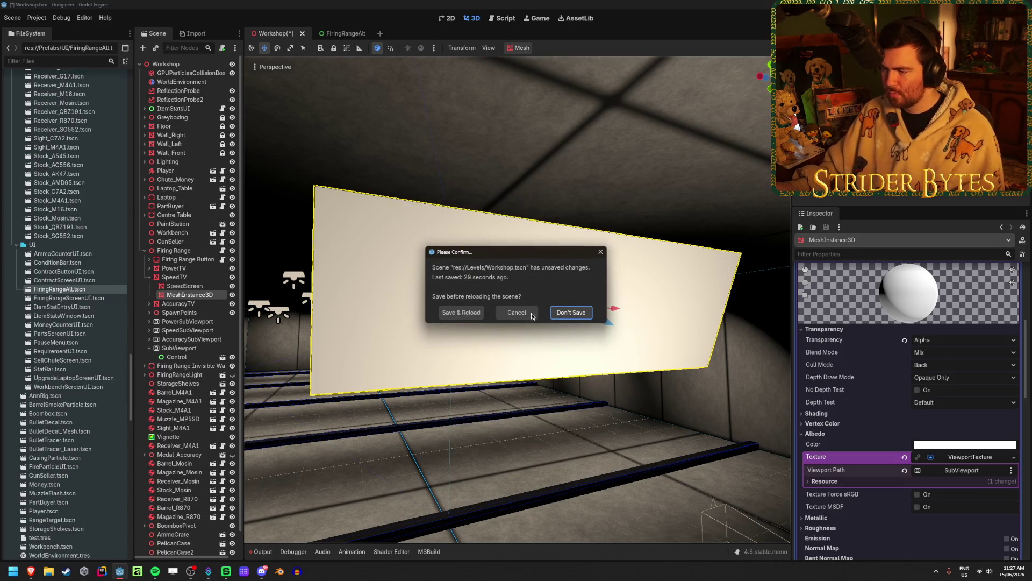
left_click(466, 314)
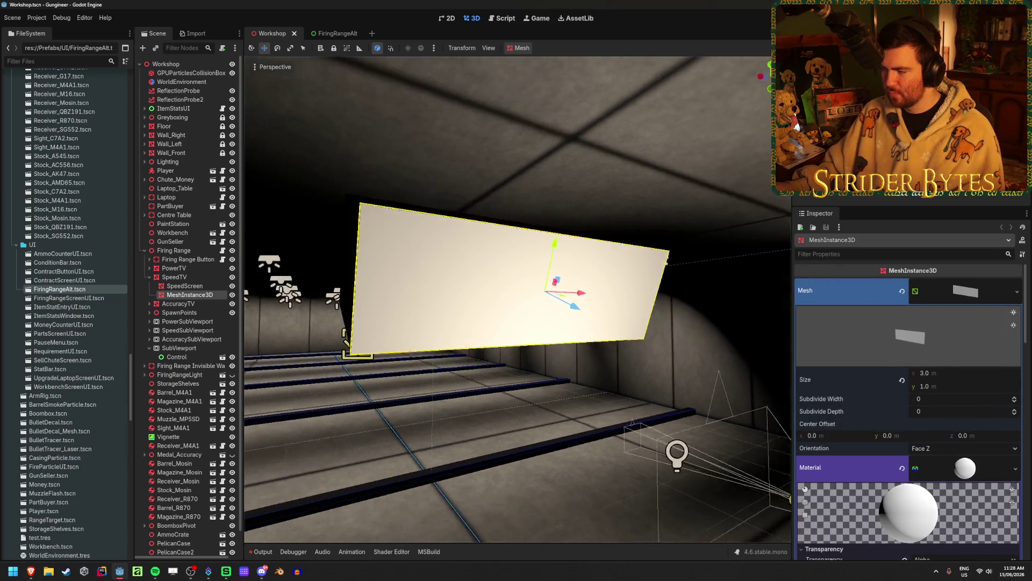
Switch the screen material's shading mode to Unshaded, then back to Per-Pixel.
scroll(889, 461, "down", 5)
scroll(888, 461, "down", 3)
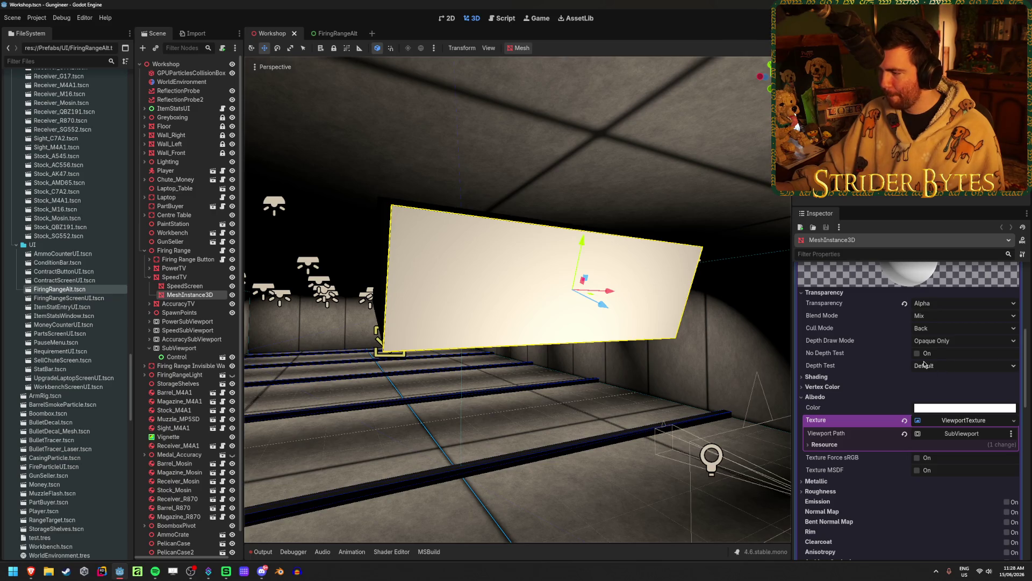
left_click(934, 378)
left_click(936, 379)
left_click(936, 377)
left_click(962, 387)
left_click(948, 405)
left_click(948, 387)
left_click(946, 411)
Open the FiringRangeAlt scene, save all scenes, and select SubViewport to preview its UI.
scroll(946, 411, "down", 4)
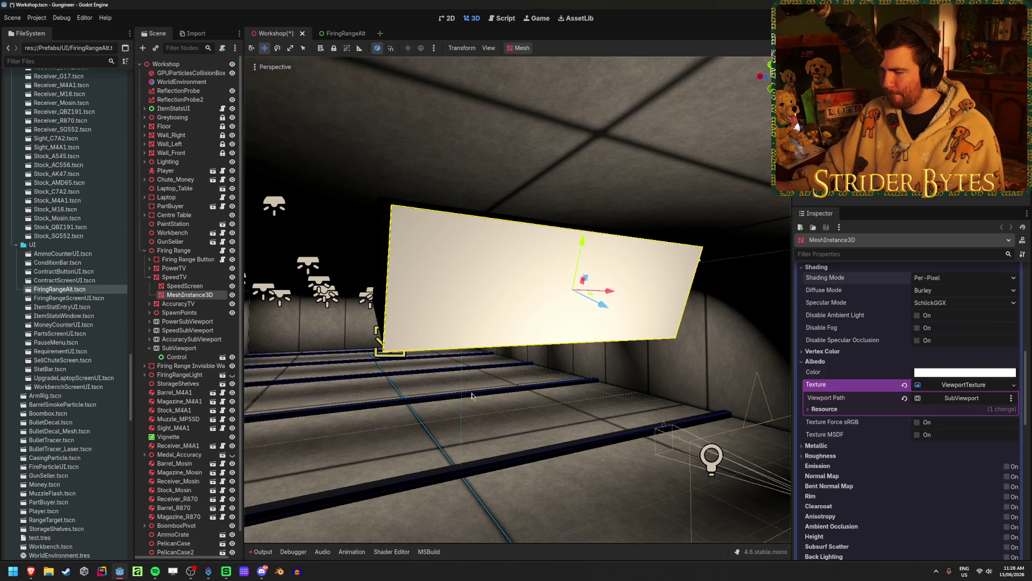
left_click(178, 357)
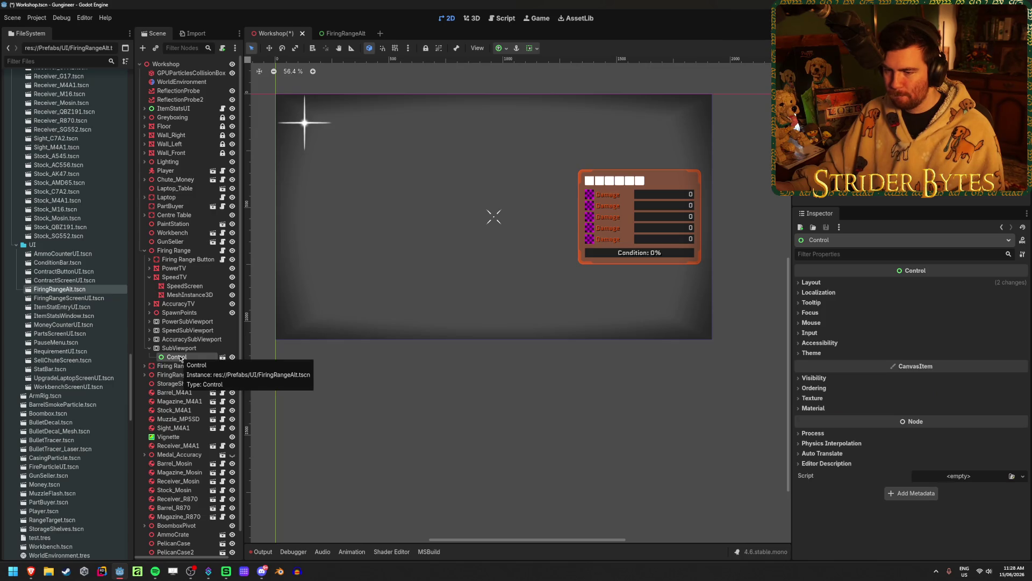
left_click(223, 358)
key("ctrl+shift+alt+s")
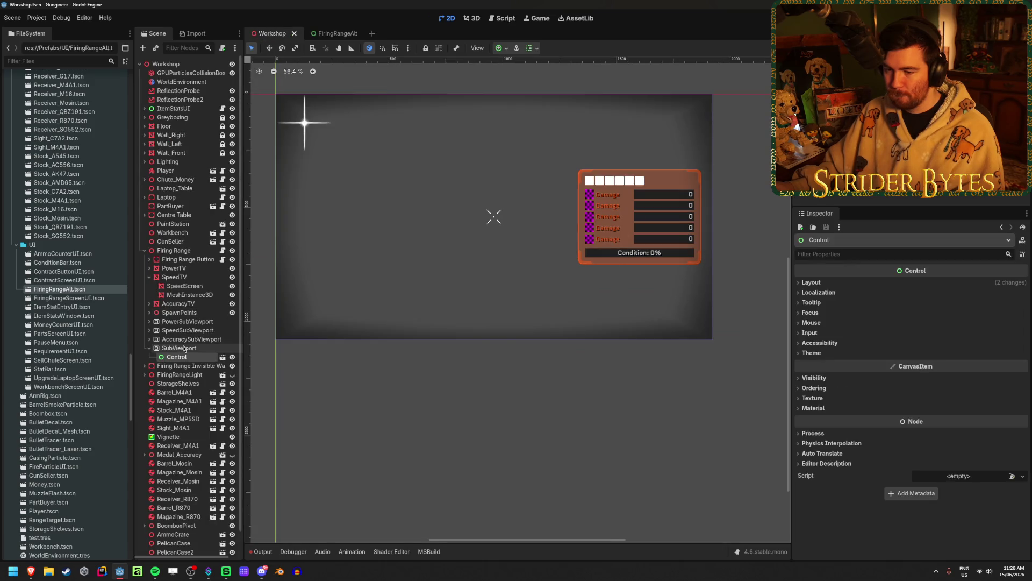
left_click(179, 348)
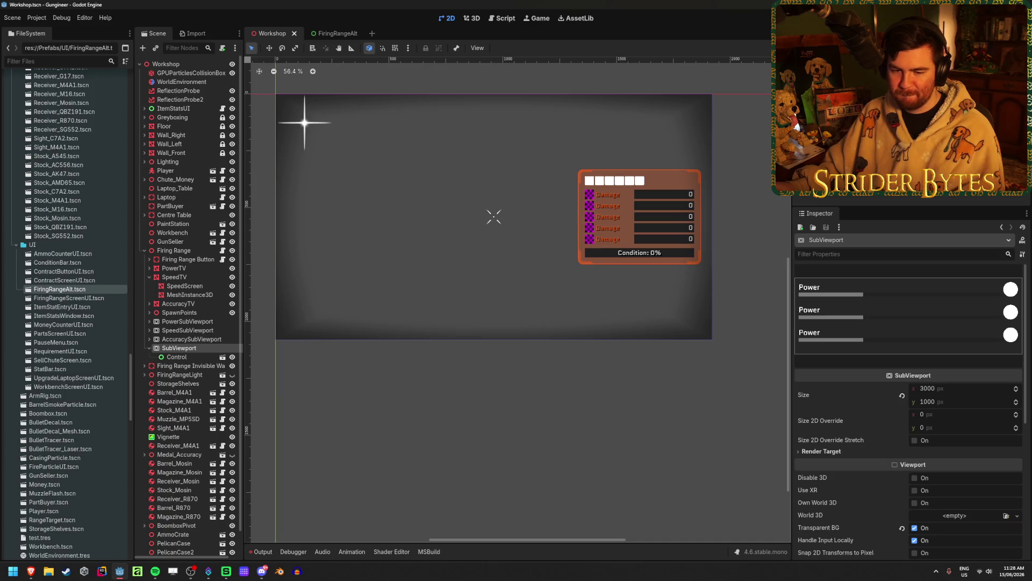
key("alt+Tab")
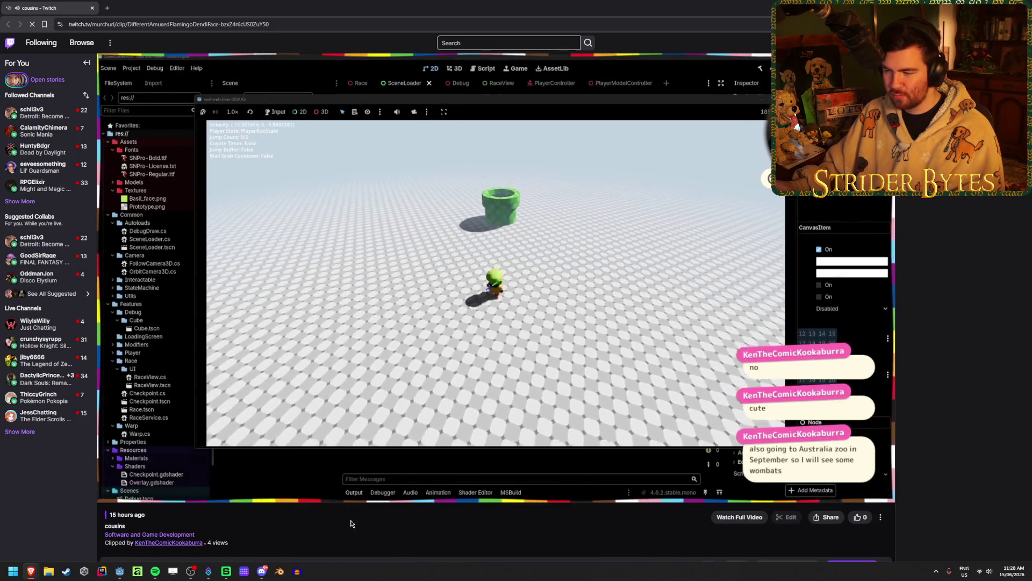
Lower the system volume while the Twitch clip plays, then go back to Godot.
key("XF86AudioLowerVolume")
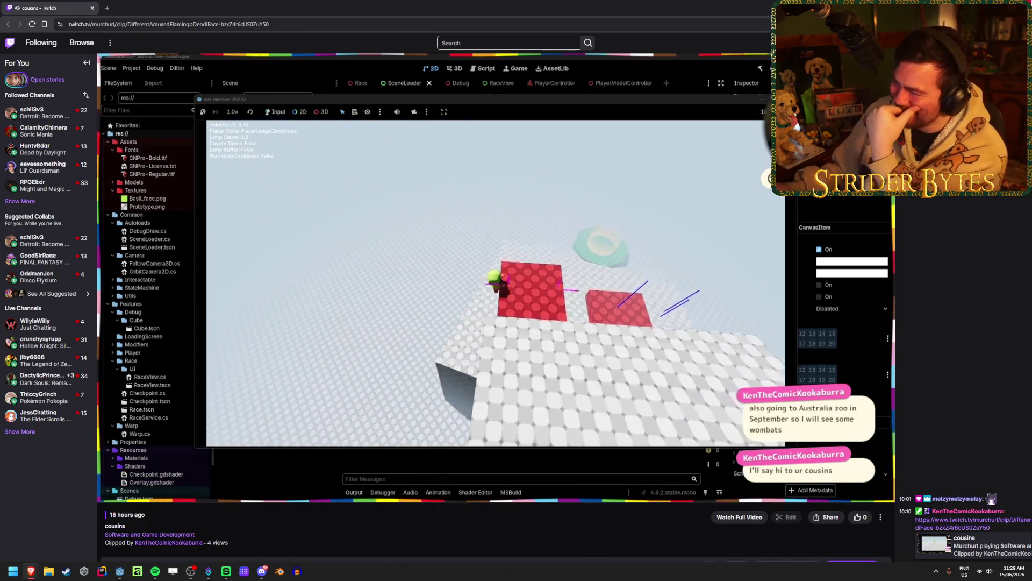
key("alt+Tab")
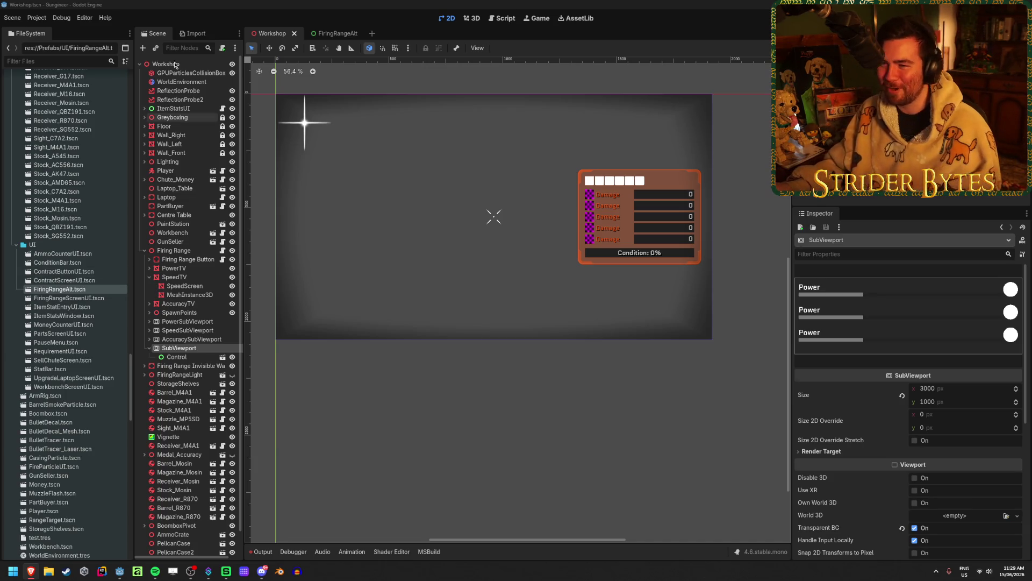
Save the Workshop scene, select SpeedTV and collapse its children, then save again.
left_click(348, 3)
key("ctrl+s")
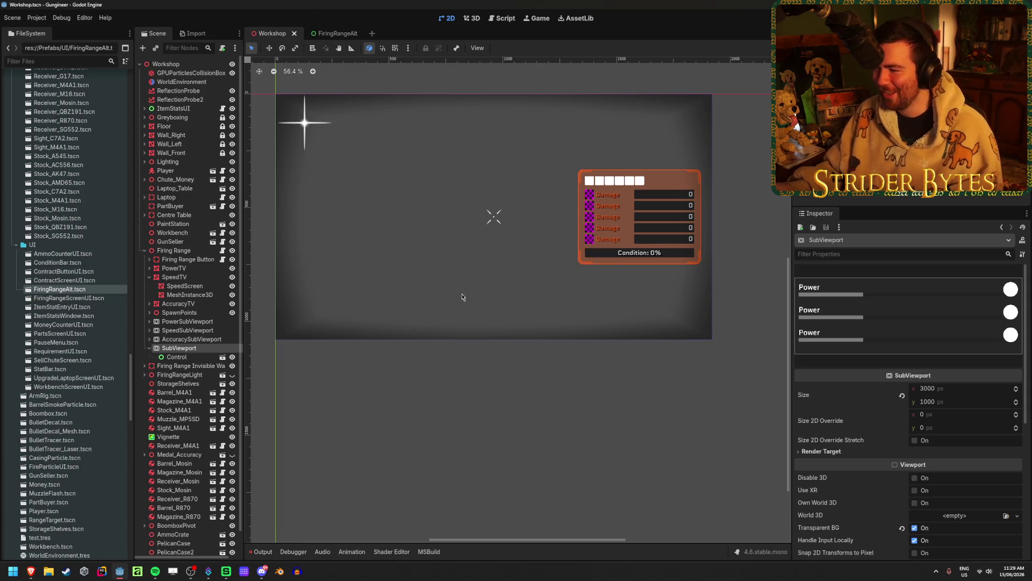
left_click(208, 357)
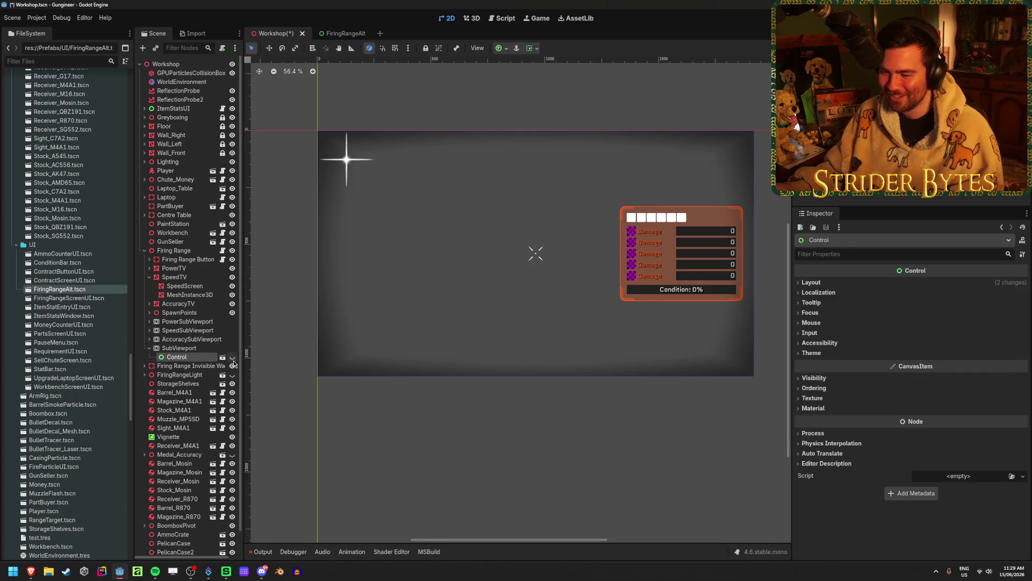
left_click(183, 348)
left_click(178, 250)
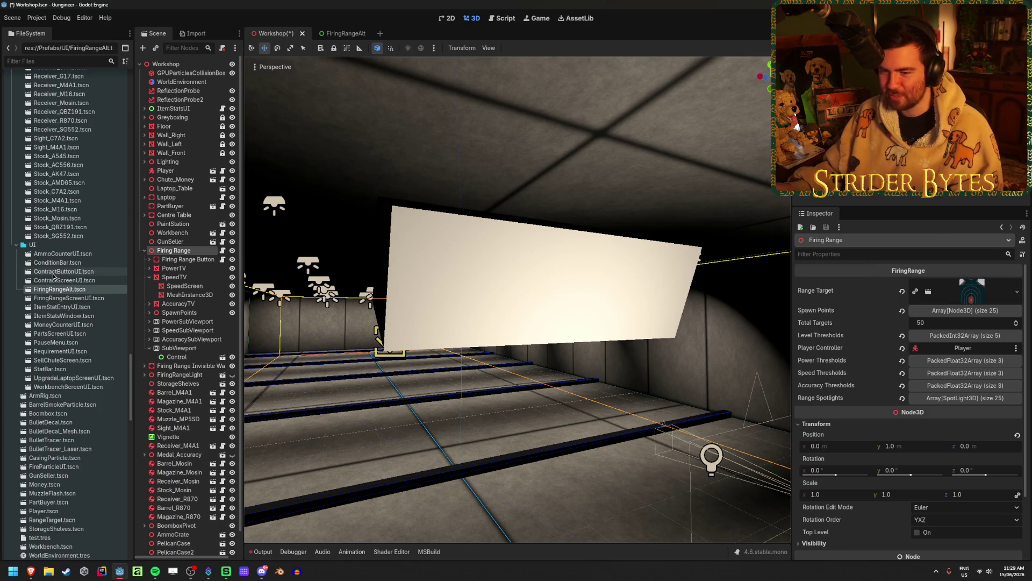
left_click(185, 278)
left_click(150, 277)
key("ctrl+s")
Preview SubViewport's Power rows, save the FiringRangeAlt scene, and return to Workshop.
left_click(175, 296)
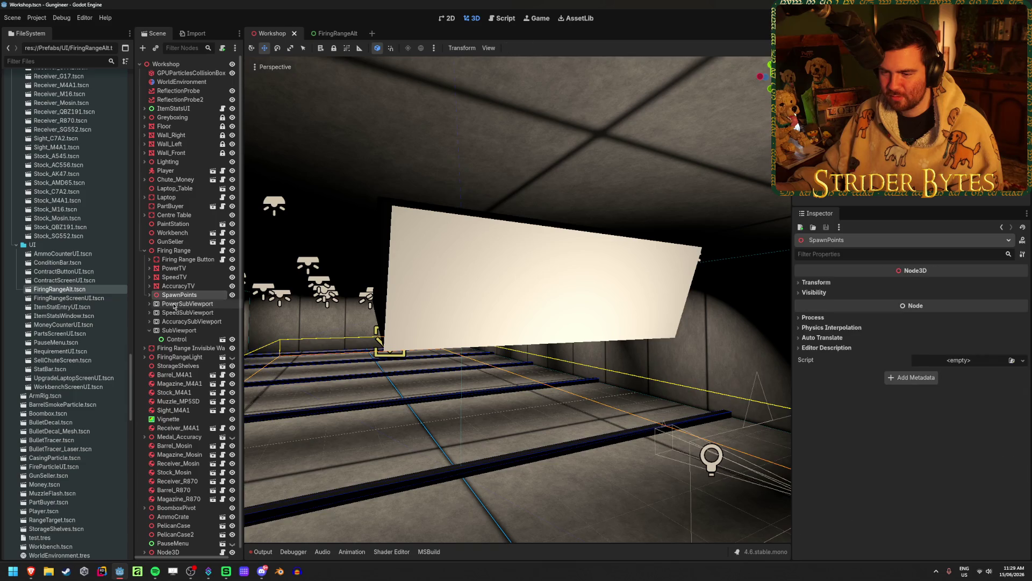
left_click(177, 304)
left_click(179, 330)
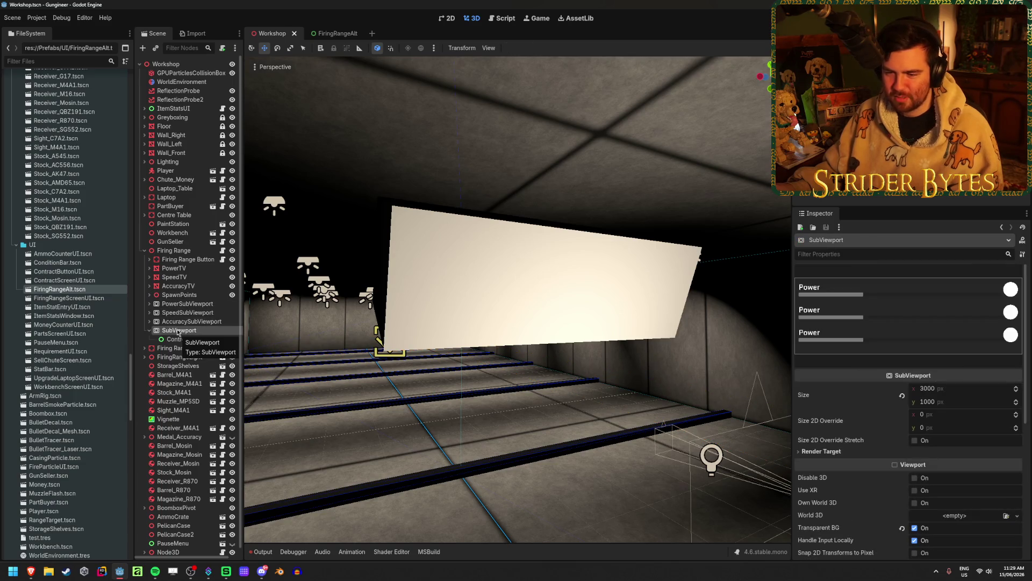
left_click(329, 34)
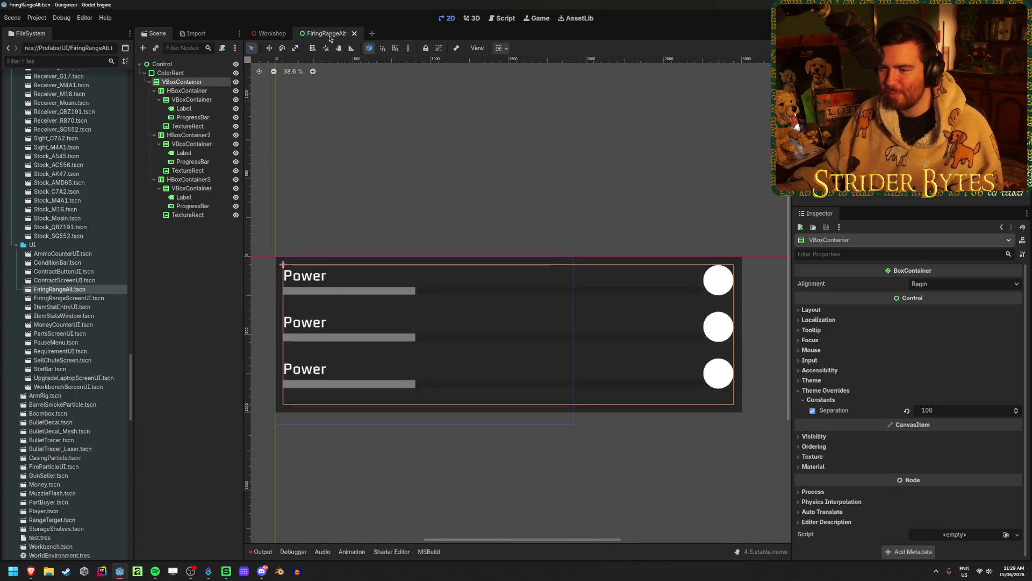
left_click(188, 357)
key("ctrl+s")
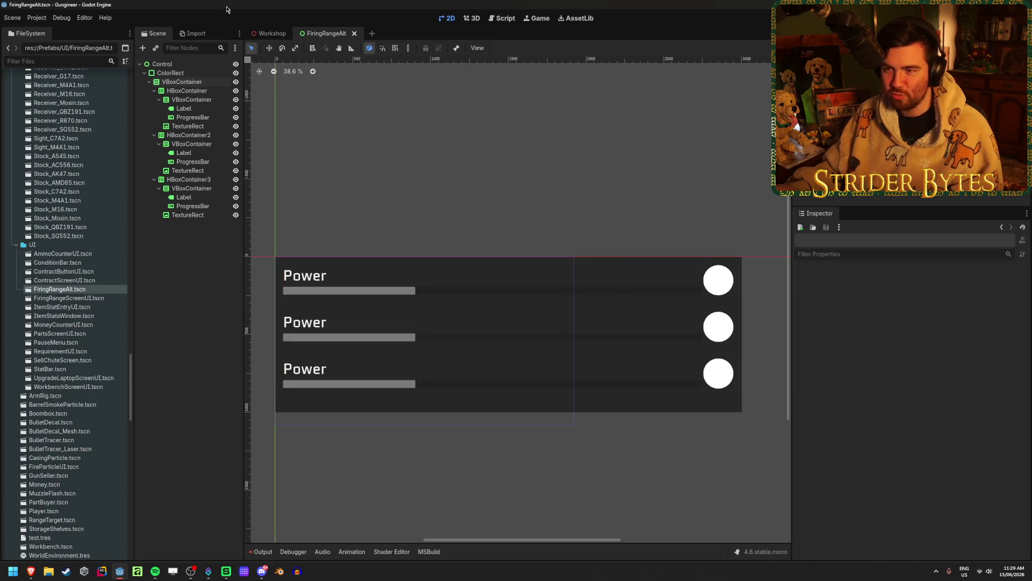
left_click(268, 34)
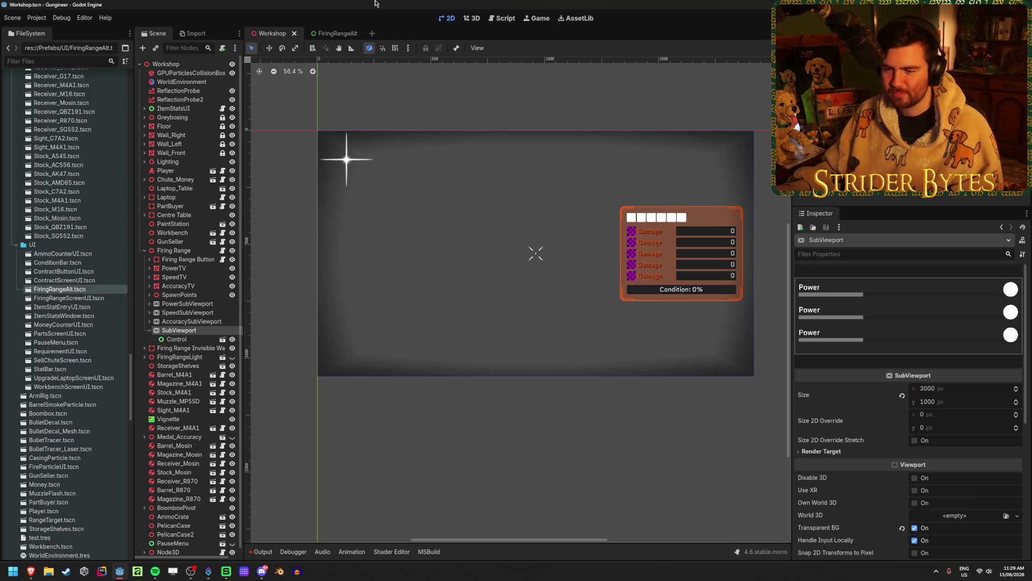
Inspect the TV nodes, then expand SpeedTV and select its MeshInstance3D.
left_click(149, 330)
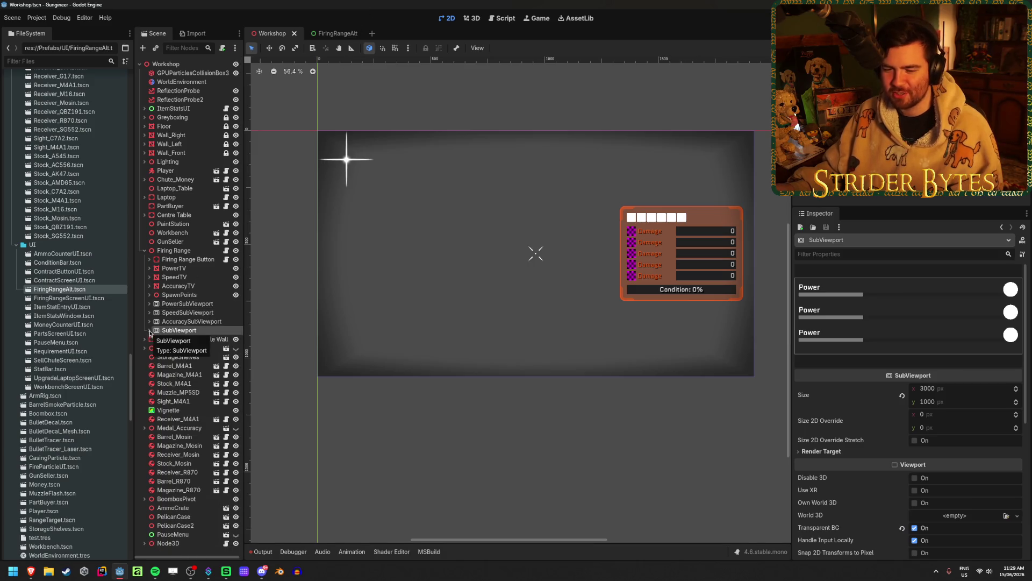
left_click(149, 331)
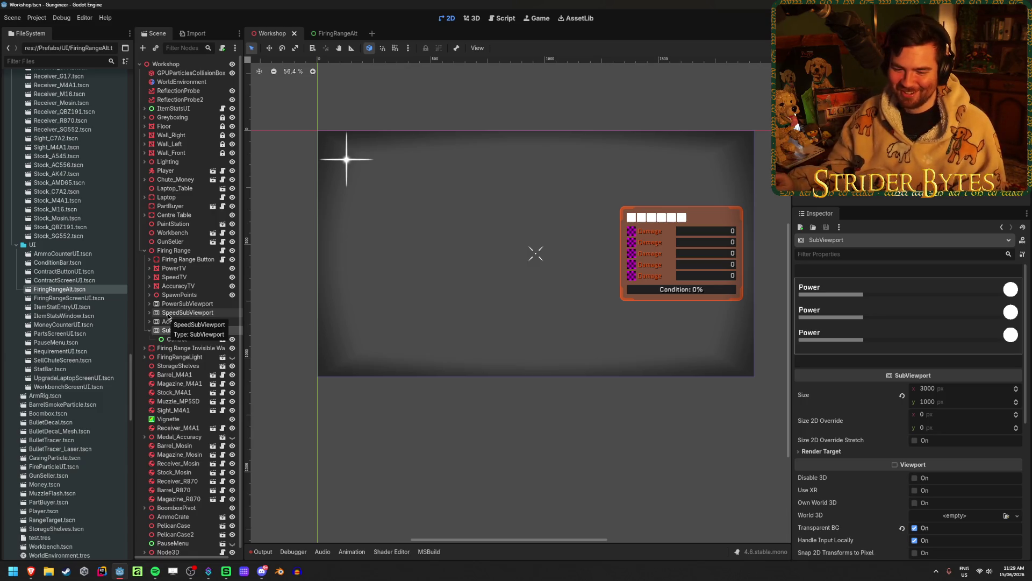
left_click(175, 285)
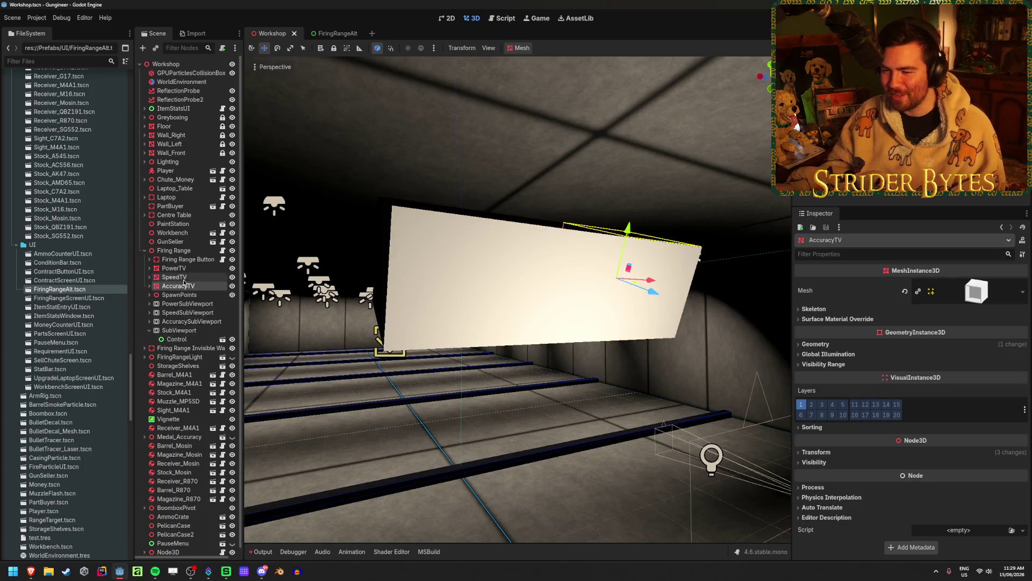
left_click(183, 341)
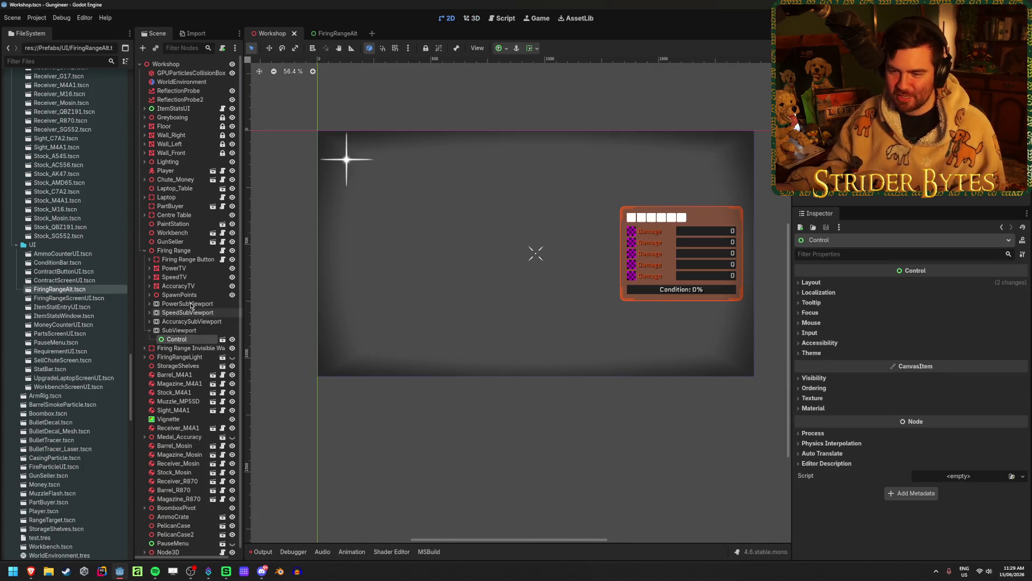
left_click(174, 267)
left_click(178, 278)
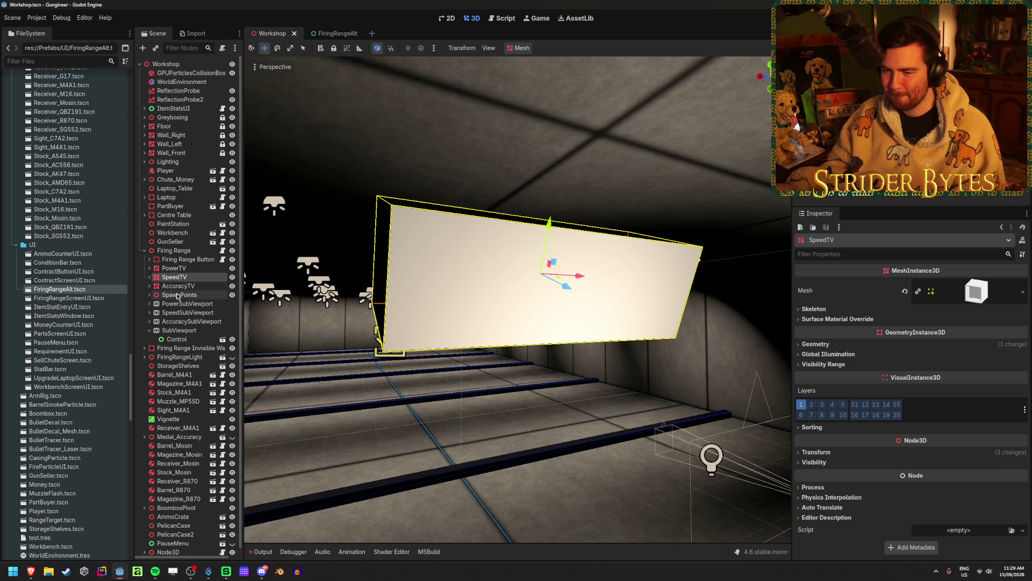
left_click(149, 277)
left_click(189, 295)
Move MeshInstance3D under SubViewport after Control and save the Workshop scene.
left_click_drag(183, 295, 178, 340)
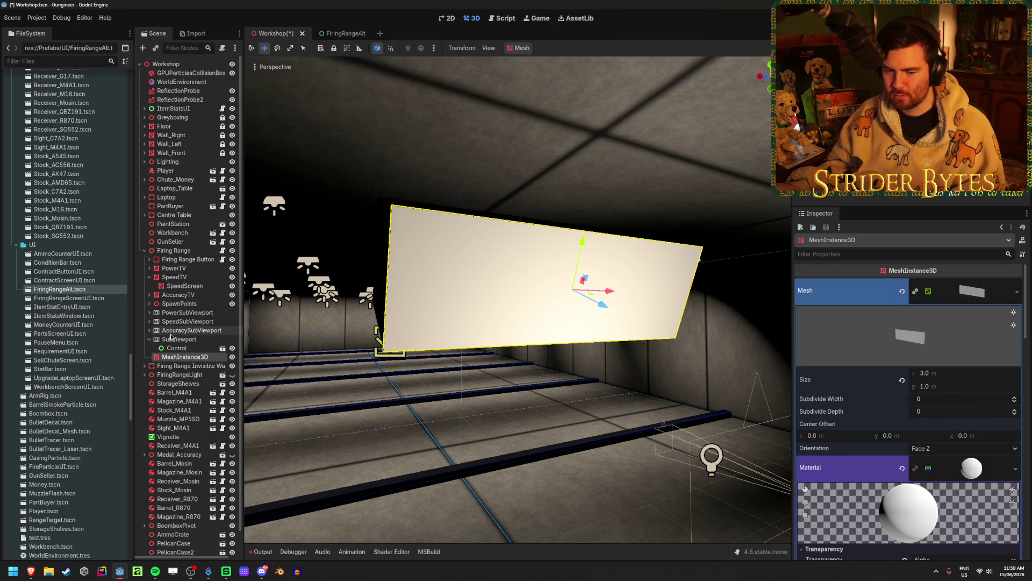
left_click_drag(516, 376, 500, 373)
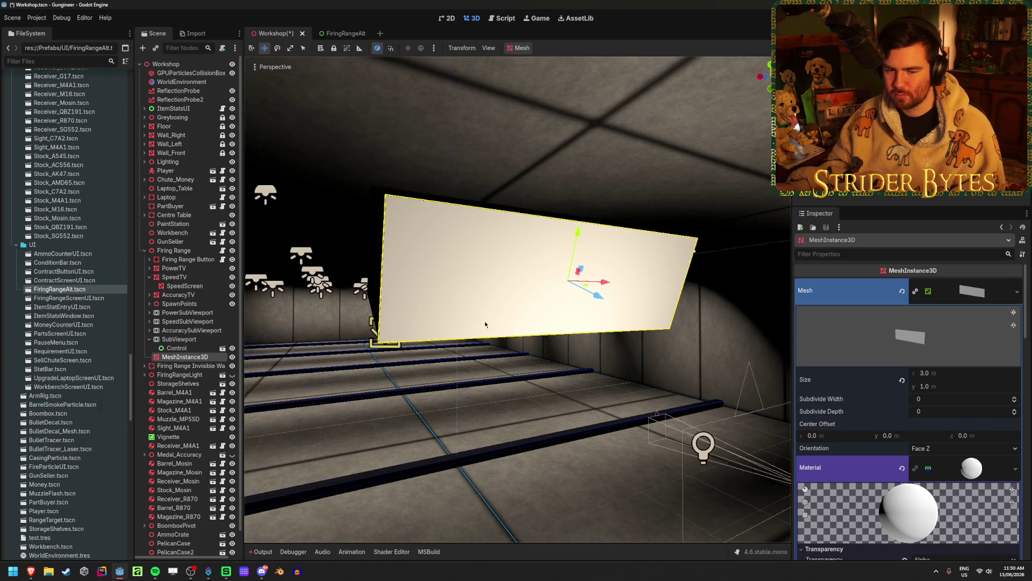
key("ctrl+s")
left_click_drag(486, 324, 471, 335)
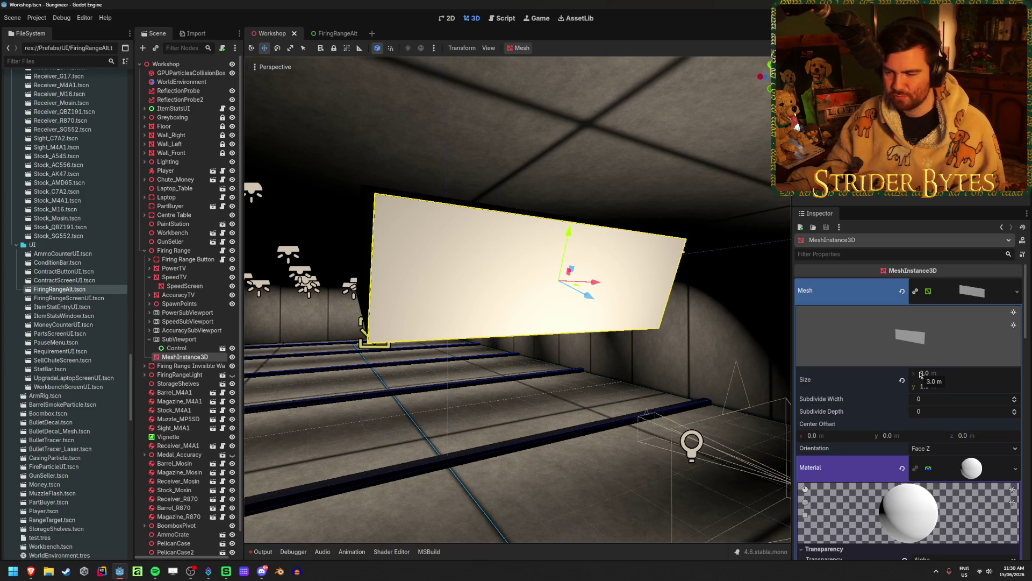
Replace the mesh's albedo texture with a new ViewportTexture whose viewport path is SubViewport.
scroll(957, 394, "down", 5)
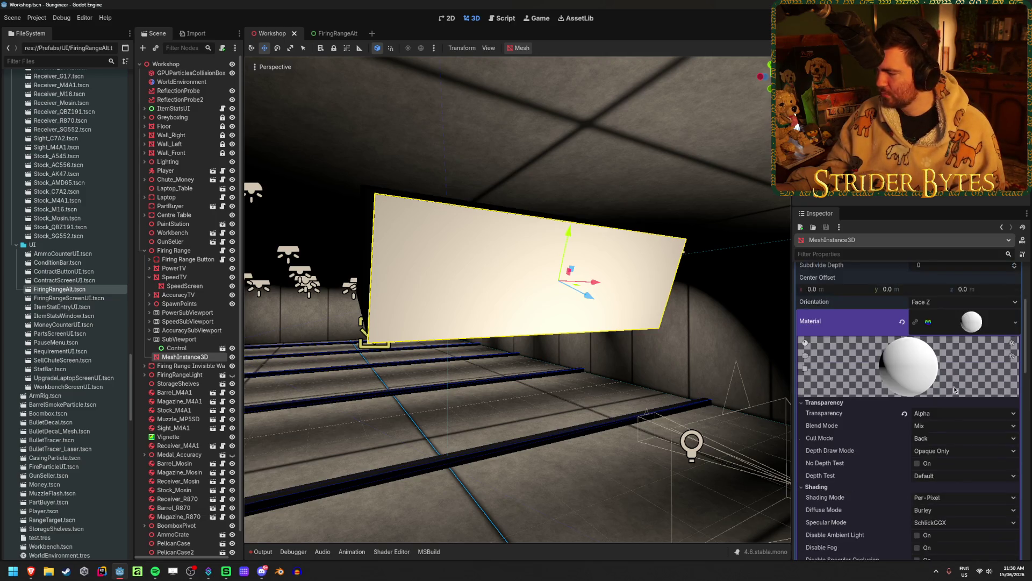
scroll(955, 389, "down", 2)
left_click(917, 317)
left_click(904, 458)
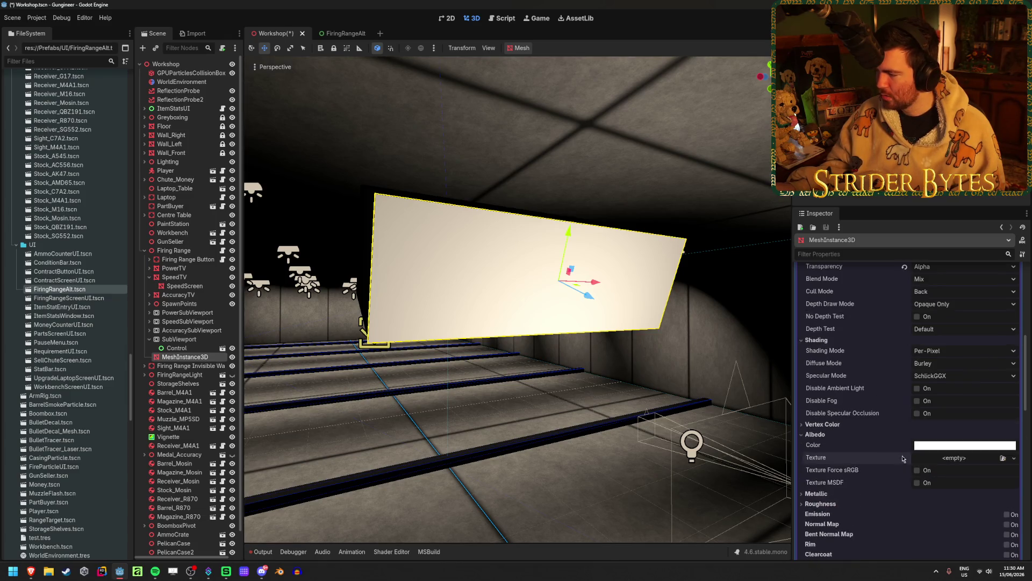
left_click(1005, 459)
left_click(963, 376)
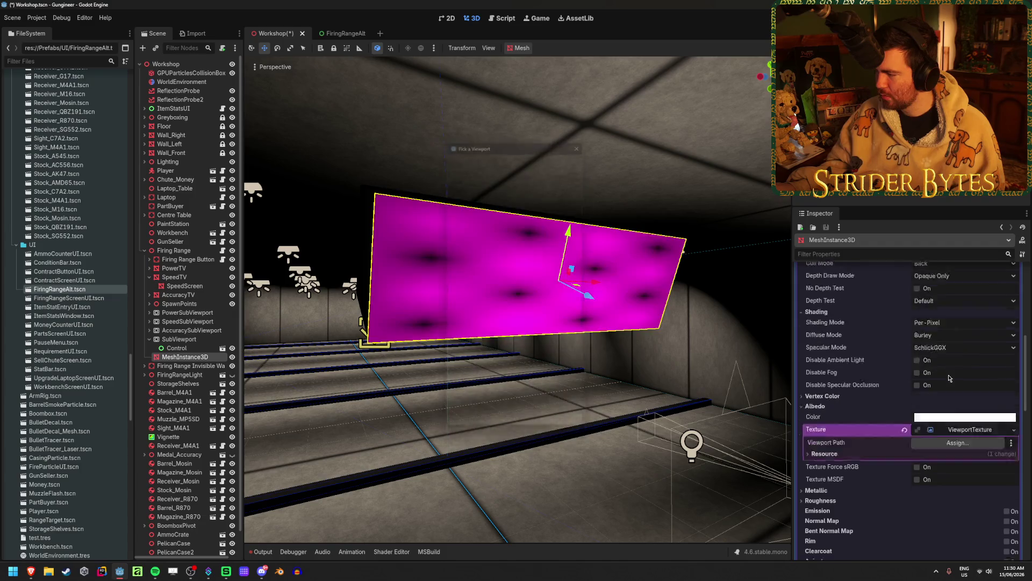
left_click(958, 471)
left_click(490, 252)
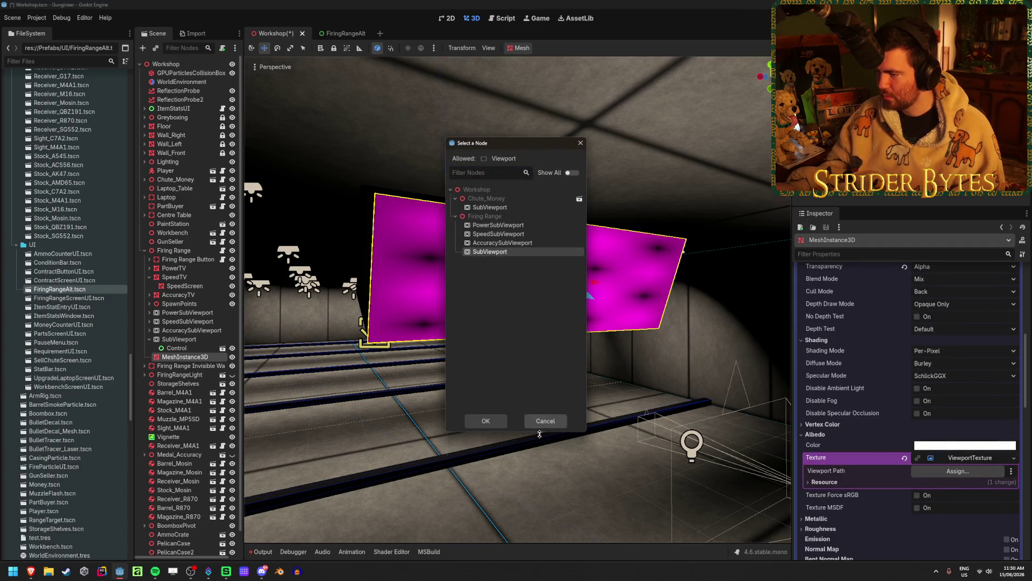
left_click(486, 421)
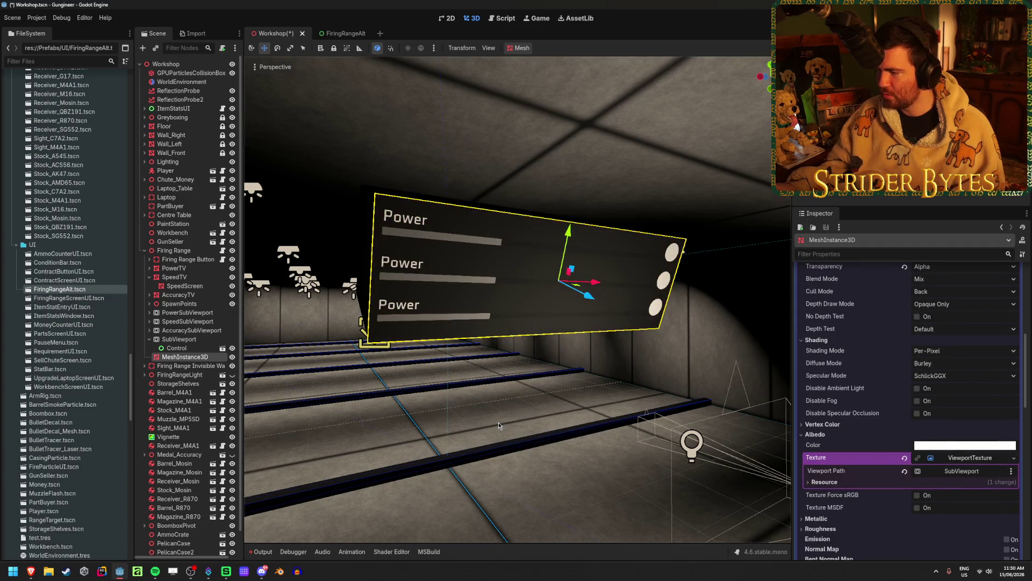
Deselect and fly the camera toward the Power panel to check the textured screen.
left_click(438, 70)
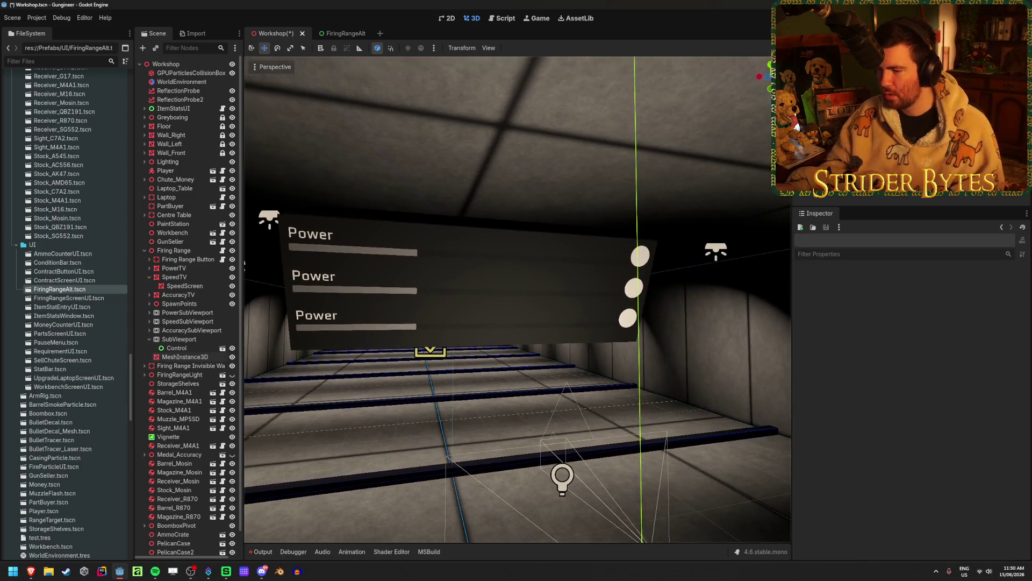
key("s")
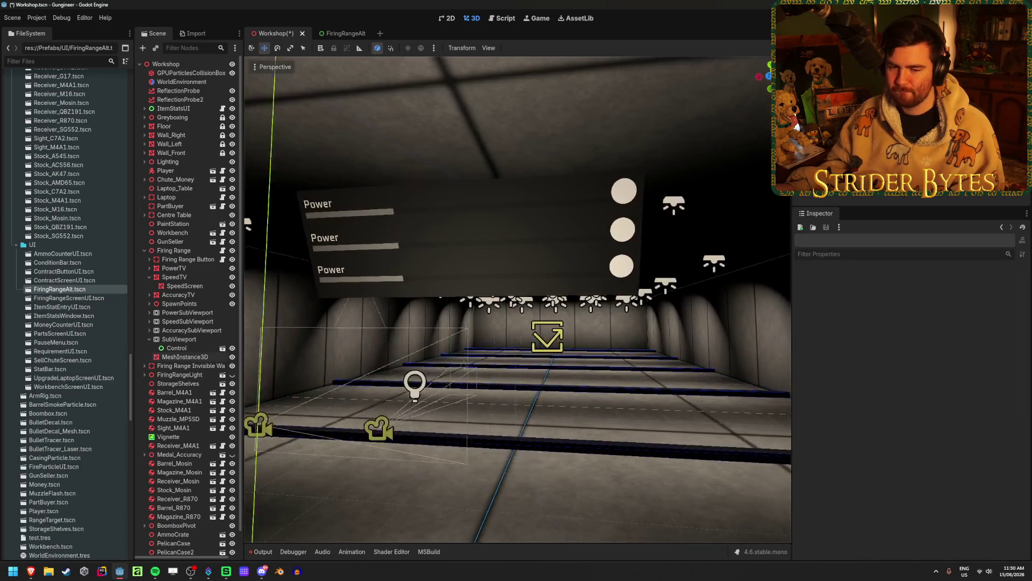
key("w")
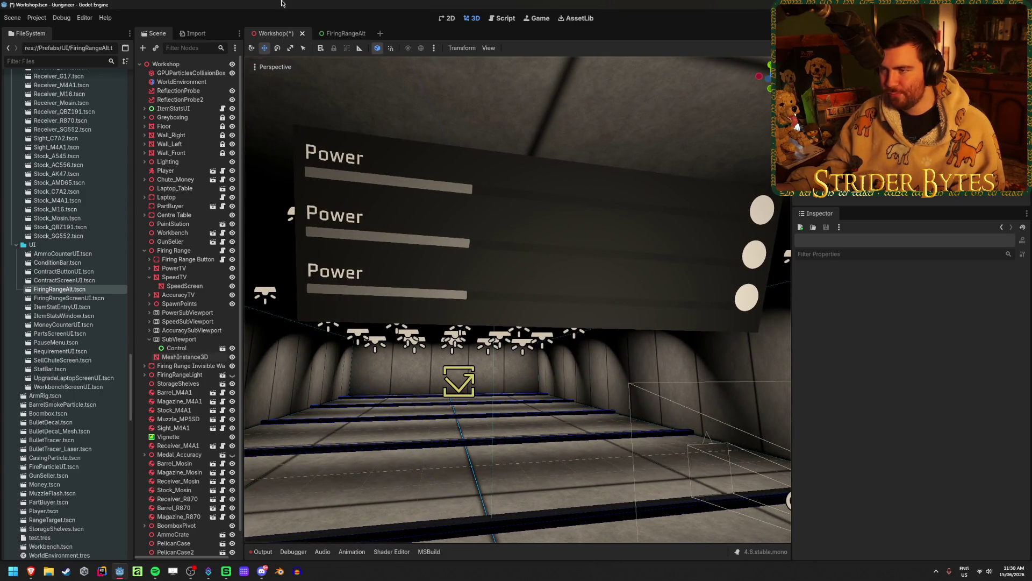
left_click(342, 33)
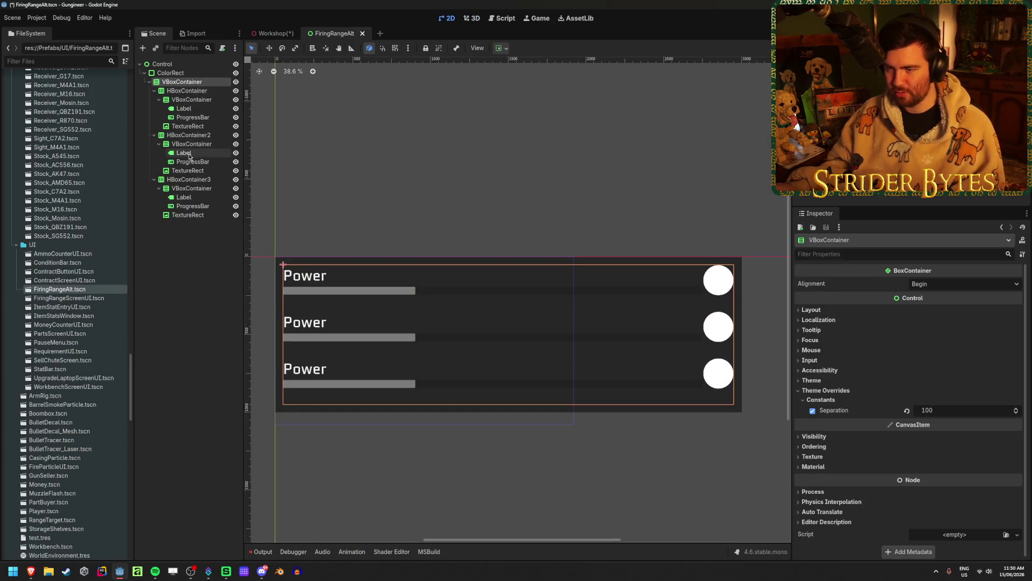
Change the second row's Label text to 'Speed'.
left_click(184, 154)
left_click(853, 299)
type("Speed")
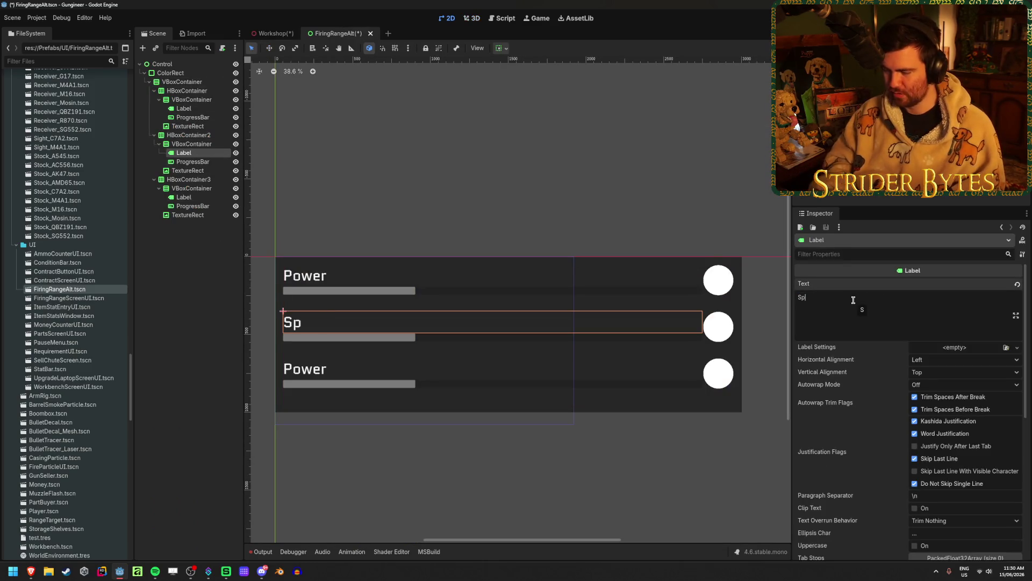
Change the third row's Label text to 'Accuracy' and save the scene.
left_click(191, 205)
left_click(186, 197)
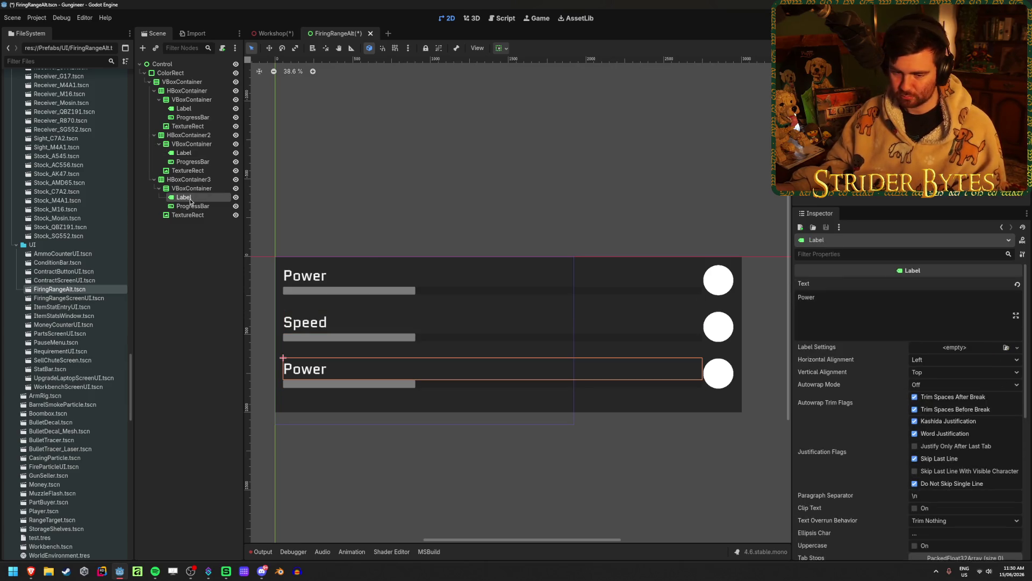
double_click(905, 317)
type("Accuracy")
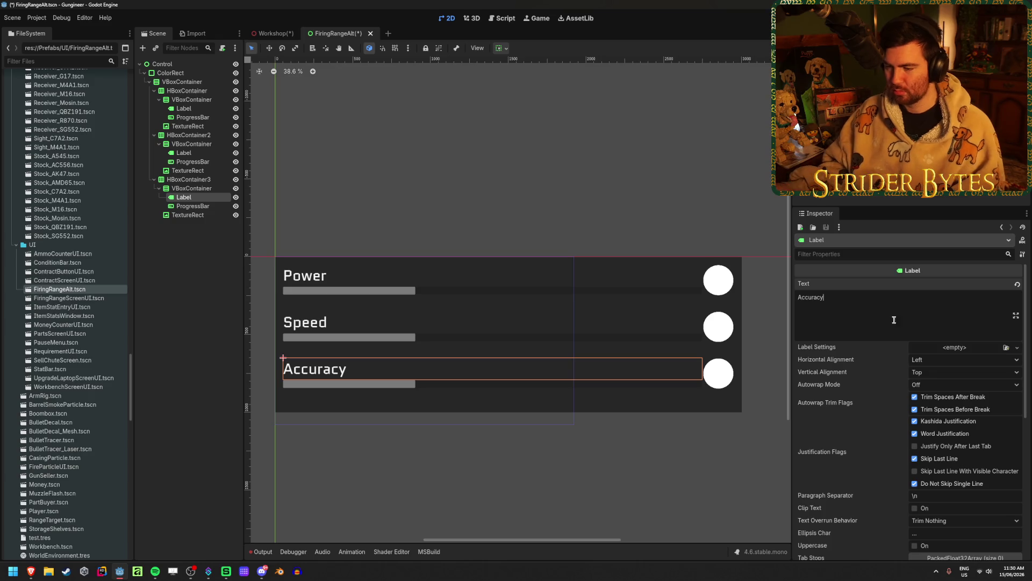
left_click(206, 280)
key("ctrl+s")
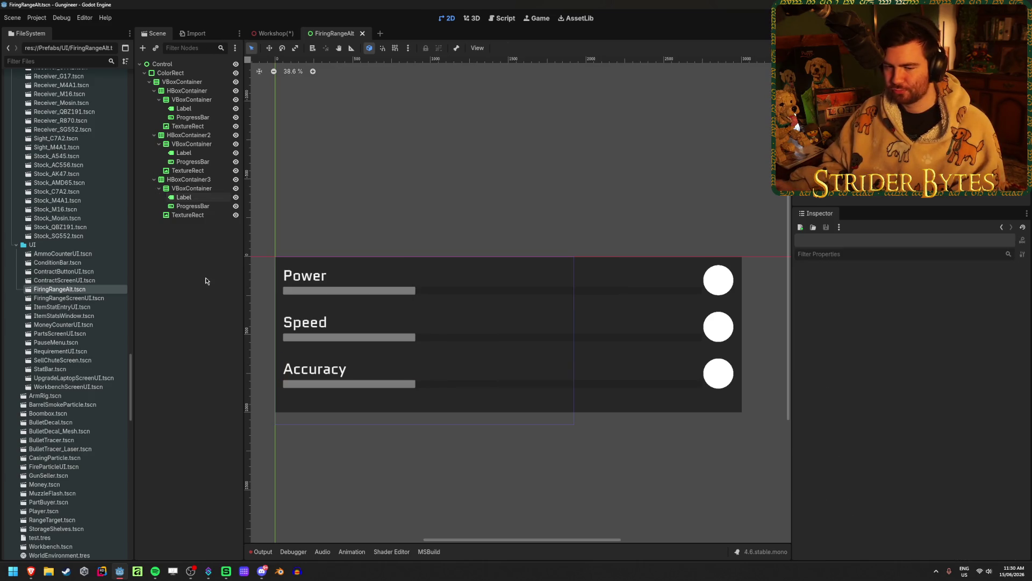
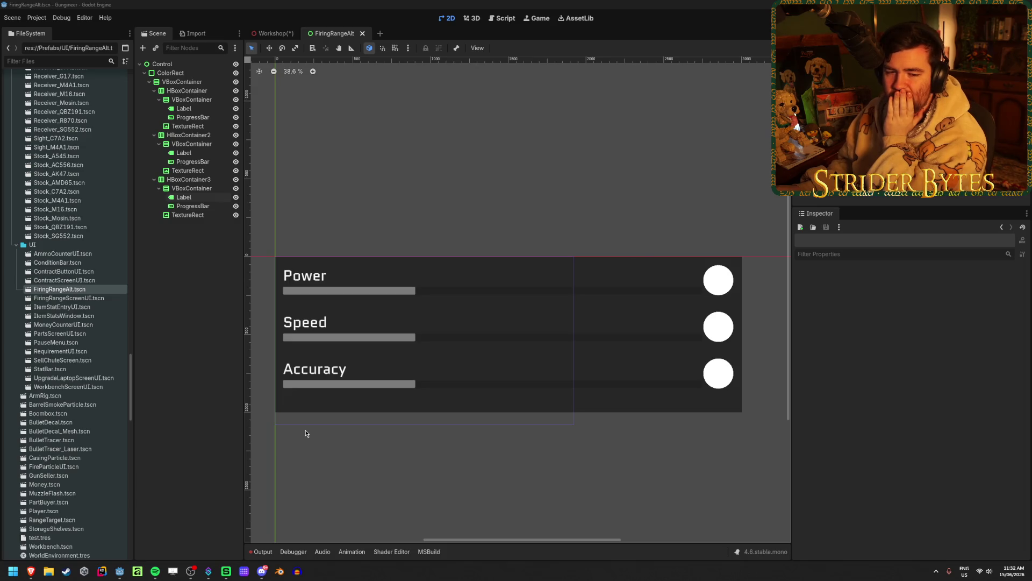
Sign in to Steam with the existing profile and open the game library.
left_click(474, 287)
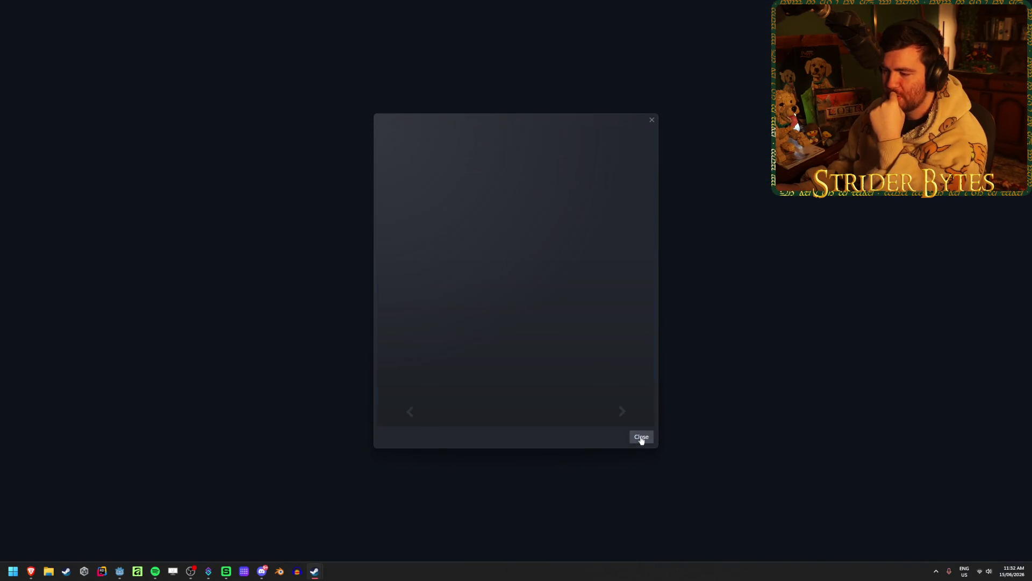
left_click(641, 440)
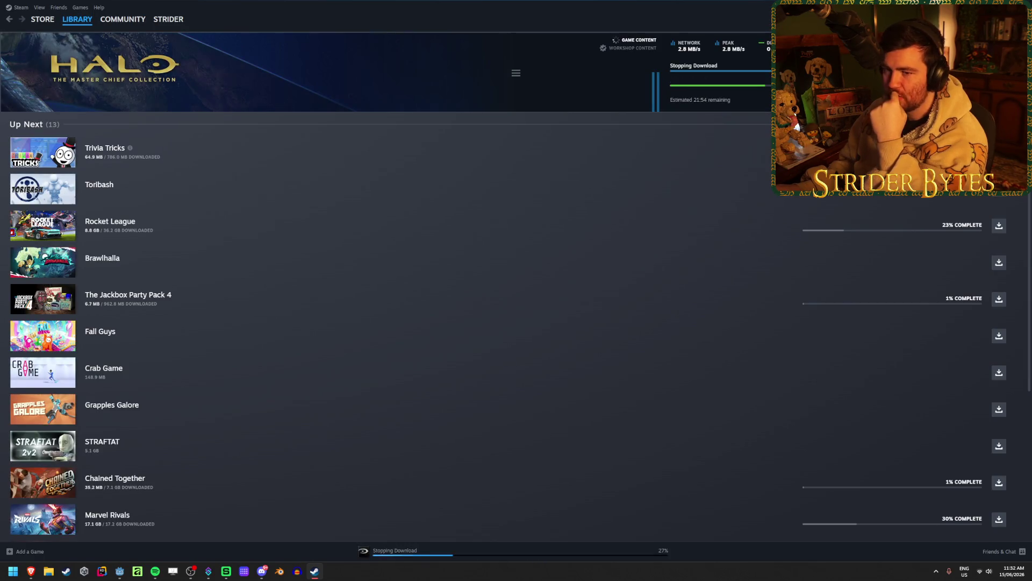
Go to the Steam store front page and scroll down through its recommendations.
left_click(43, 34)
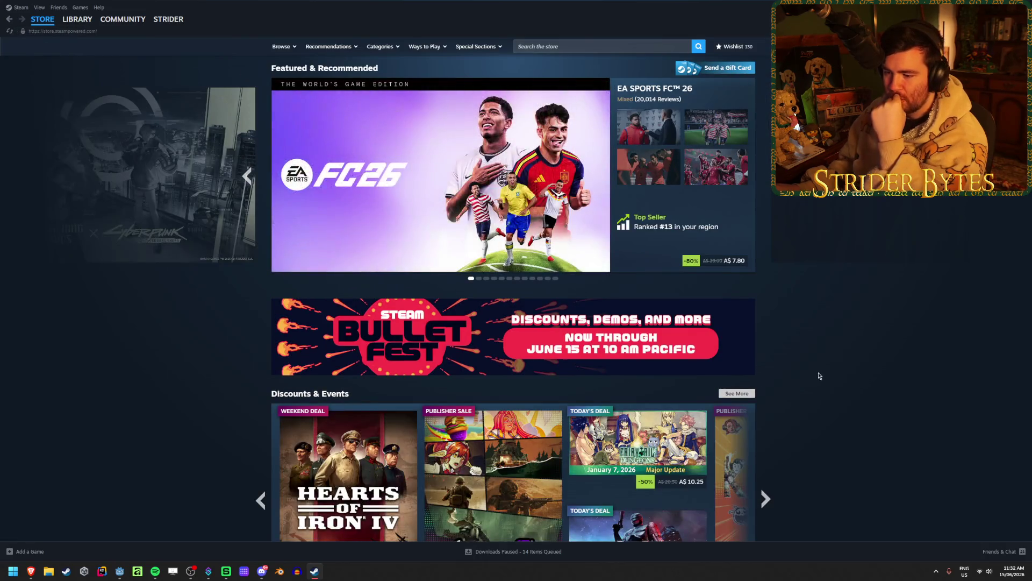
scroll(847, 366, "down", 12)
scroll(815, 368, "down", 2)
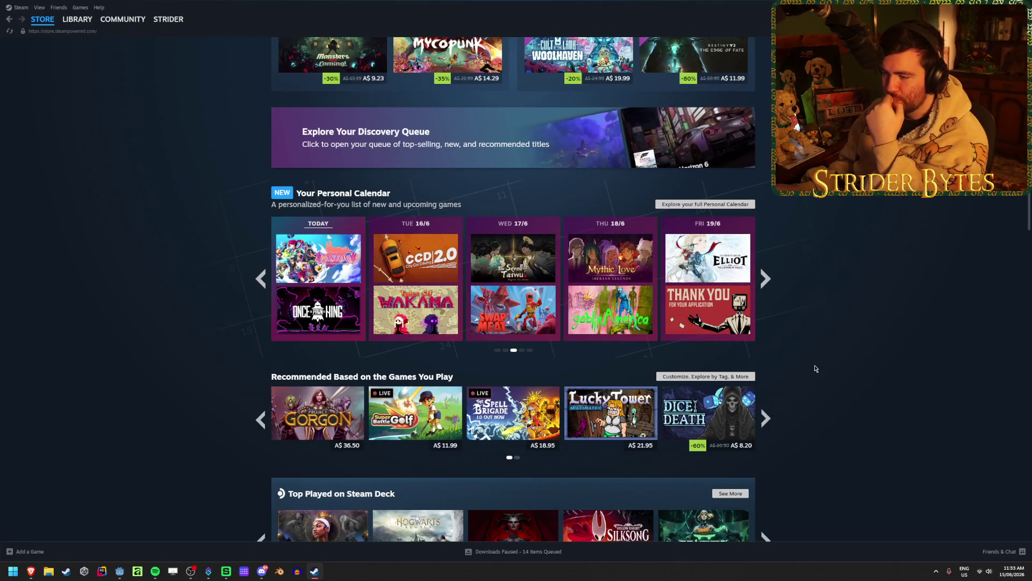
scroll(816, 368, "down", 2)
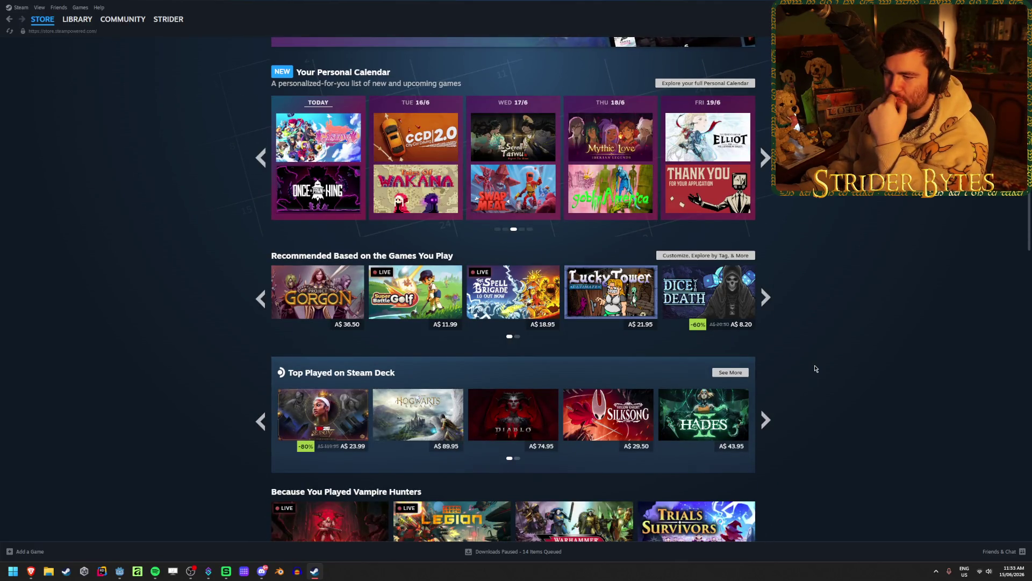
scroll(816, 369, "down", 4)
scroll(815, 368, "down", 15)
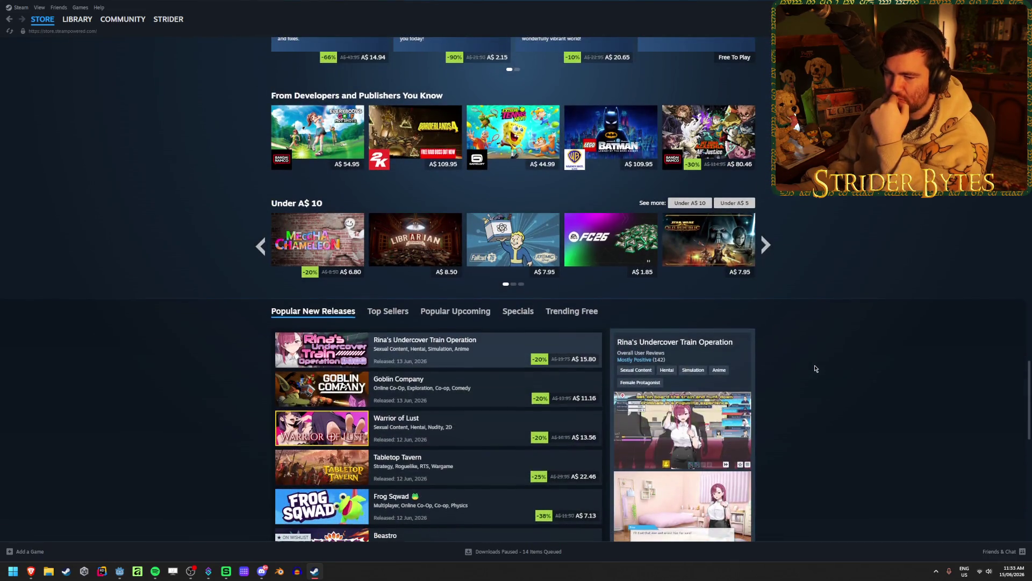
Scroll back and forth through the store sections, then close Steam.
scroll(816, 368, "up", 3)
scroll(816, 368, "down", 1)
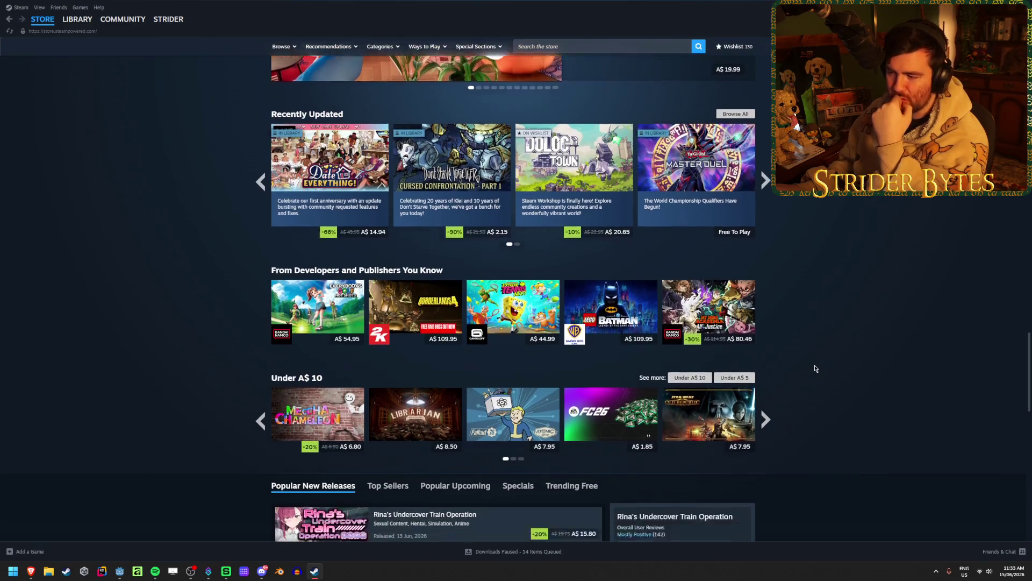
scroll(816, 368, "up", 2)
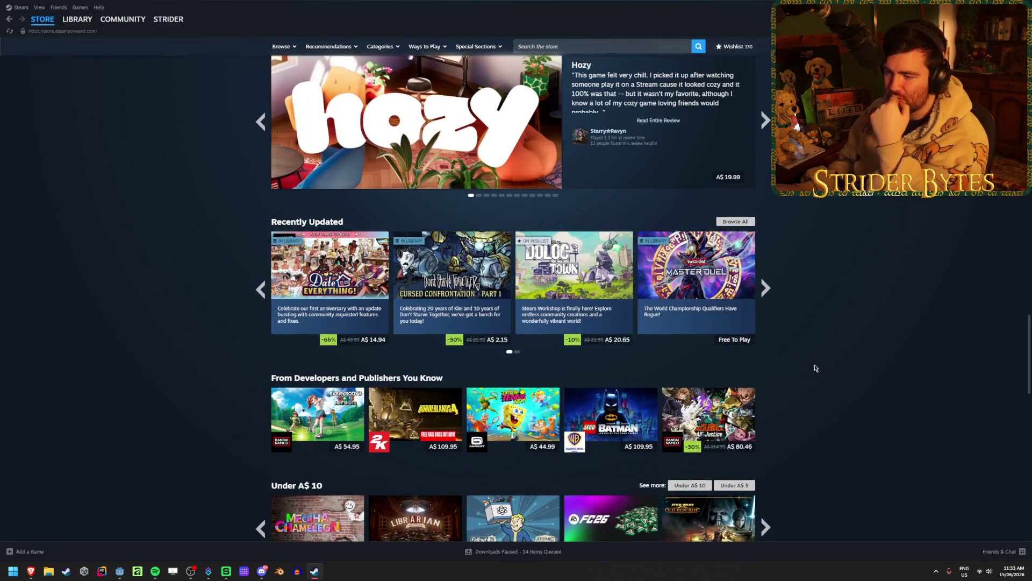
scroll(815, 368, "up", 1)
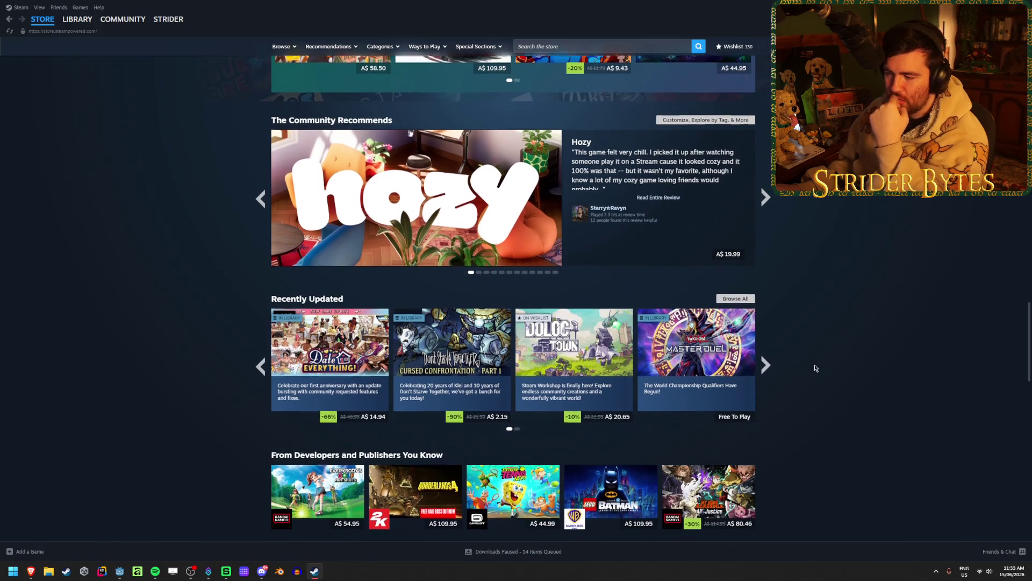
scroll(816, 368, "down", 1)
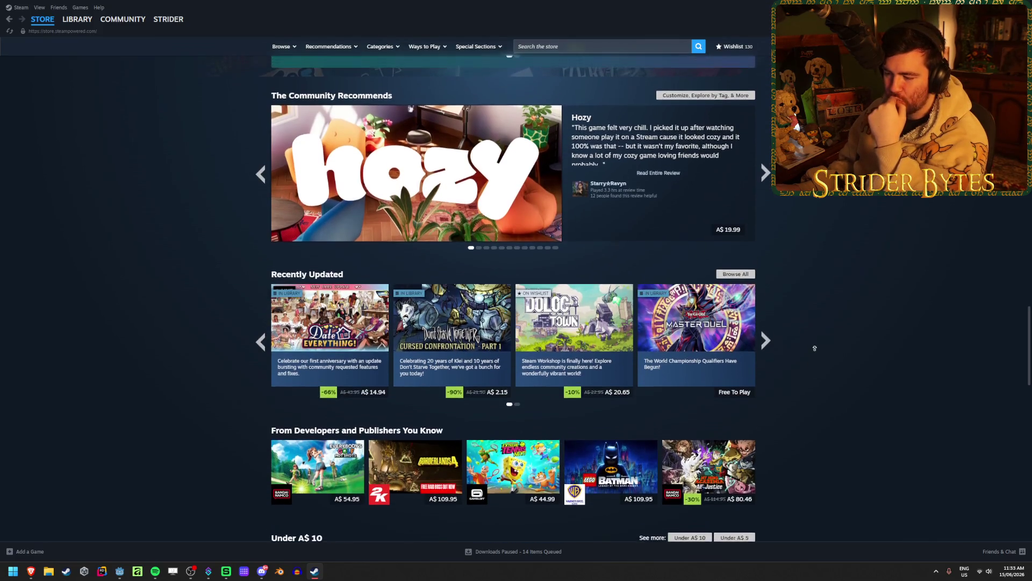
scroll(815, 348, "up", 1)
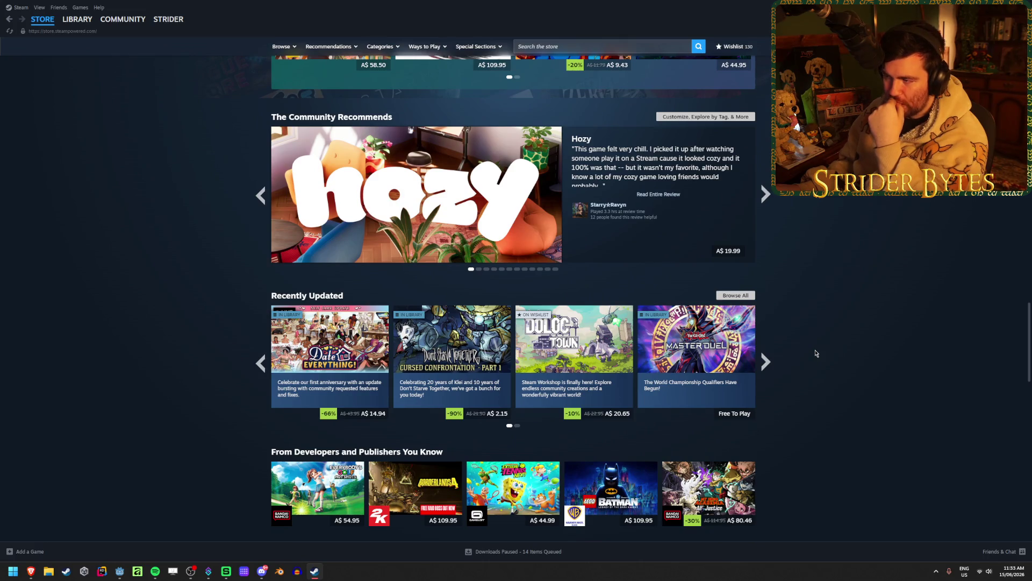
scroll(815, 353, "up", 5)
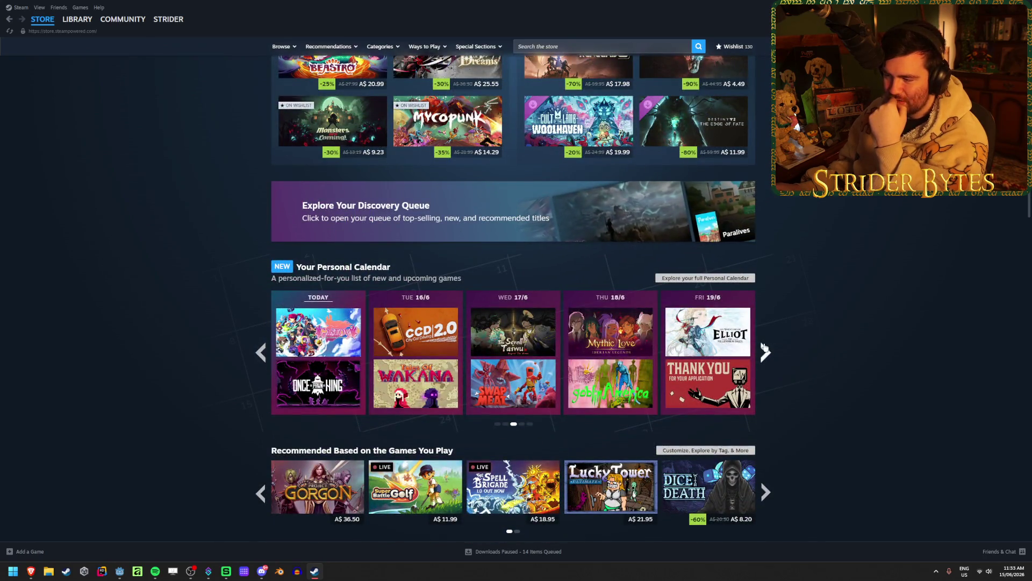
left_click(1028, 3)
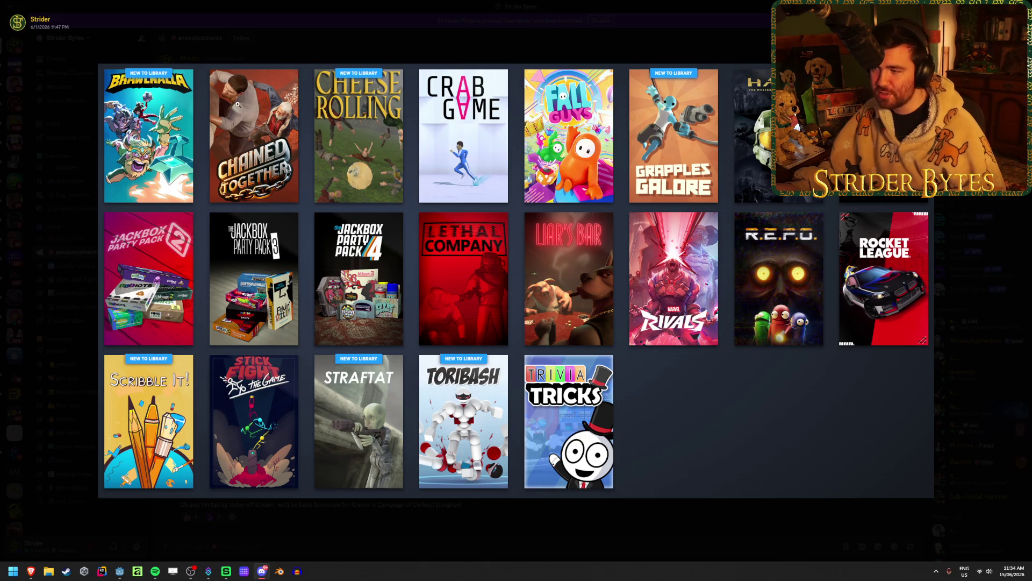
Close Discord's enlarged game collage image and switch back to the Godot editor.
left_click(59, 337)
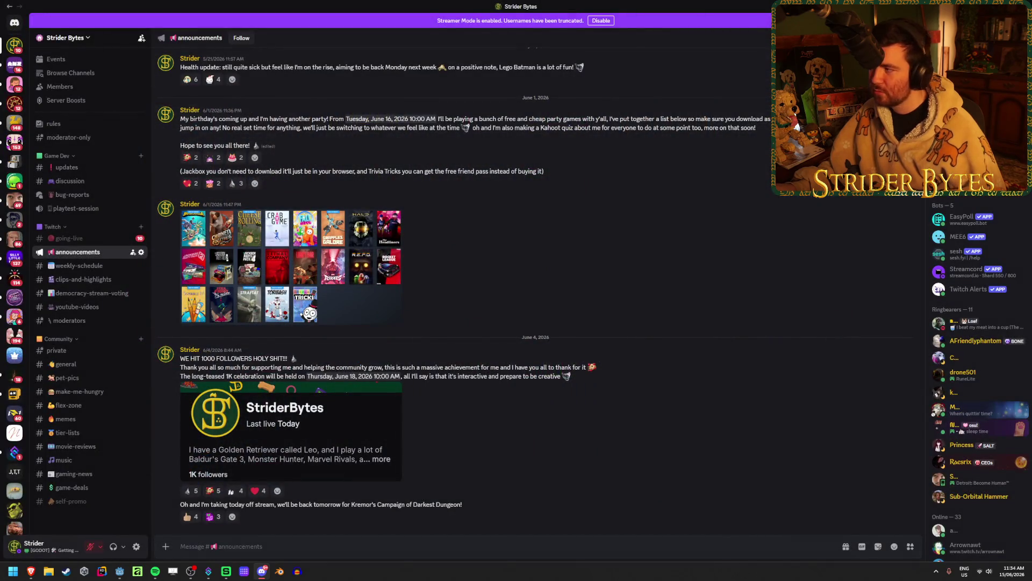
key("alt+Tab")
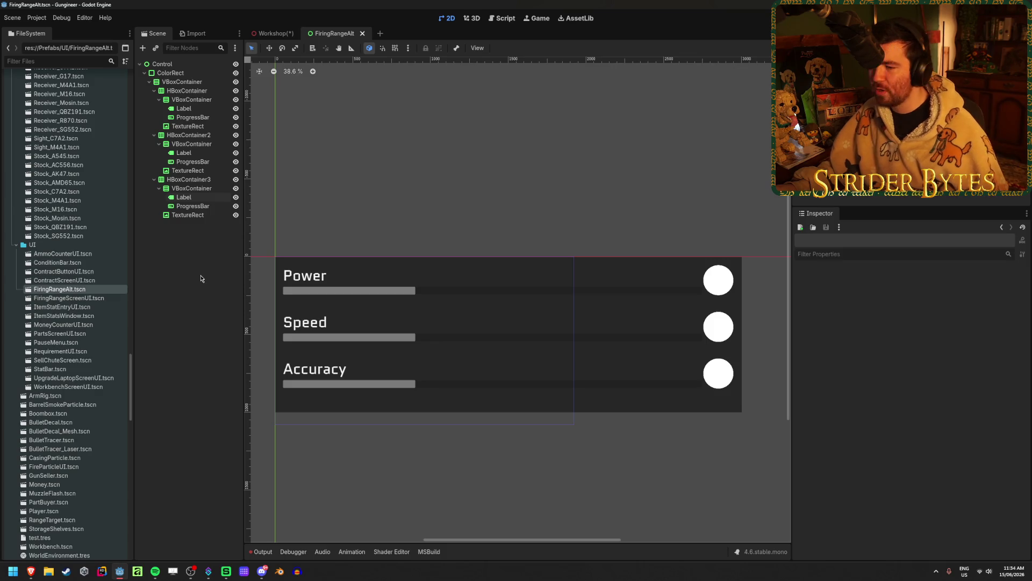
Select the ColorRect background panel and try dragging its top content margin from 50 px.
left_click(202, 73)
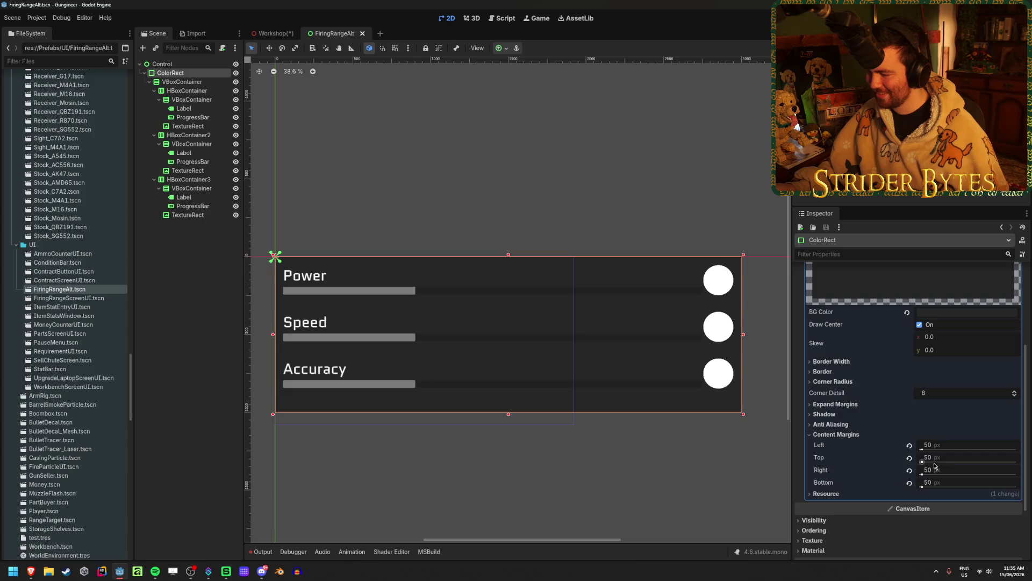
mouse_move(933, 463)
left_mouse_down()
mouse_move(995, 463)
mouse_move(923, 463)
left_mouse_up()
Enter 7 in the panel's top content margin field and save the FiringRangeAlt scene.
key("ctrl+s")
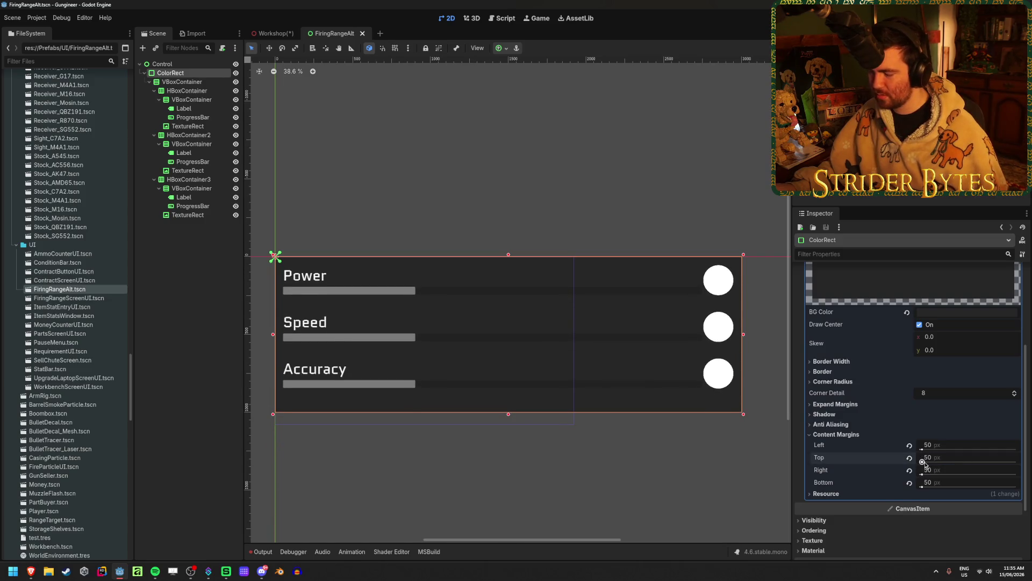
left_click(962, 458)
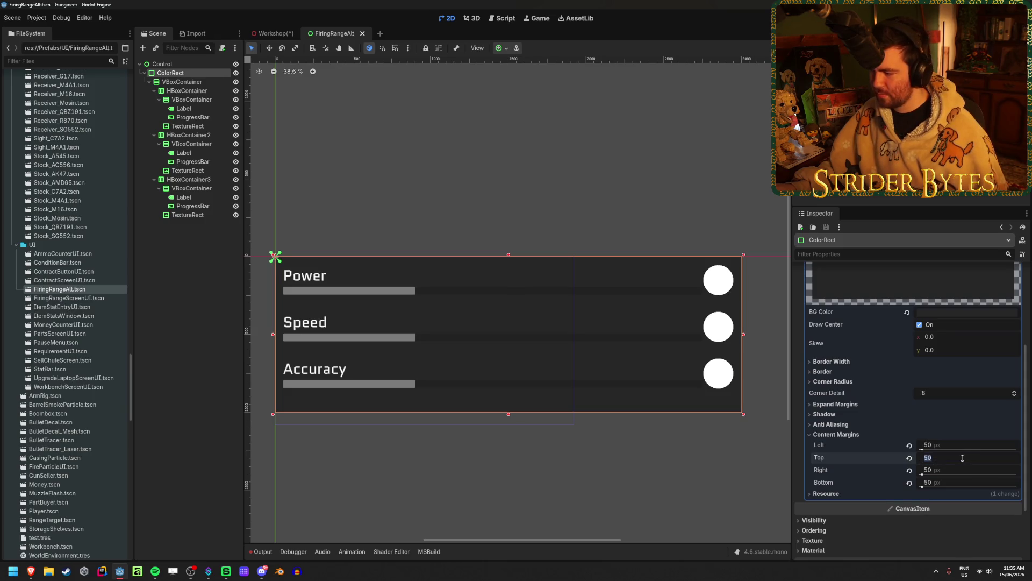
type("7")
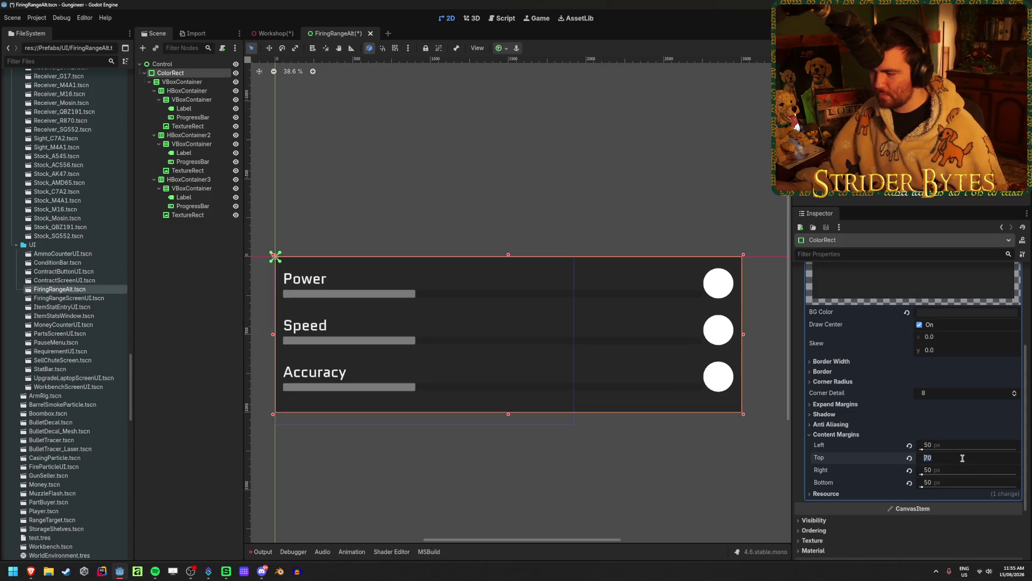
key("Return")
left_click(188, 278)
key("ctrl+s")
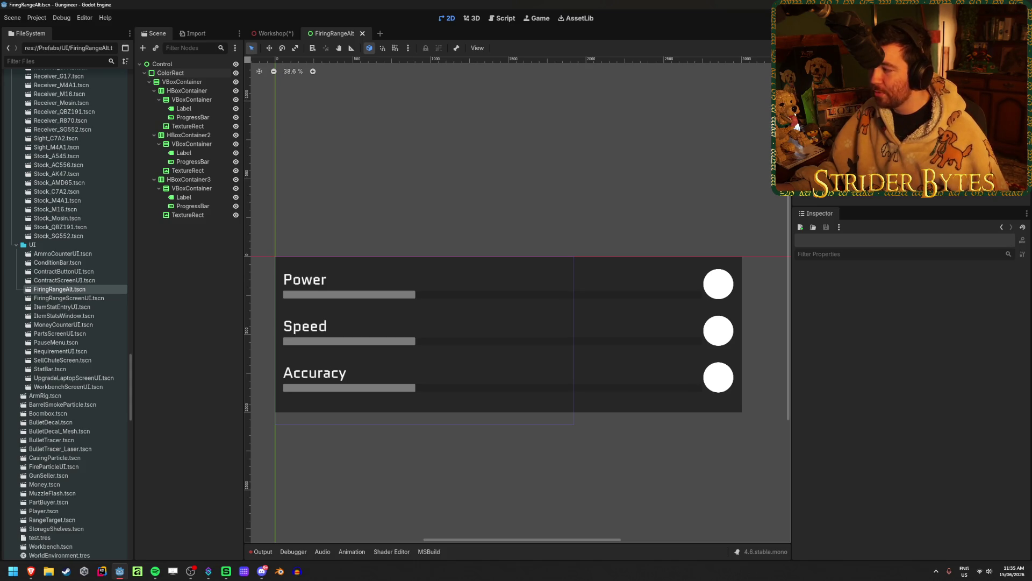
key("alt+Tab")
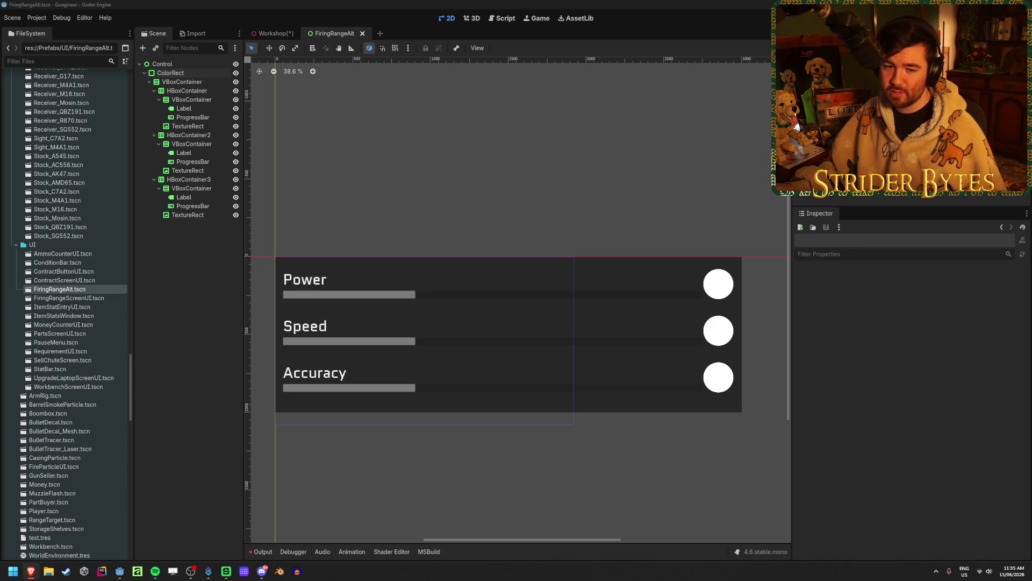
left_click(622, 161)
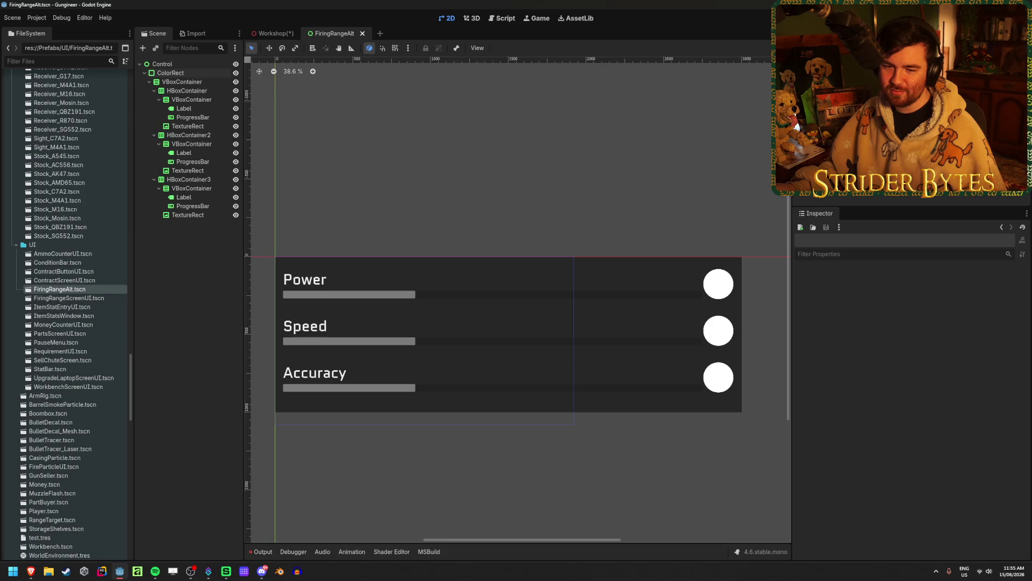
key("alt+Tab")
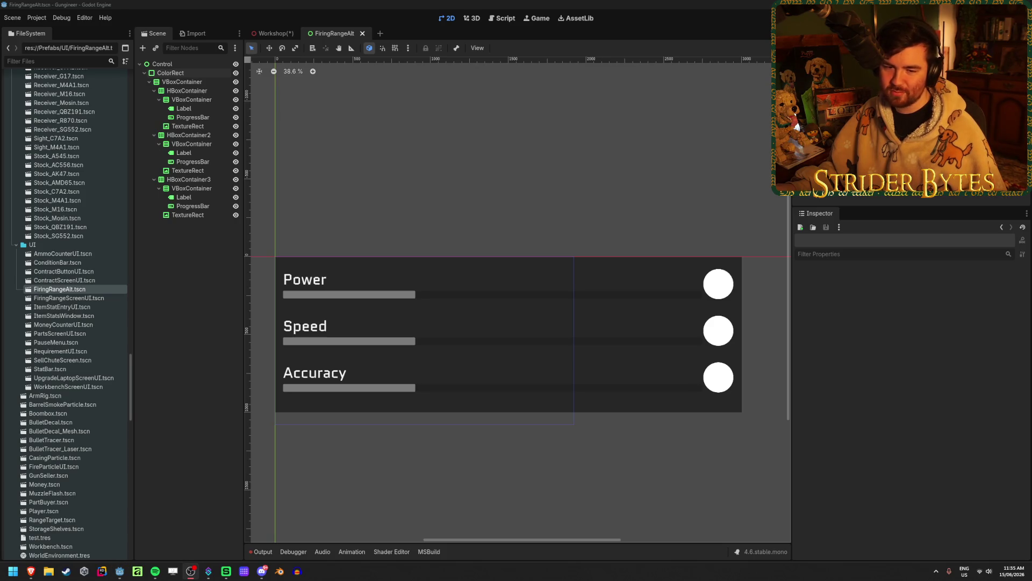
left_click(199, 363)
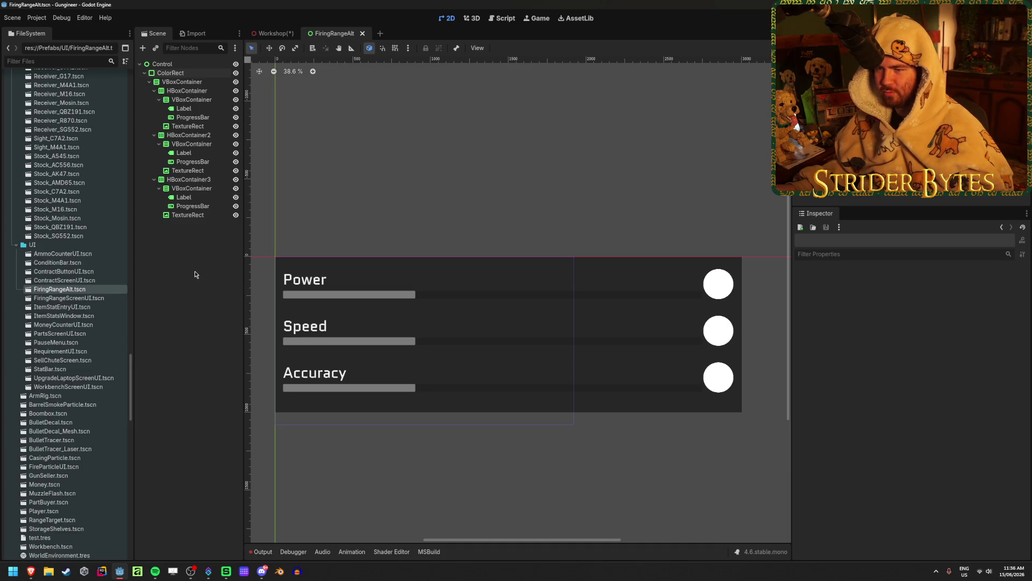
Add an HBoxContainer as a child of the VBoxContainer holding the Power label.
left_click(202, 108)
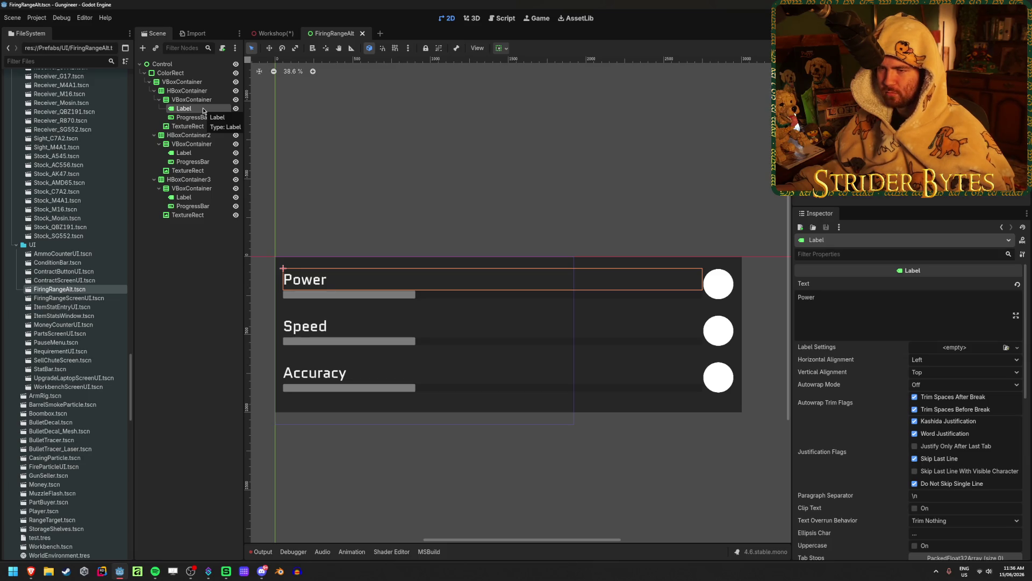
left_click(200, 101)
right_click(199, 101)
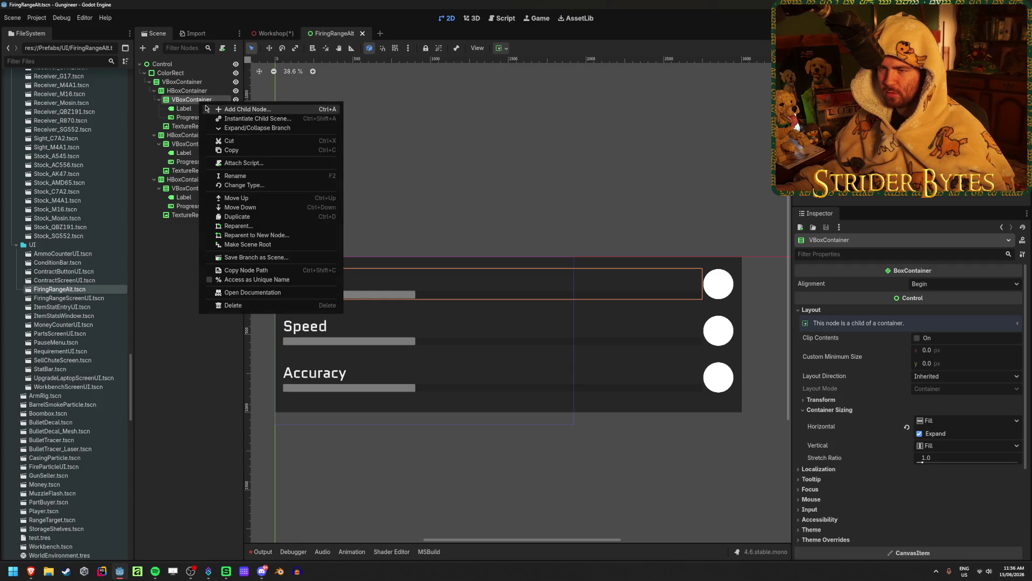
left_click(210, 108)
type("hob")
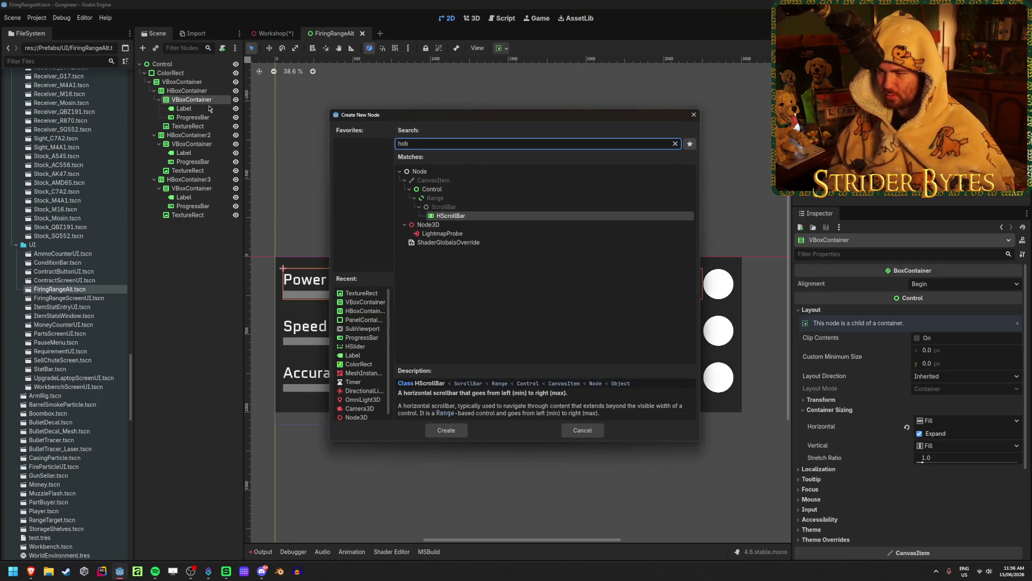
type("x")
key("BackSpace")
key("BackSpace")
key("BackSpace")
type("box")
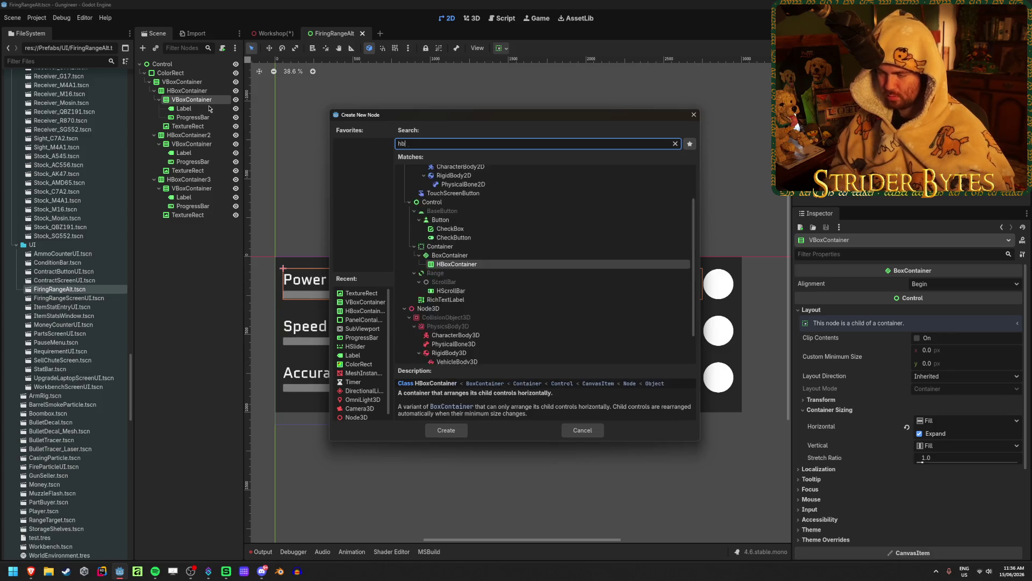
key("Return")
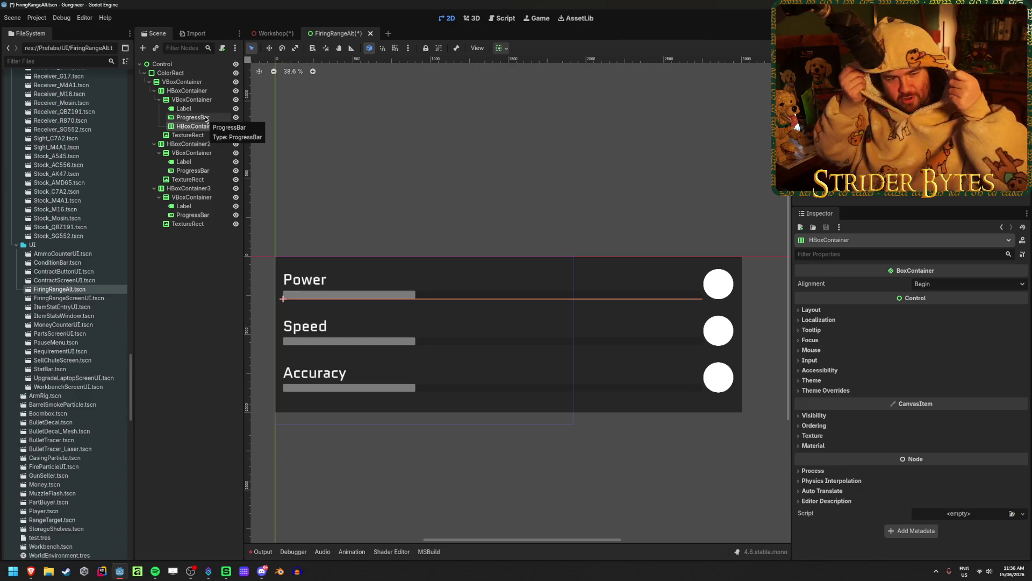
Nest the Power label in the HBoxContainer and duplicate it as Label2 reading 100.
left_click_drag(196, 126, 196, 114)
key("ctrl+d")
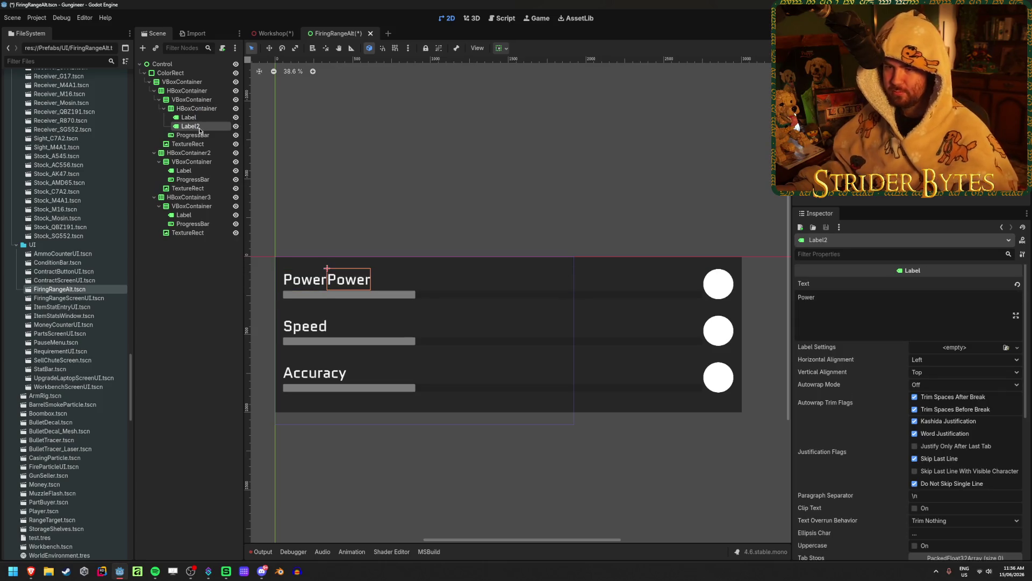
double_click(842, 315)
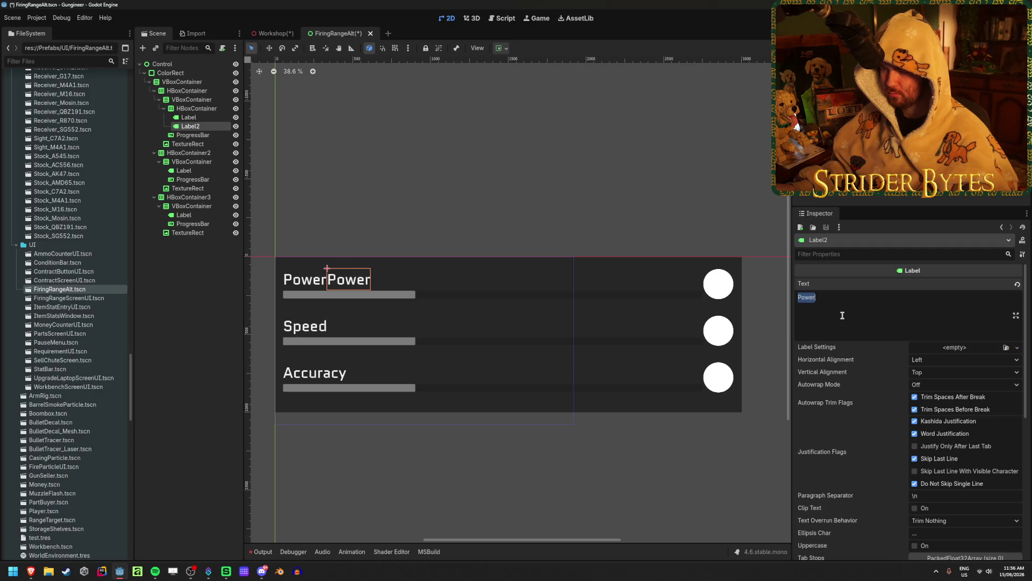
type("100")
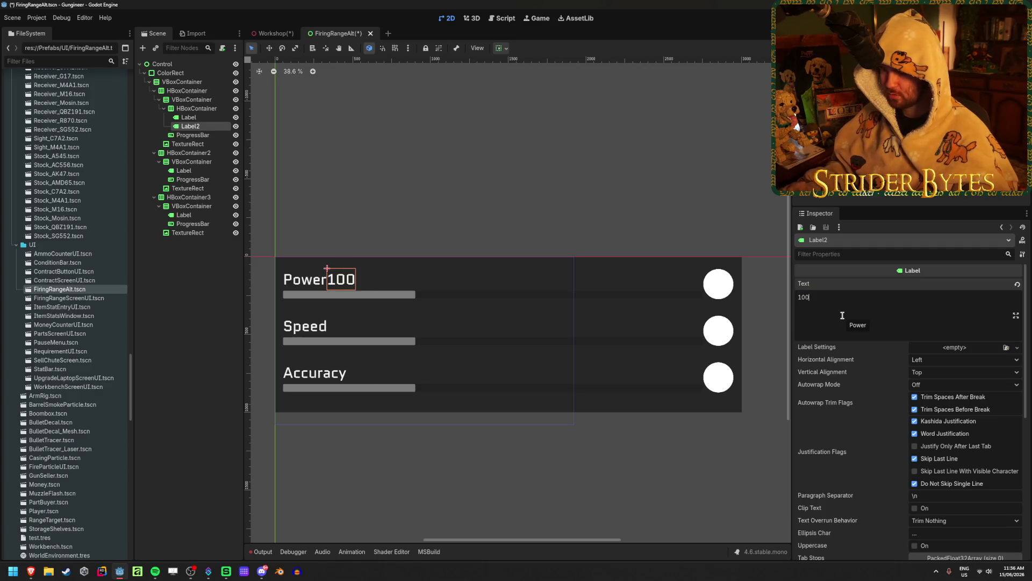
left_click(197, 289)
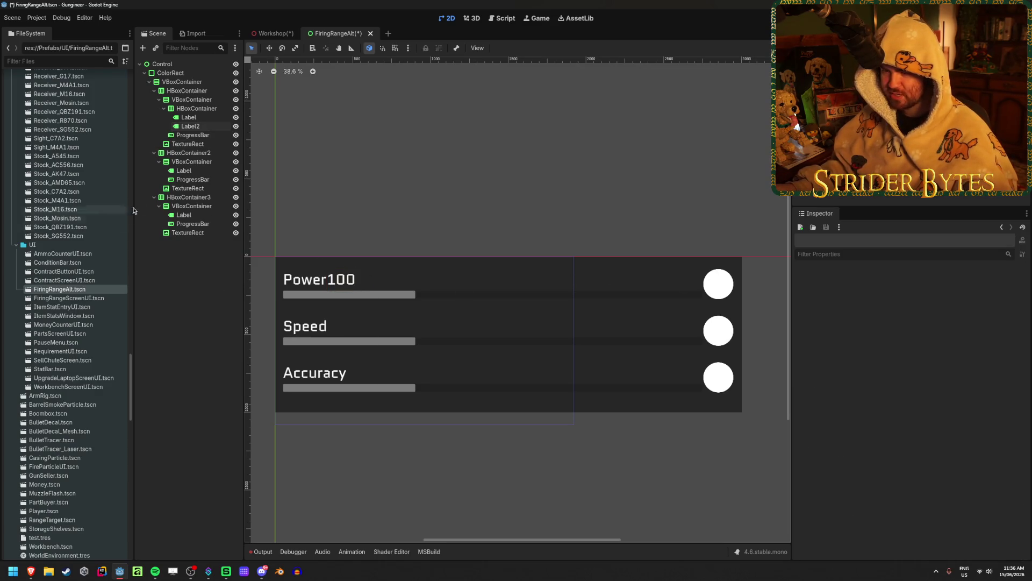
left_click(190, 126)
left_click(500, 48)
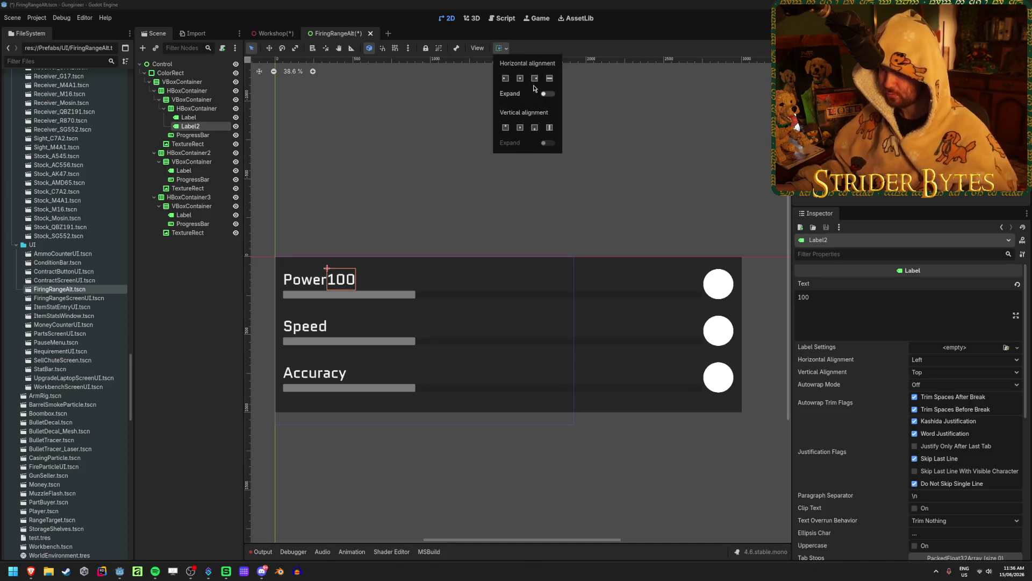
left_click(185, 314)
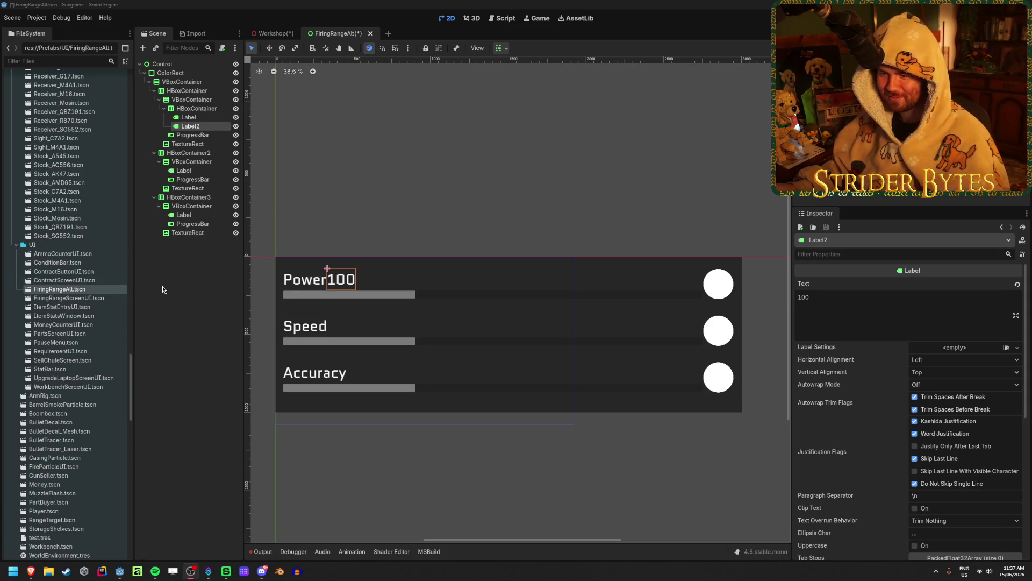
left_click(162, 286)
left_click(197, 108)
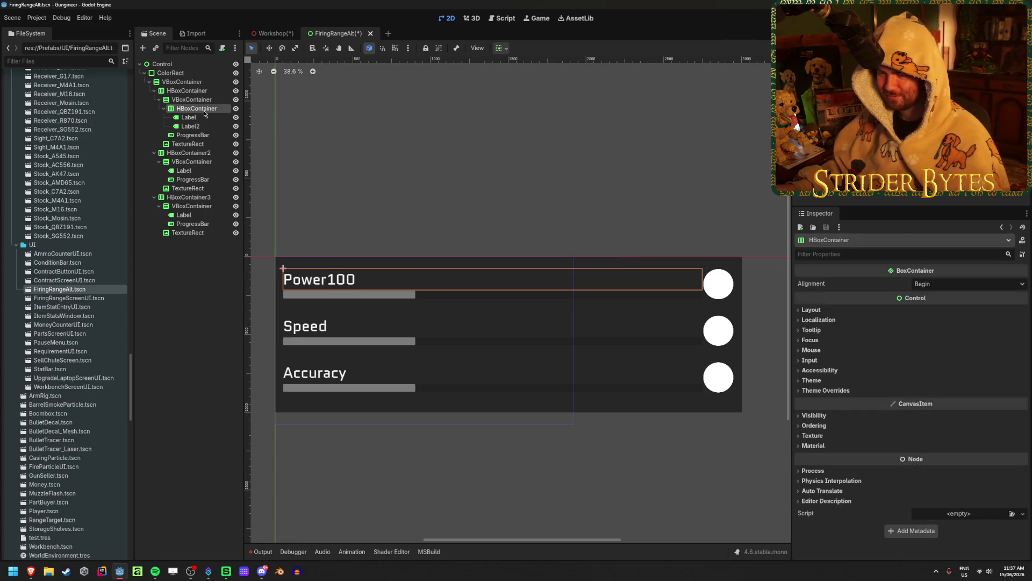
left_click(839, 391)
left_click(833, 400)
left_click(830, 399)
left_click(832, 391)
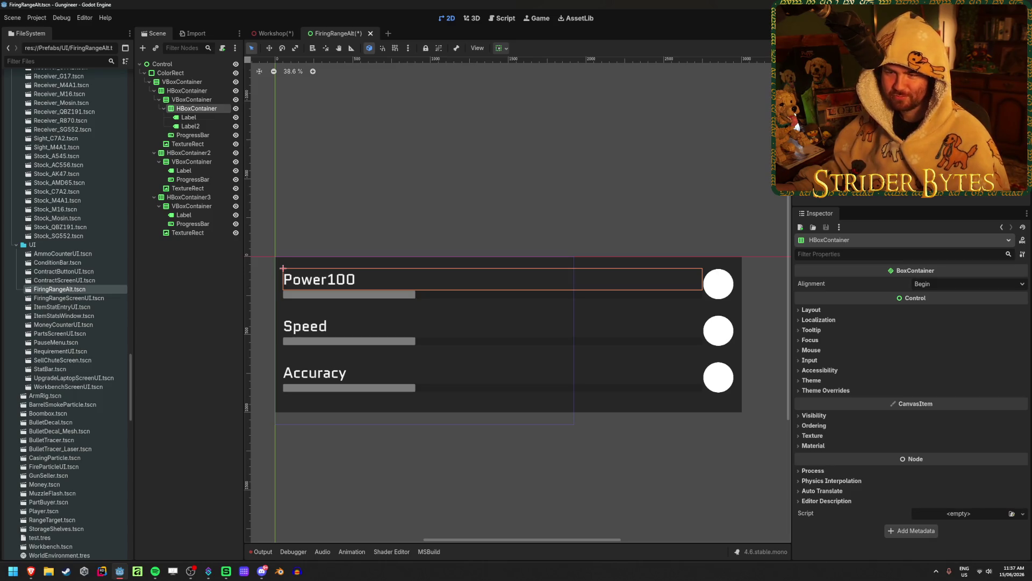
left_click(150, 282)
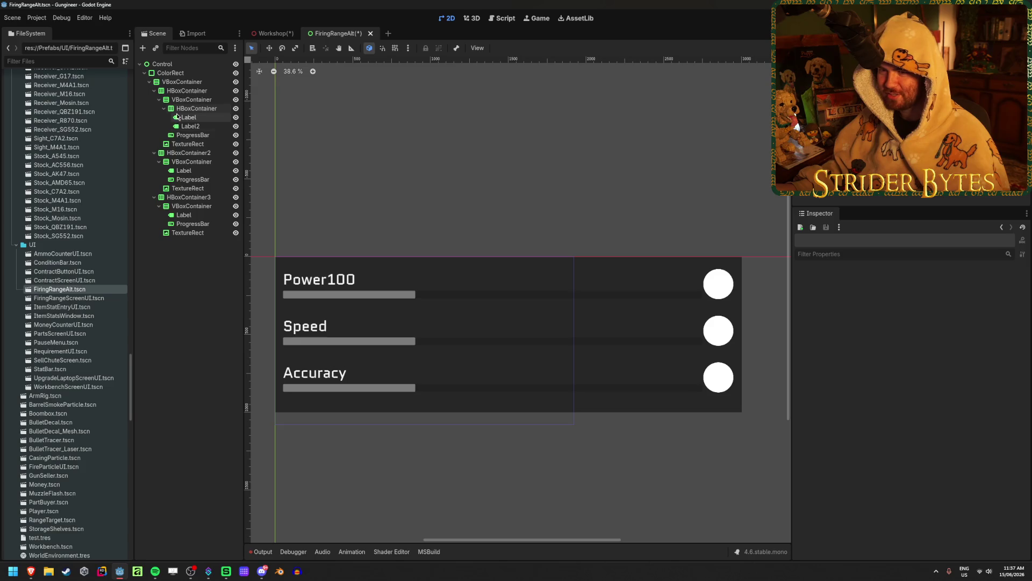
left_click(469, 289)
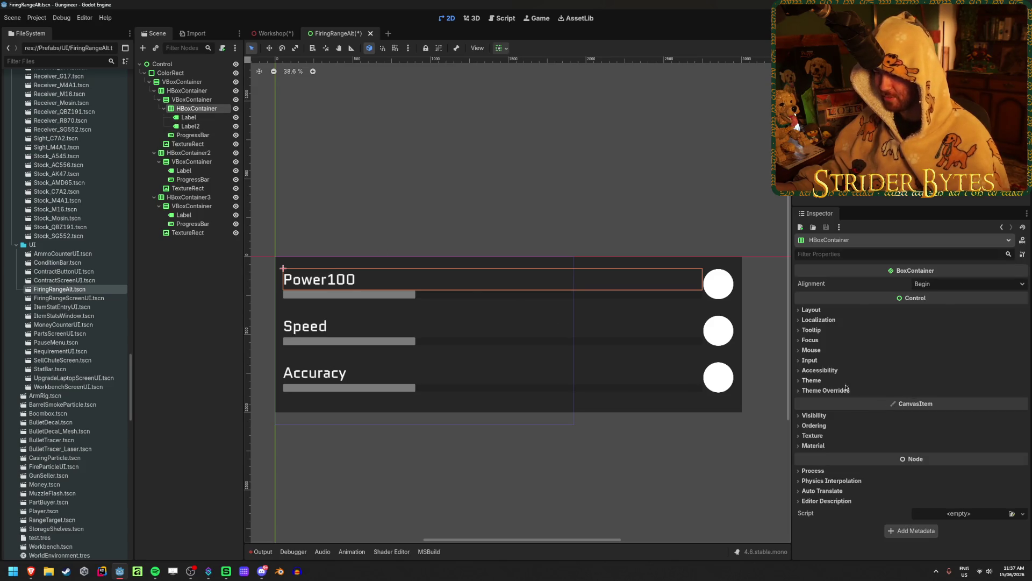
left_click(812, 310)
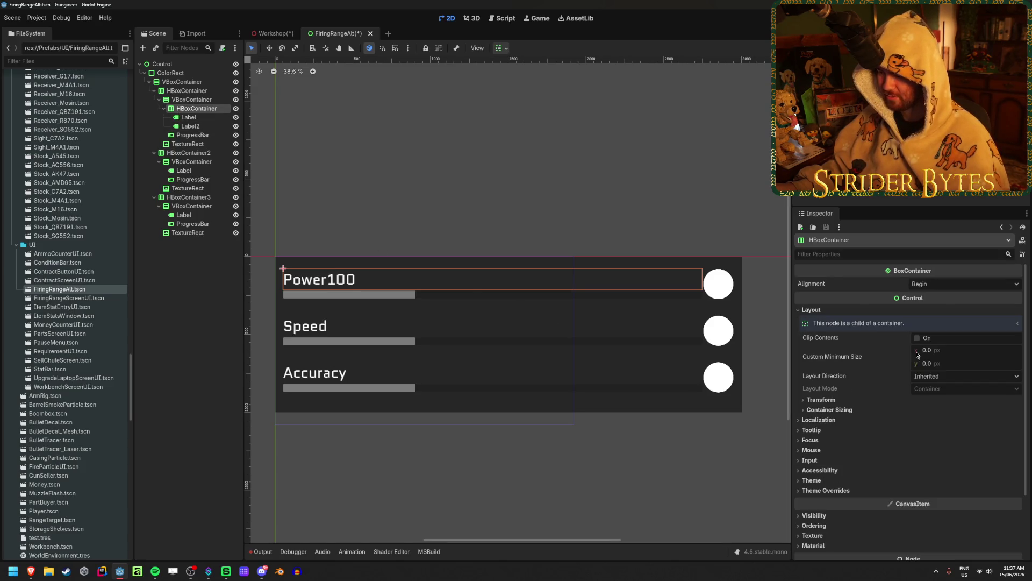
left_click(829, 410)
left_click(938, 421)
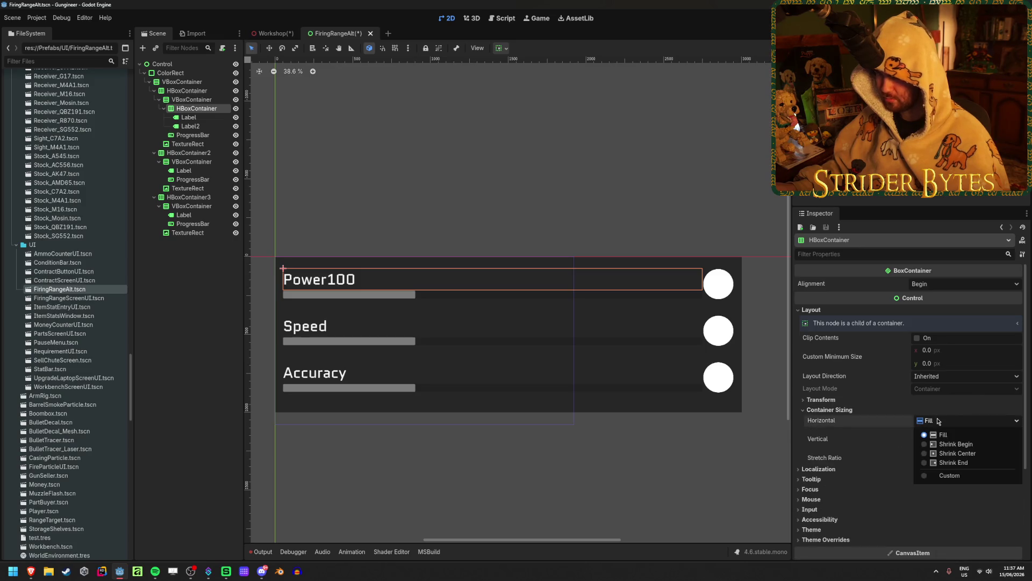
left_click(939, 421)
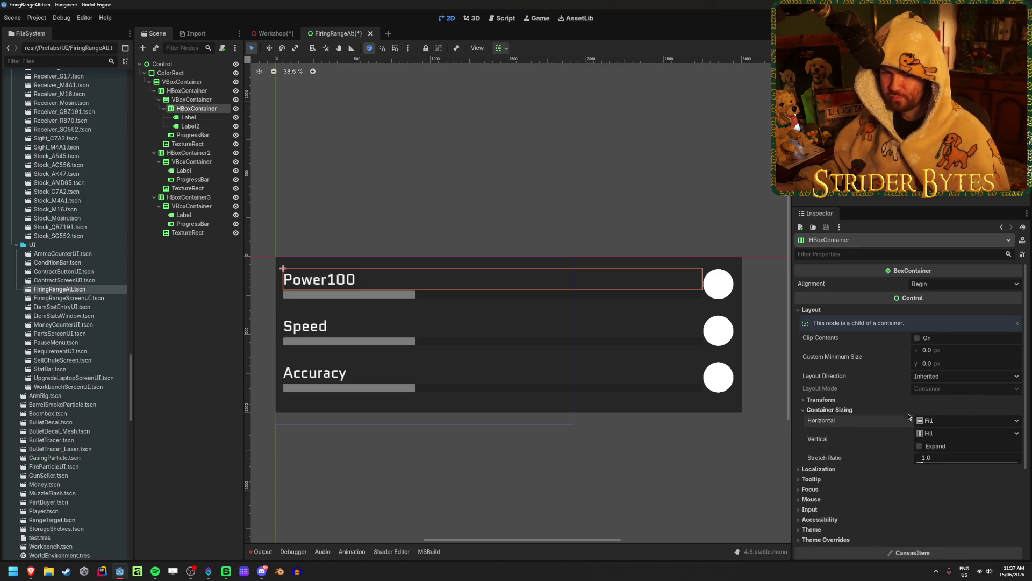
left_click(199, 286)
left_click(189, 110)
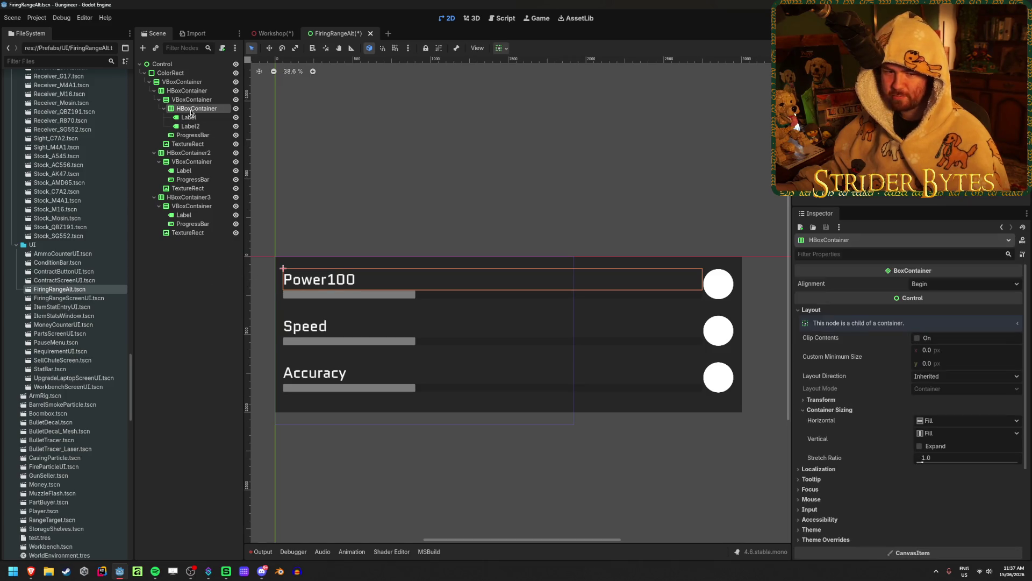
left_click(216, 346)
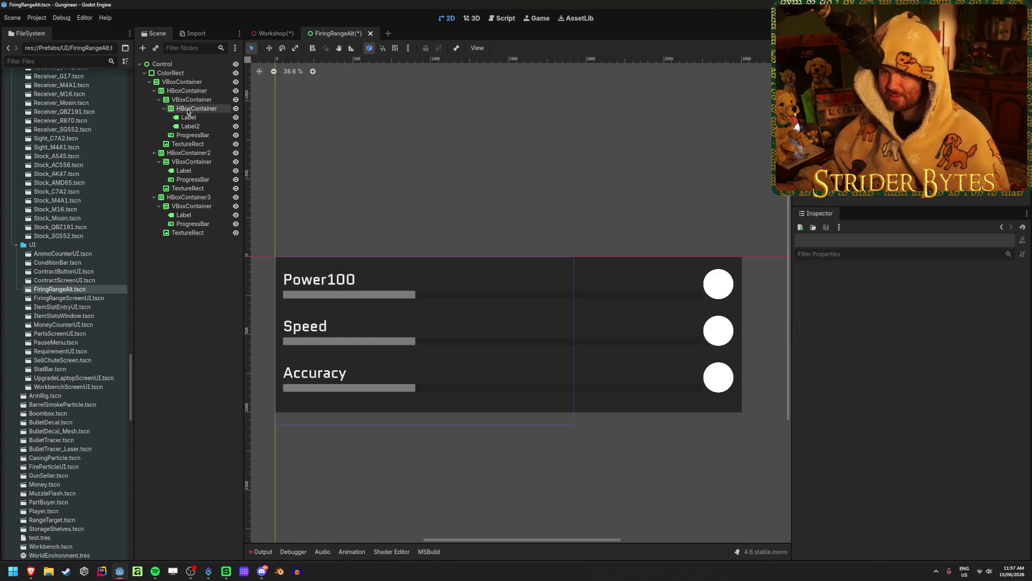
left_click(189, 109)
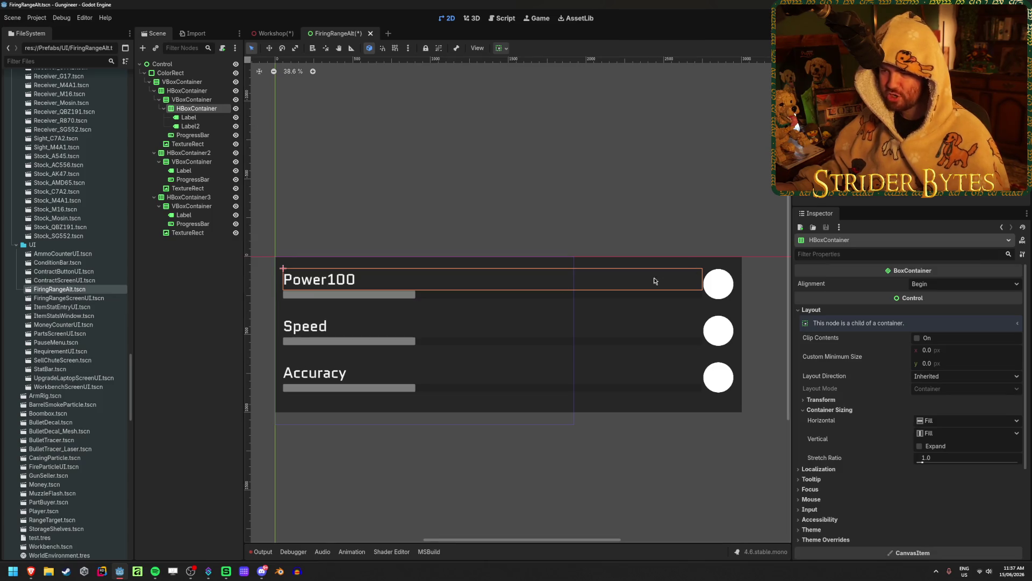
left_click(190, 126)
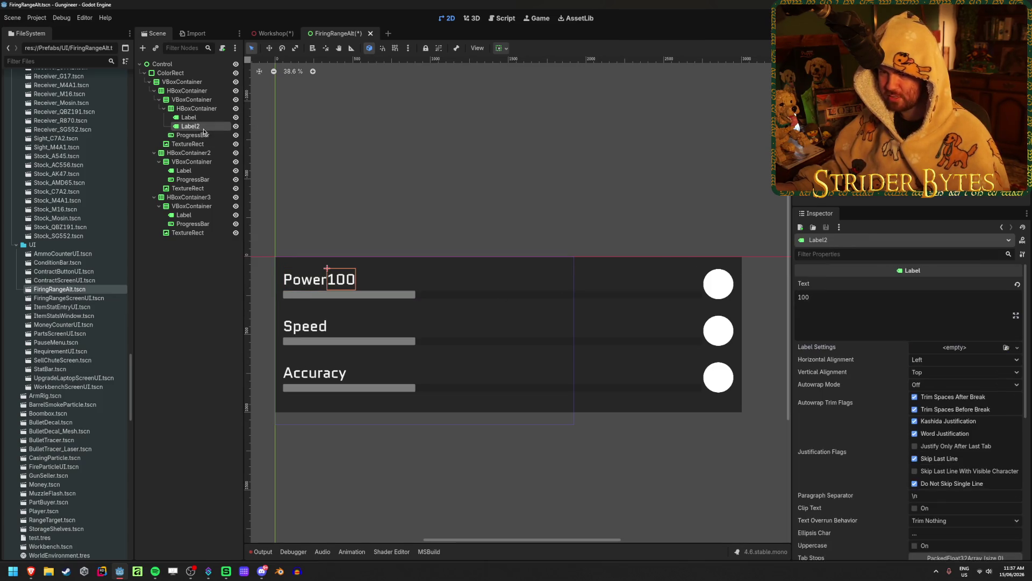
Open Add Child Node on the Power row and browse the Control and split container types.
right_click(206, 109)
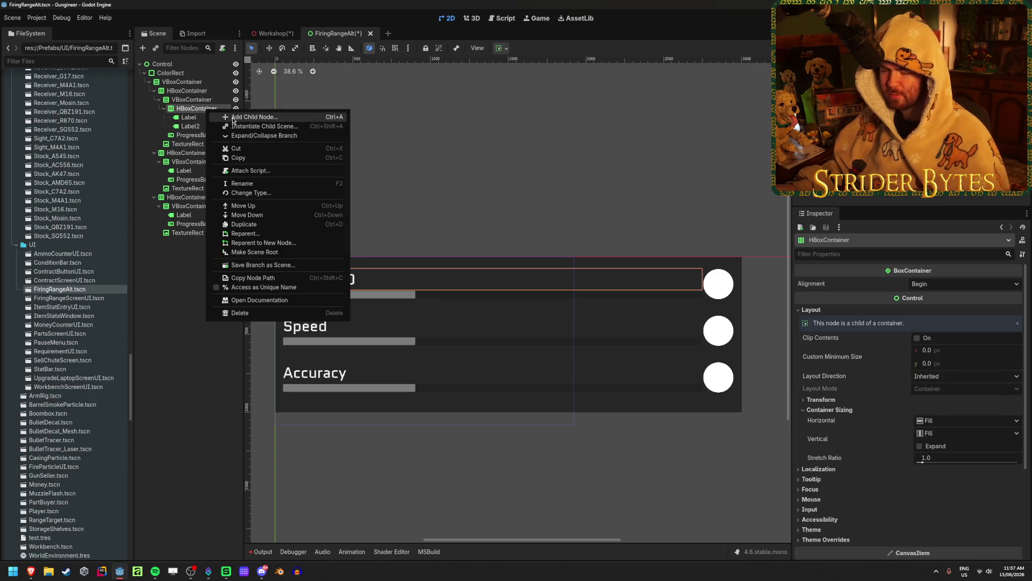
left_click(233, 118)
type("spac")
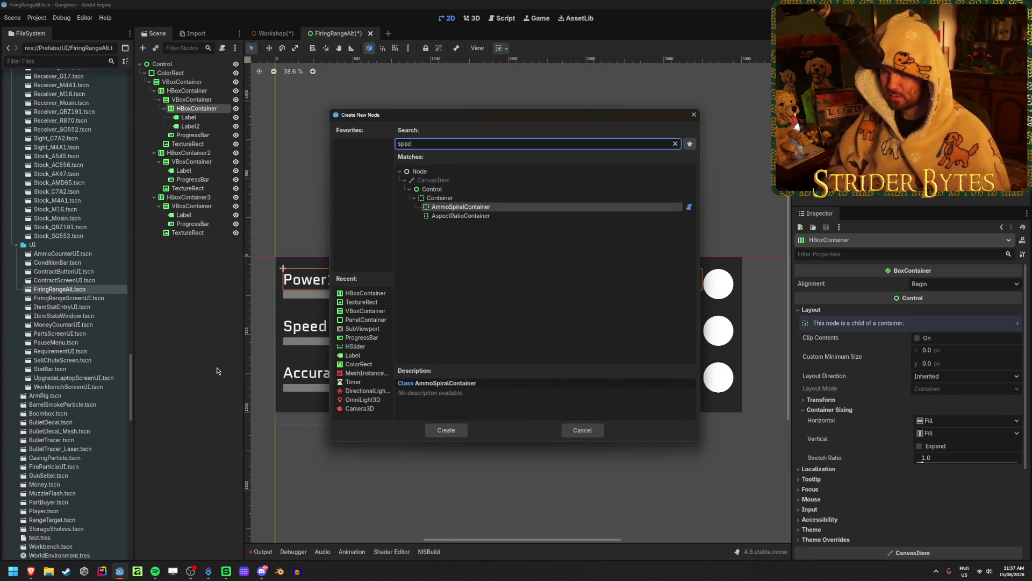
key("BackSpace")
key("BackSpace")
key("BackSpace")
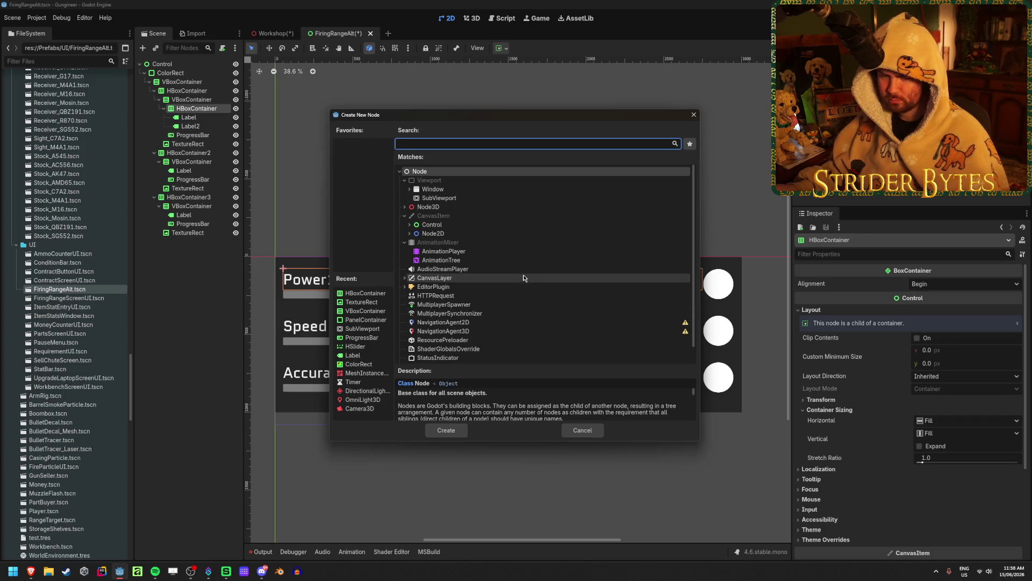
left_click(409, 224)
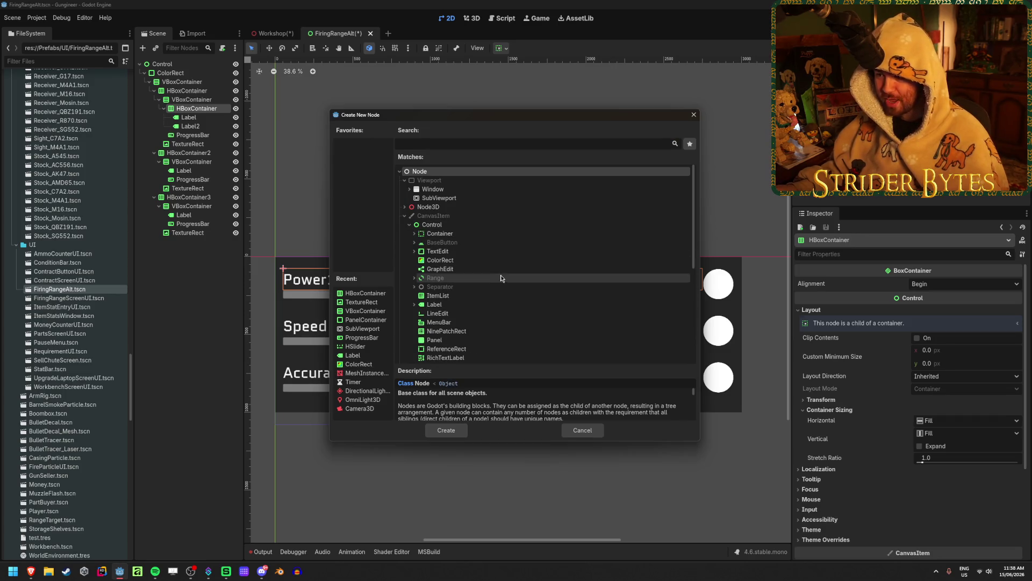
scroll(501, 268, "down", 1)
scroll(501, 268, "down", 1)
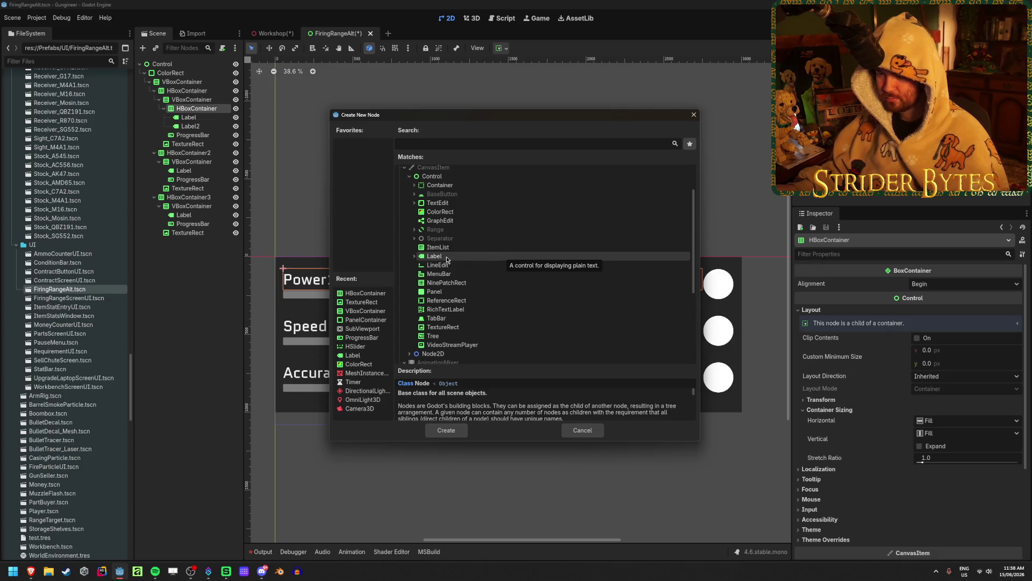
left_click(414, 185)
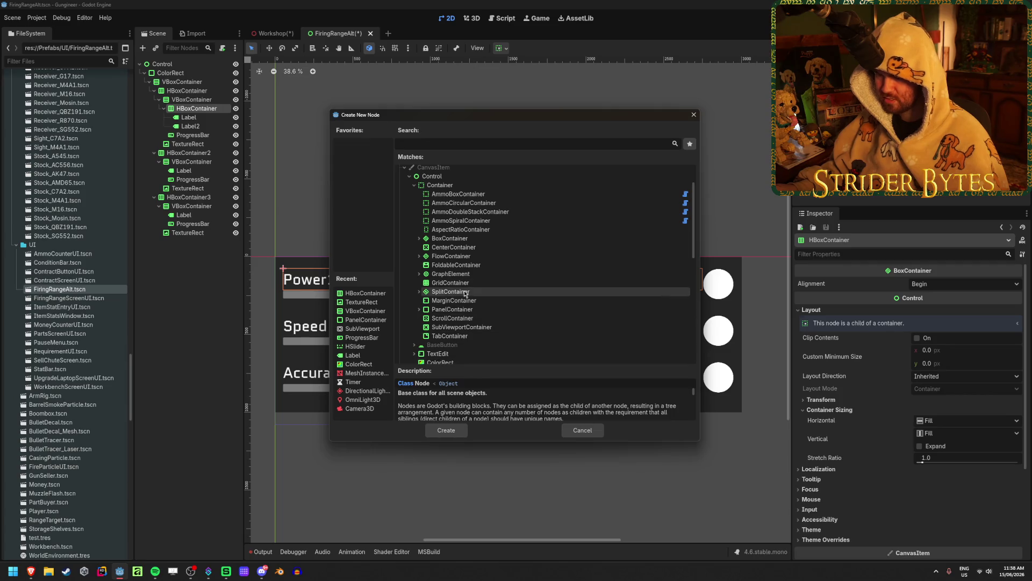
left_click(420, 292)
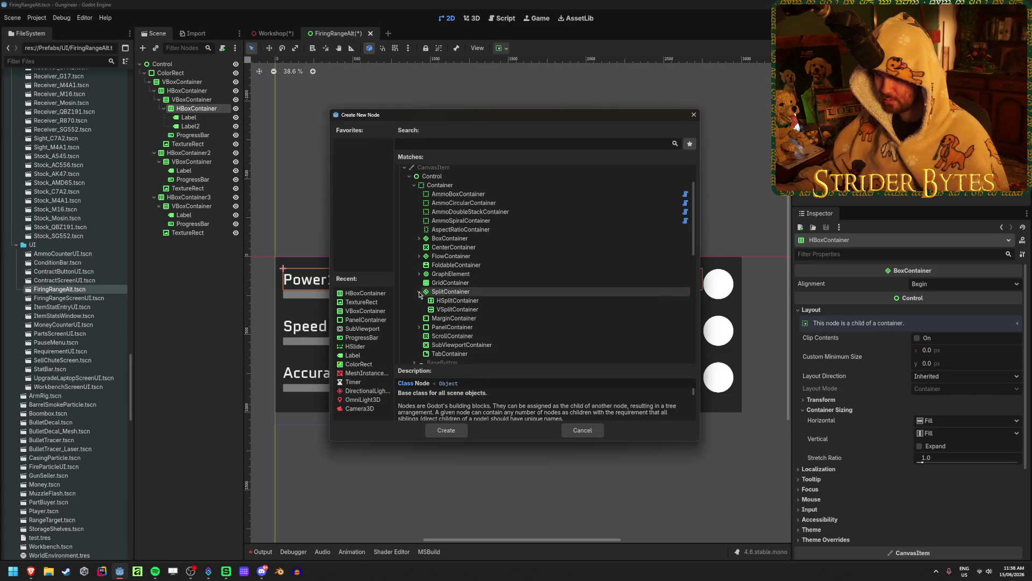
left_click(480, 301)
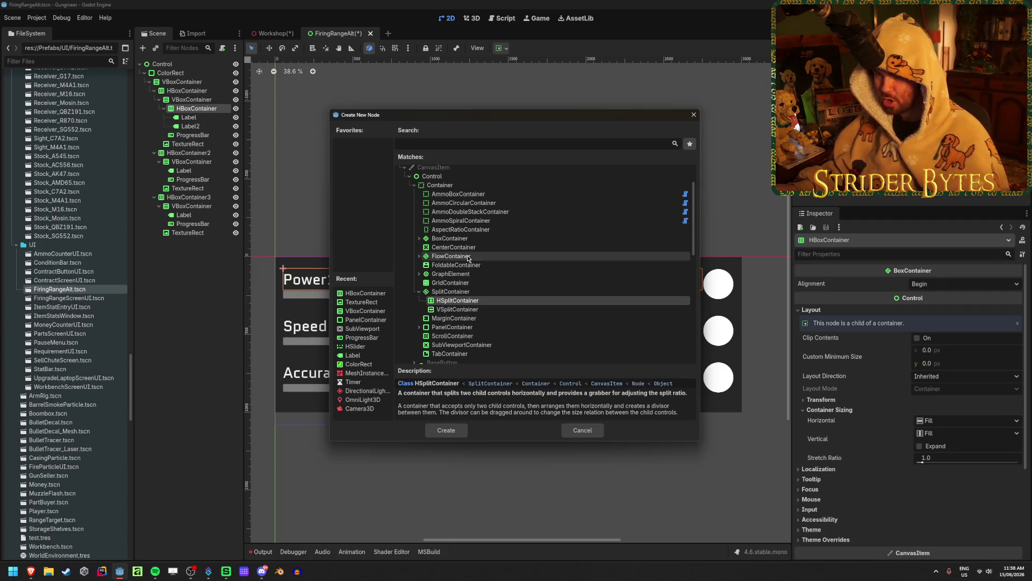
Create a VSeparator in the Power row and move it between Power and 100.
scroll(492, 253, "down", 3)
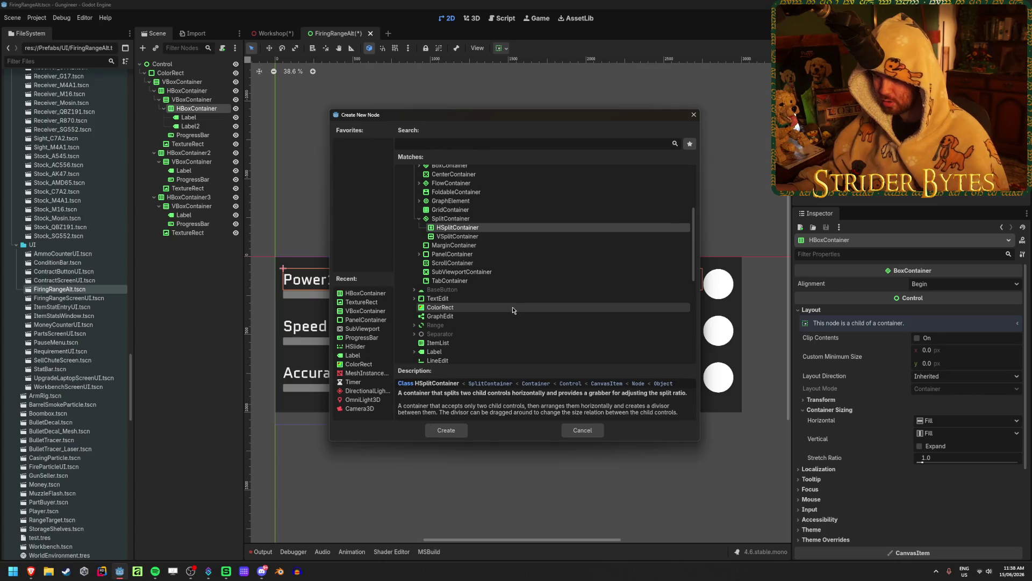
scroll(512, 306, "up", 3)
scroll(512, 308, "up", 1)
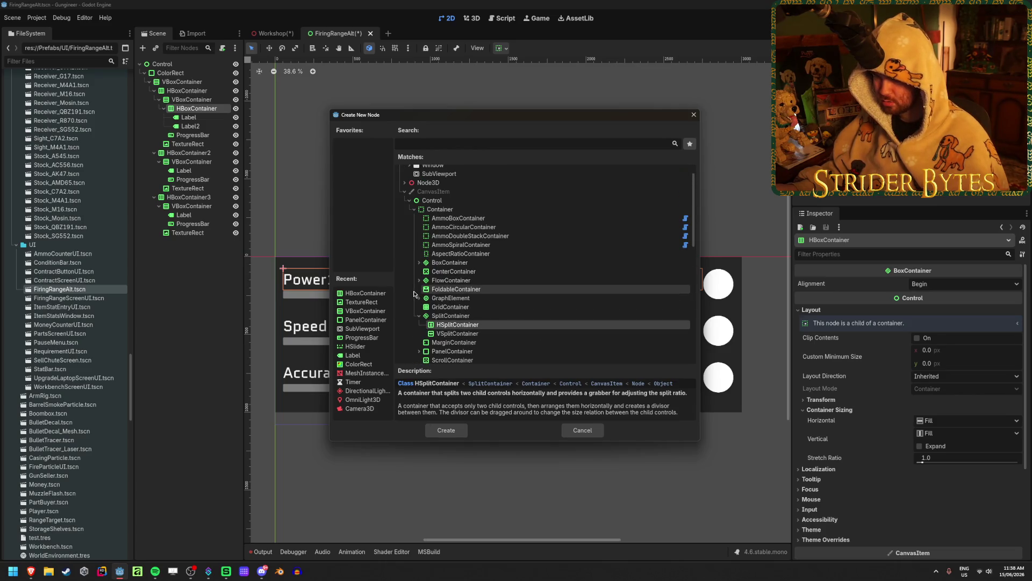
left_click(413, 212)
left_click(414, 209)
scroll(482, 319, "down", 5)
scroll(482, 318, "up", 1)
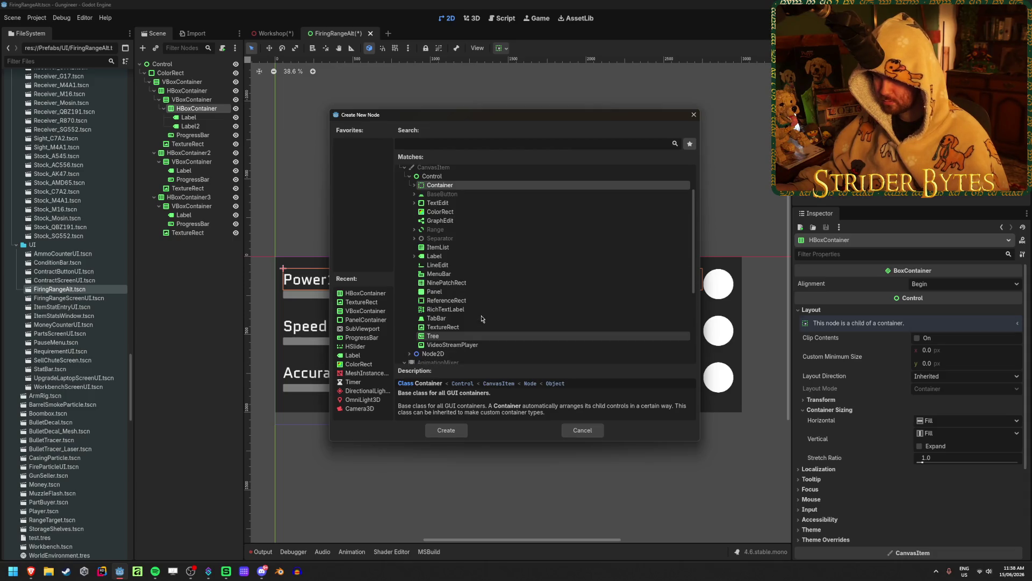
left_click(414, 239)
left_click(465, 257)
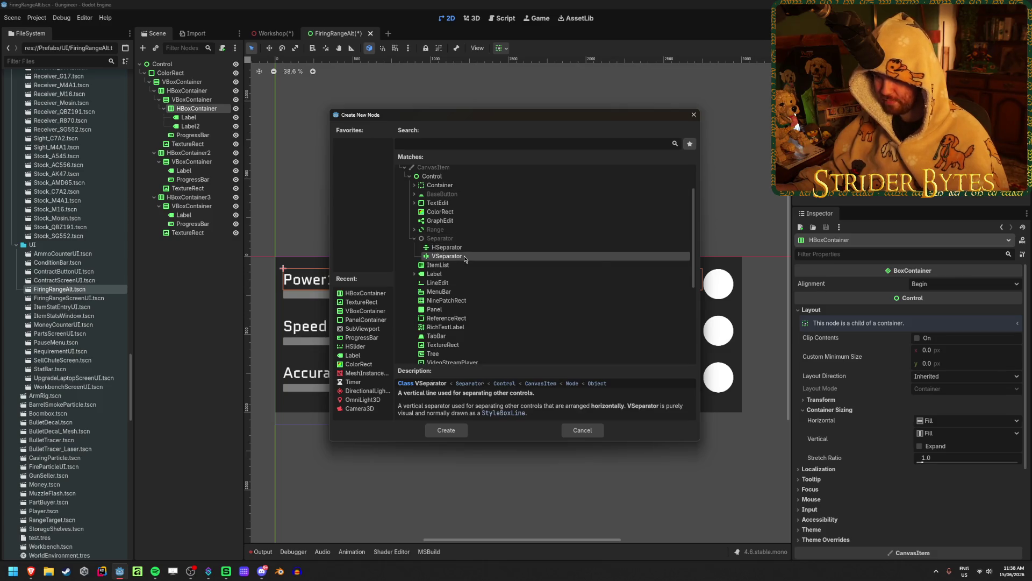
left_click(451, 429)
left_click_drag(195, 126, 196, 126)
left_click(812, 282)
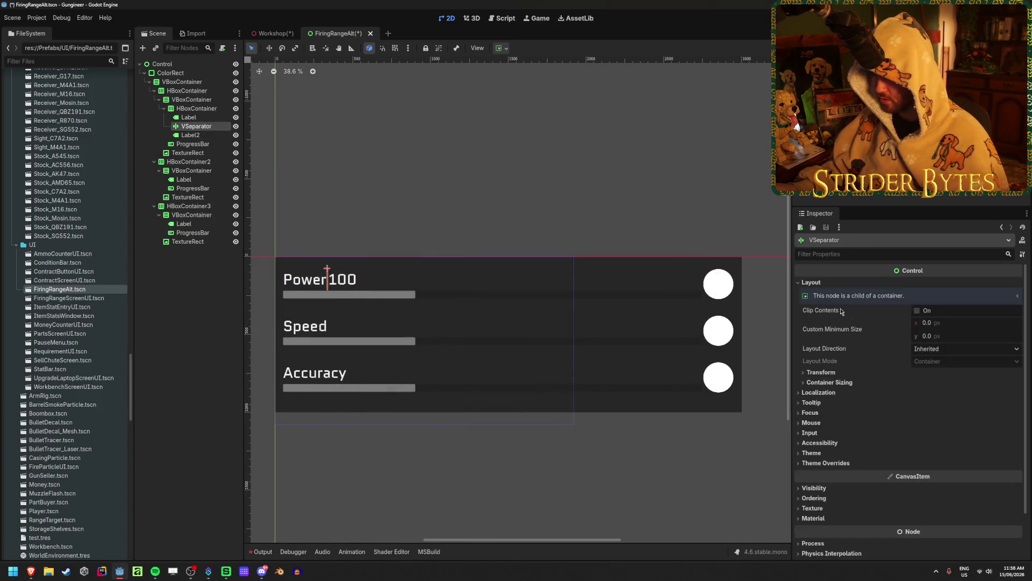
Turn on Horizontal Expand in the VSeparator's Container Sizing to push 100 right.
left_click(821, 373)
left_click(819, 372)
left_click(828, 382)
left_click(920, 407)
left_click(196, 322)
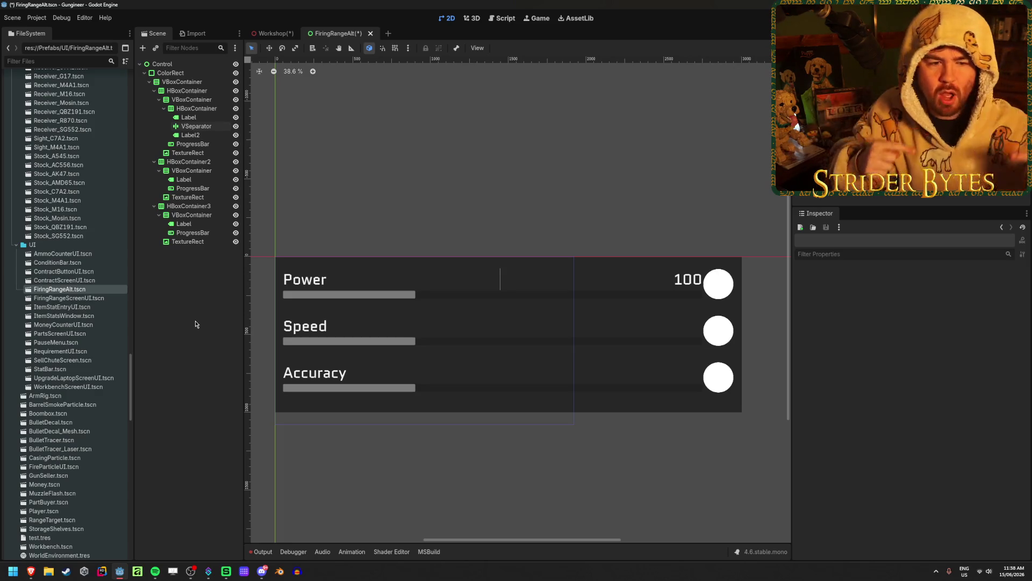
Reselect the separator and look through its theme and style overrides.
left_click(196, 126)
scroll(925, 407, "down", 3)
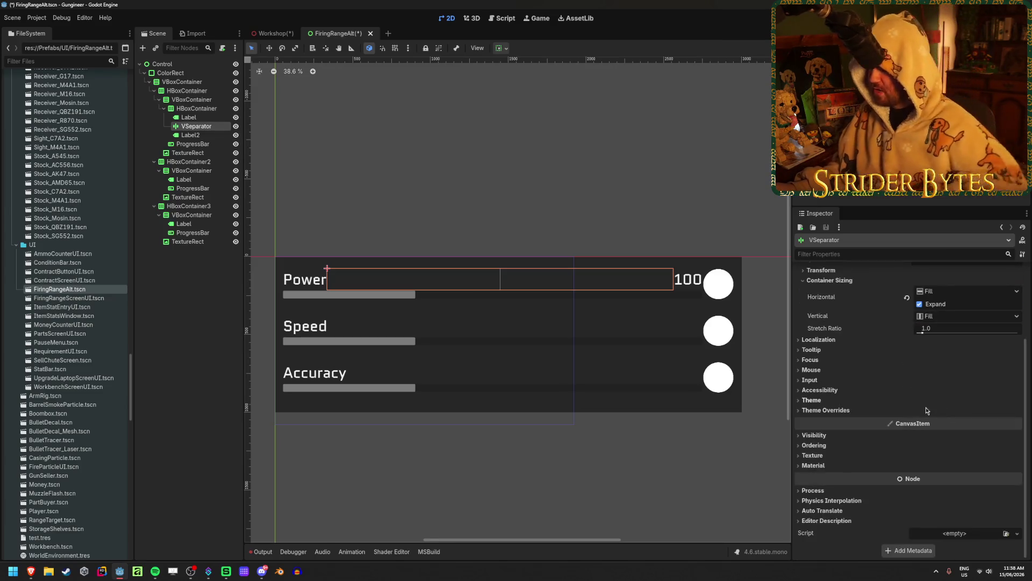
left_click(830, 409)
left_click(837, 429)
left_click(838, 430)
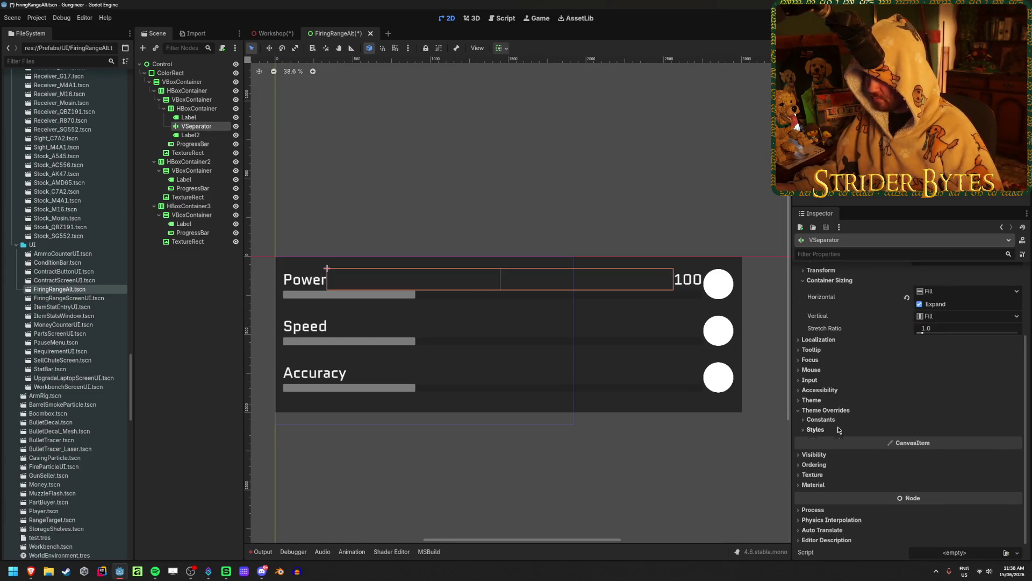
left_click(420, 236)
Delete the VSeparator from the Power row and bring up the row container's actions.
left_click(192, 127)
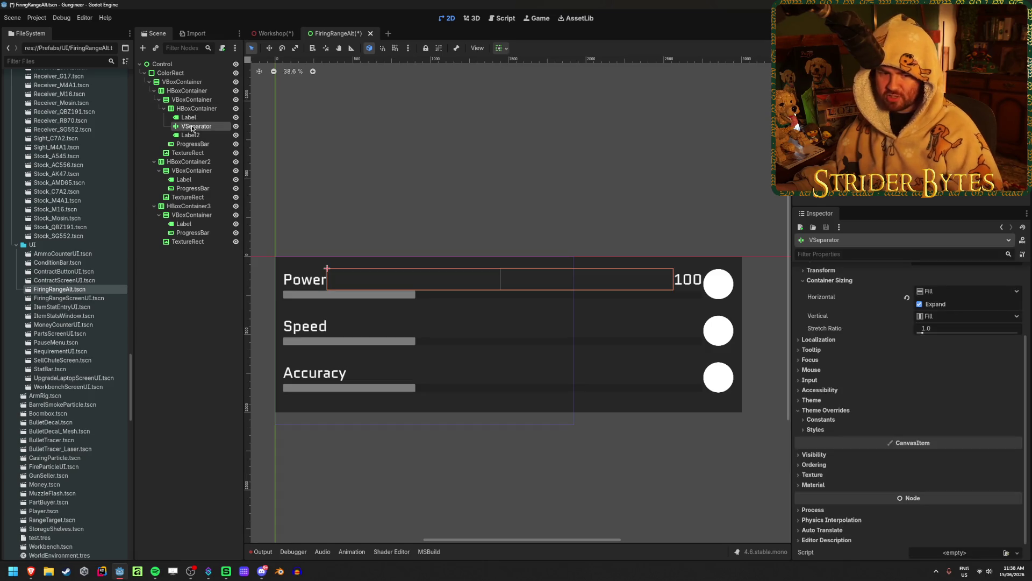
left_click(197, 109)
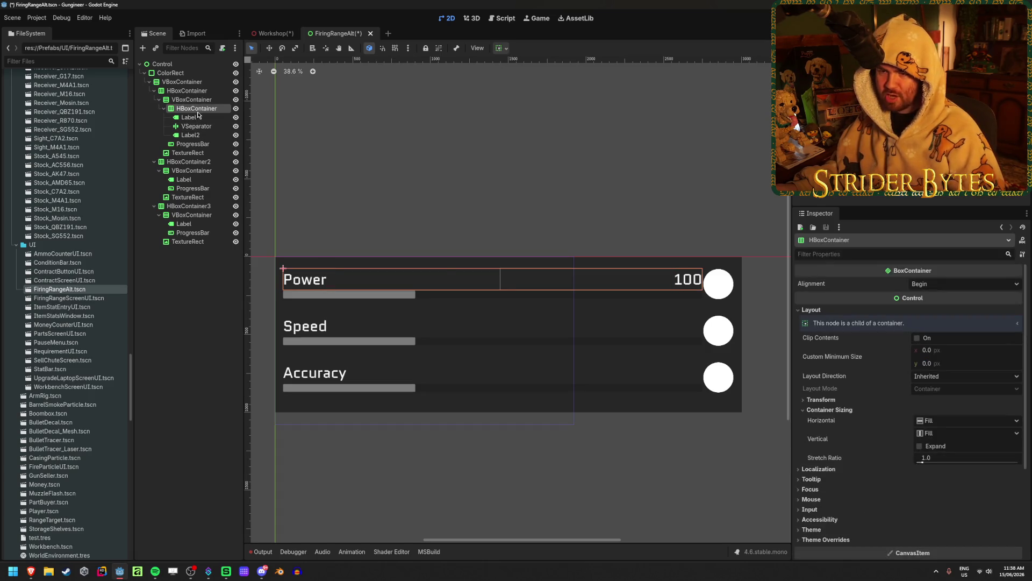
left_click(428, 284)
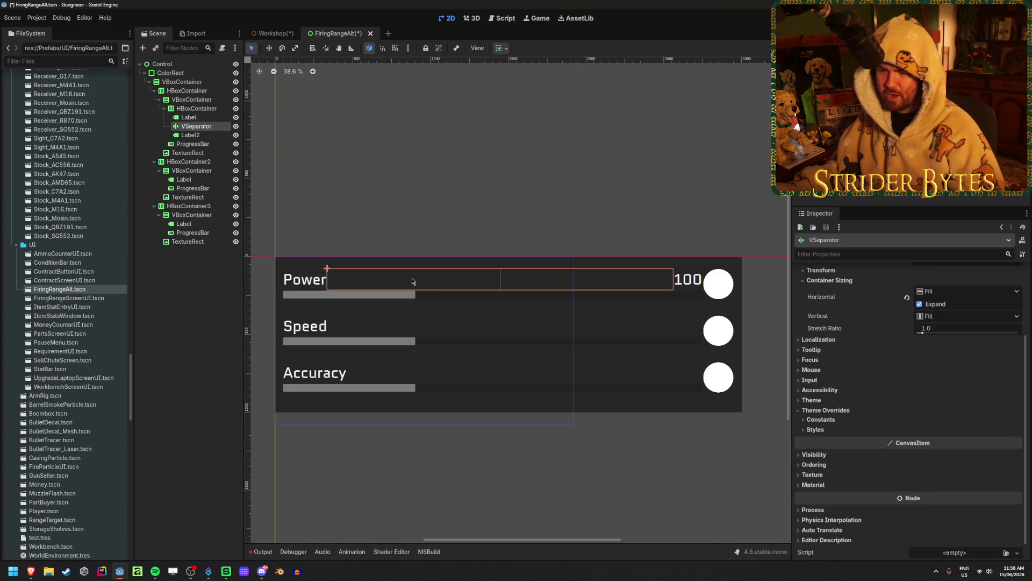
left_click(201, 125)
key("Delete")
key("Return")
right_click(212, 110)
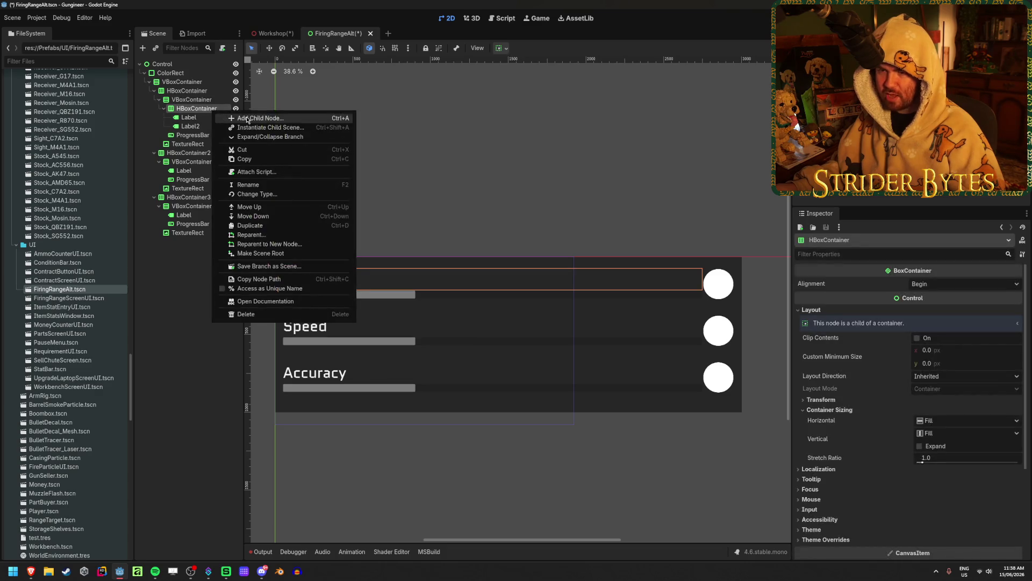
Add a plain Control node to the Power row, placed between Power and 100.
left_click(246, 116)
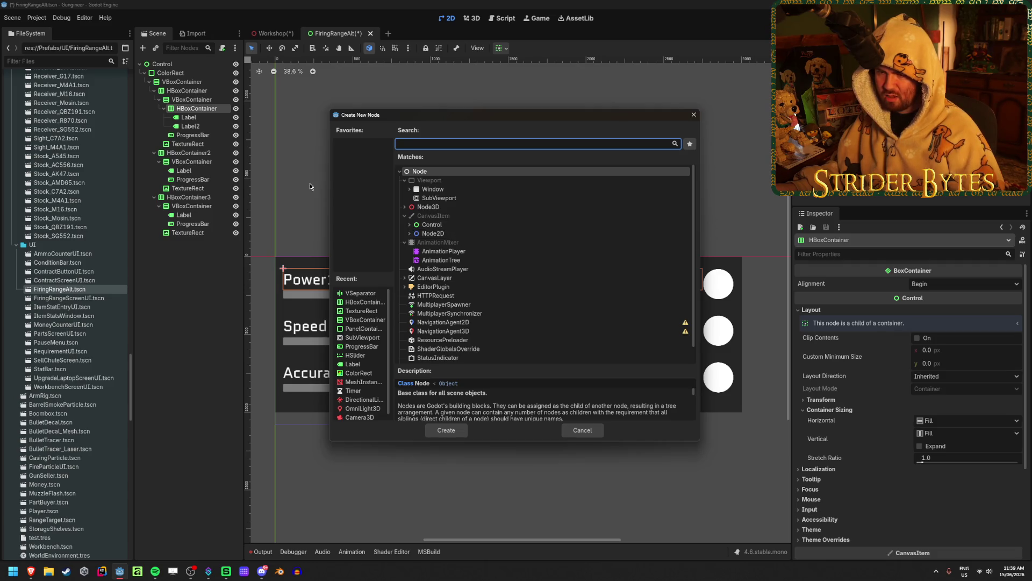
left_click(432, 225)
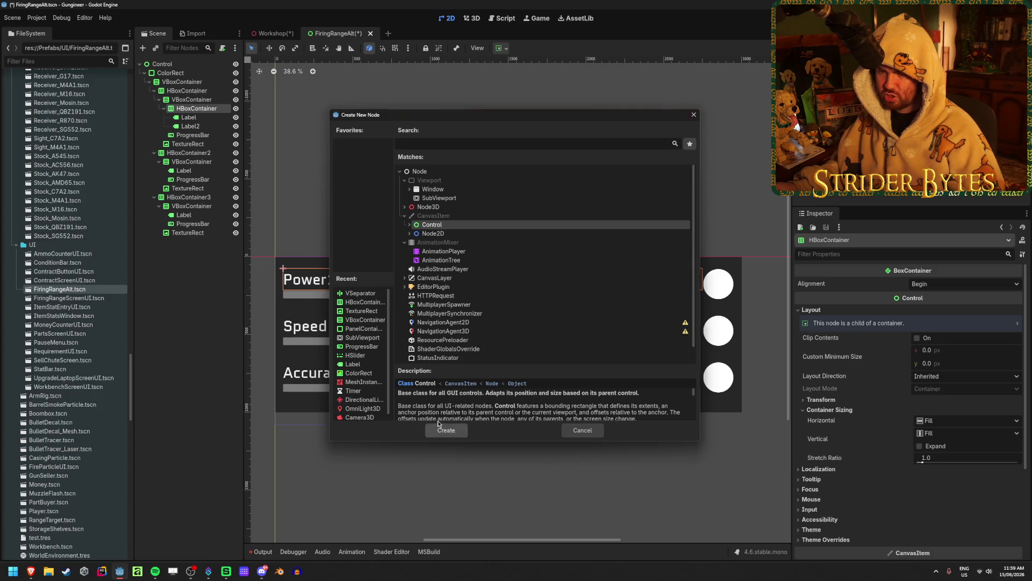
left_click(447, 430)
left_click_drag(198, 121, 200, 126)
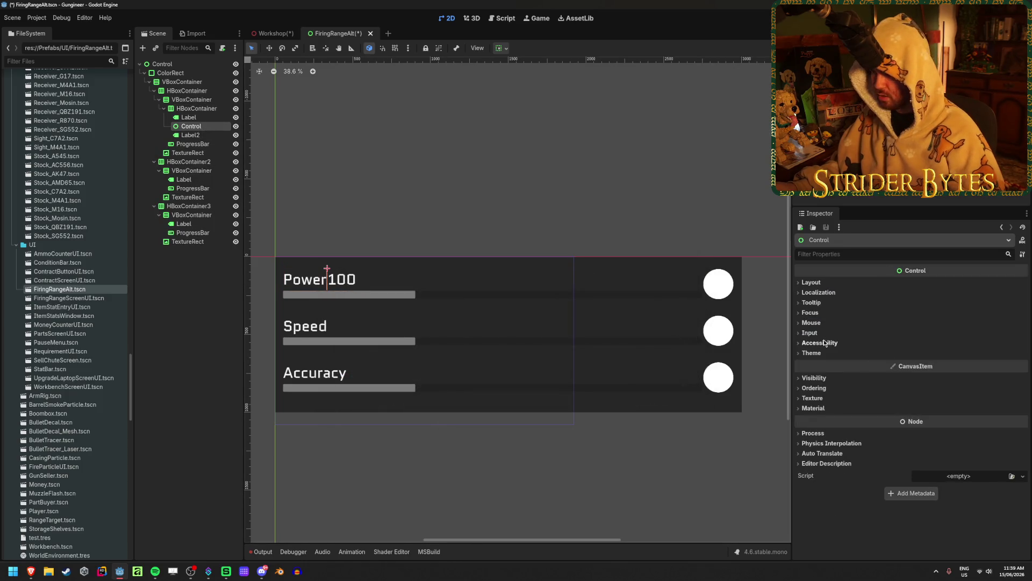
Enable Horizontal Expand on the Control so 100 sits right, and save the scene.
left_click(821, 285)
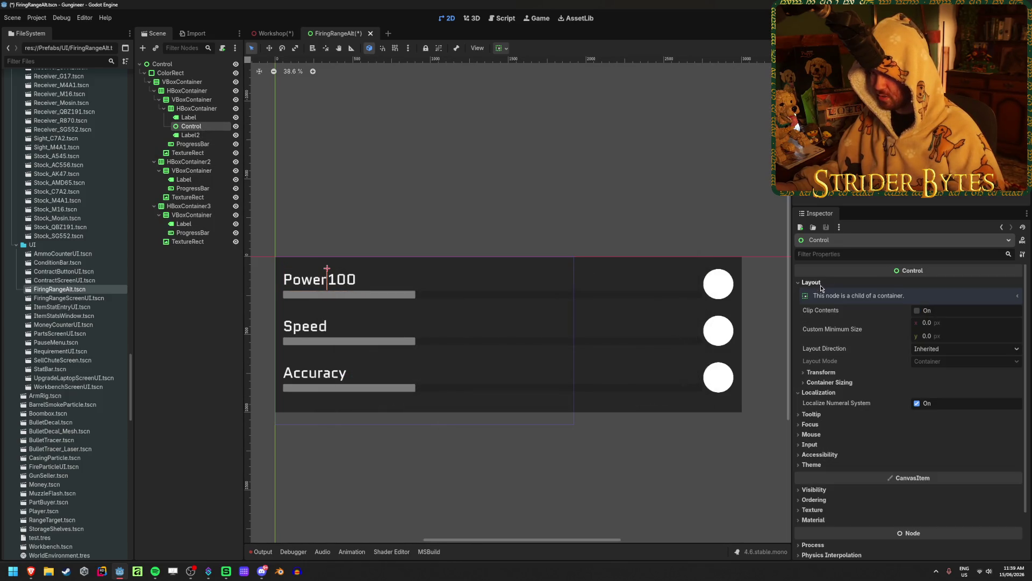
left_click(834, 383)
left_click(919, 406)
left_click(180, 276)
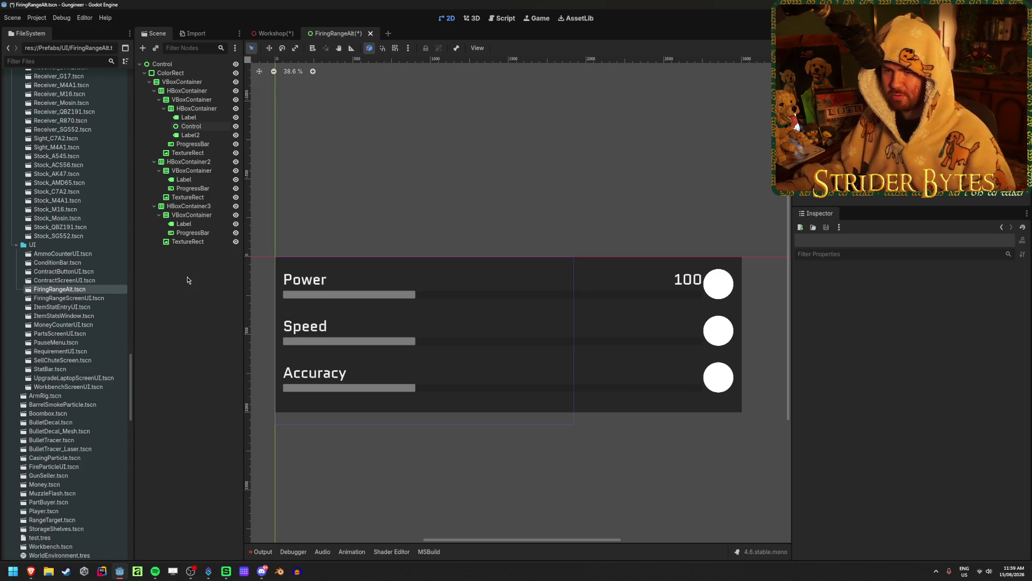
key("ctrl+s")
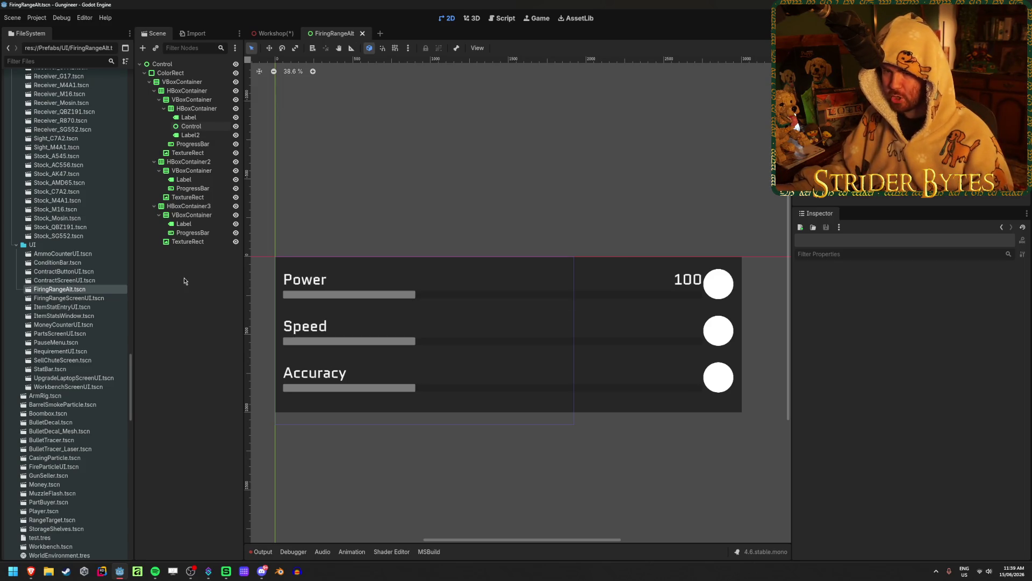
left_click(194, 108)
Set the Power row's outer HBoxContainer Separation theme override to 50.
key("Left")
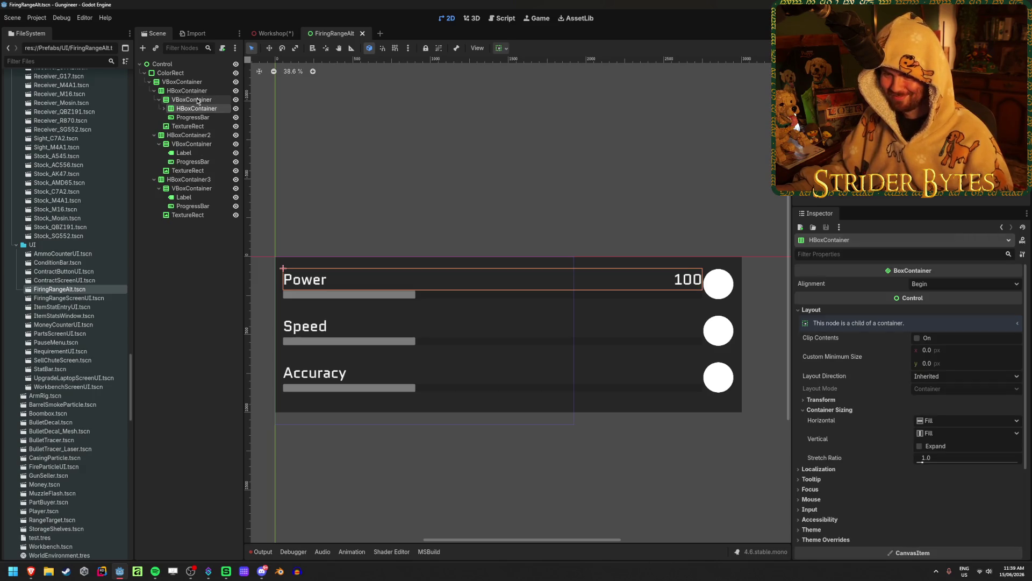
left_click(190, 90)
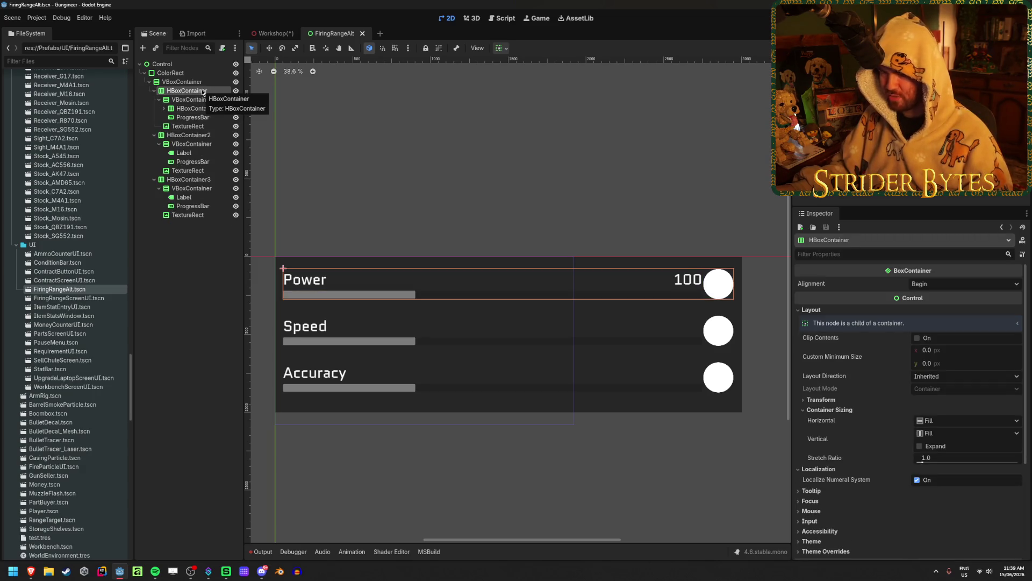
scroll(804, 439, "down", 4)
left_click(840, 410)
mouse_move(941, 435)
left_mouse_down()
mouse_move(1016, 434)
mouse_move(968, 430)
left_mouse_up()
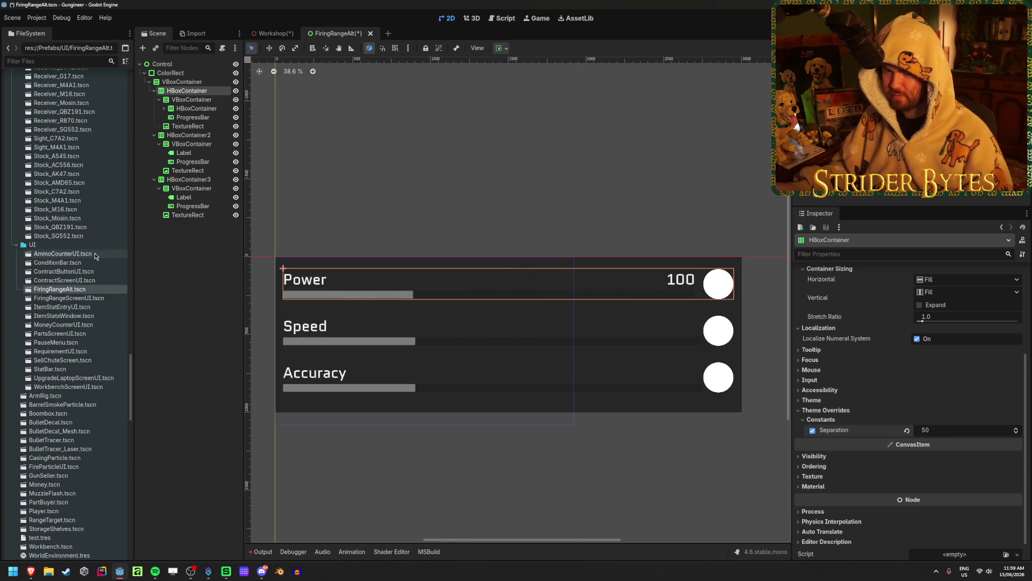
Save the scene, then switch to the browser and show dryosaurus image results.
left_click(228, 277)
key("ctrl+s")
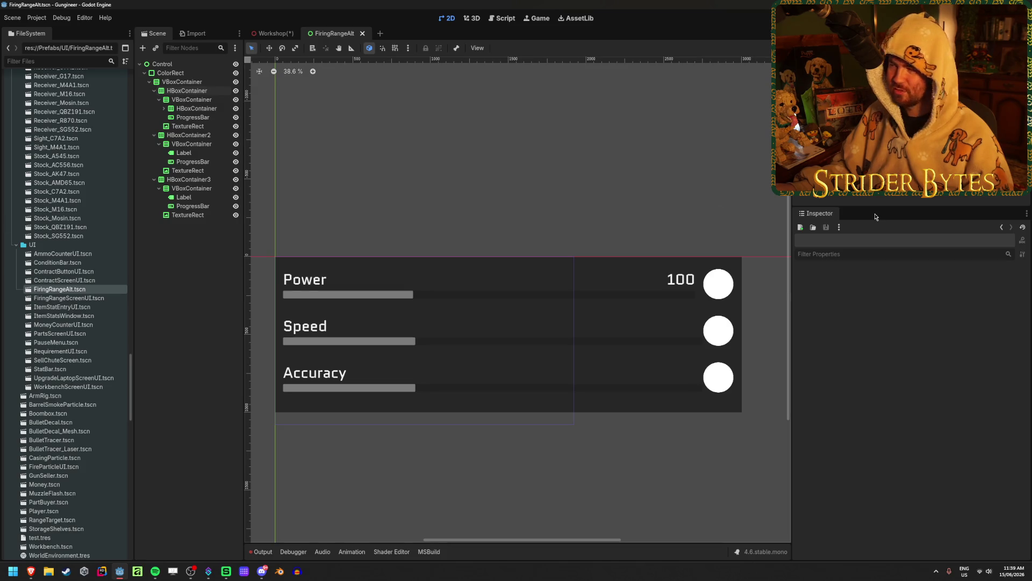
key("alt+Tab")
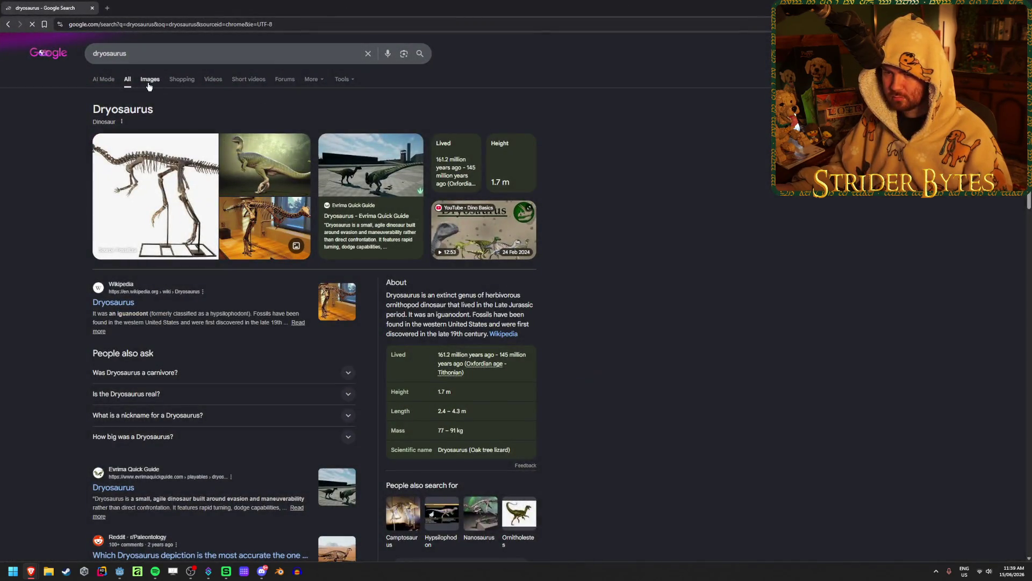
left_click(149, 85)
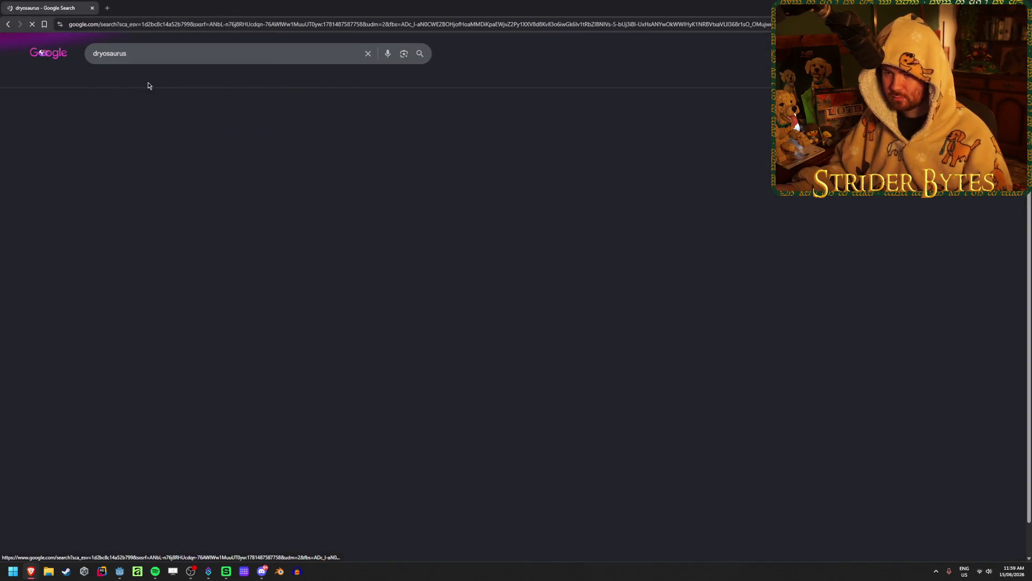
Preview the Jurassic World Evolution, The Isle and Dinosaur Wiki dryosaurus images, then return to Godot.
left_click(168, 166)
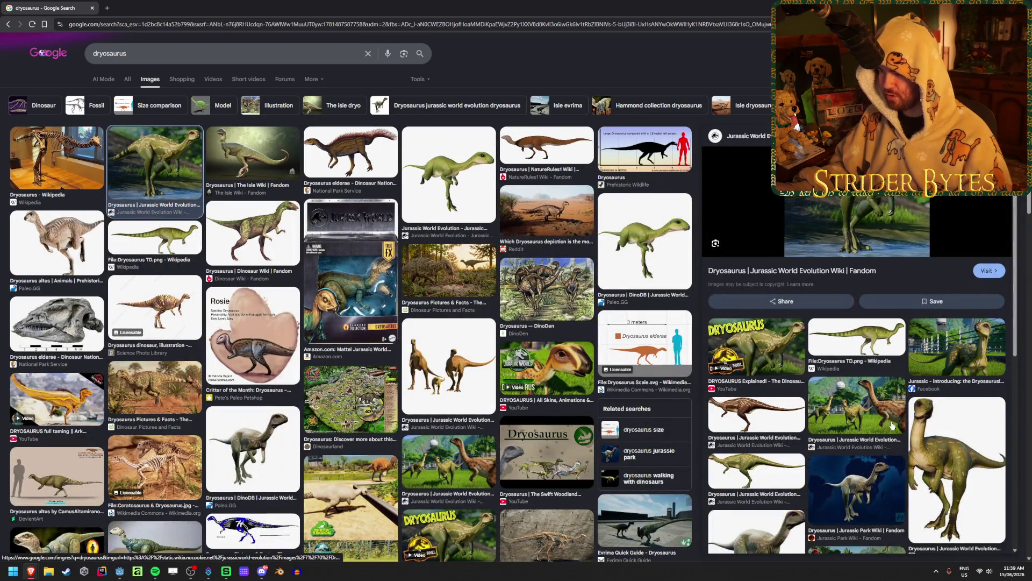
left_click(280, 143)
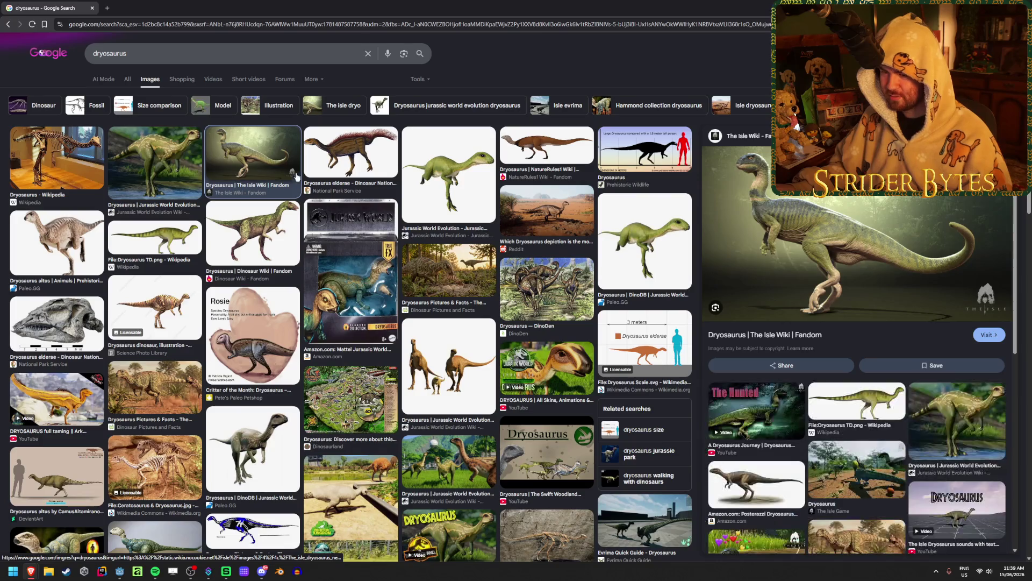
left_click(277, 213)
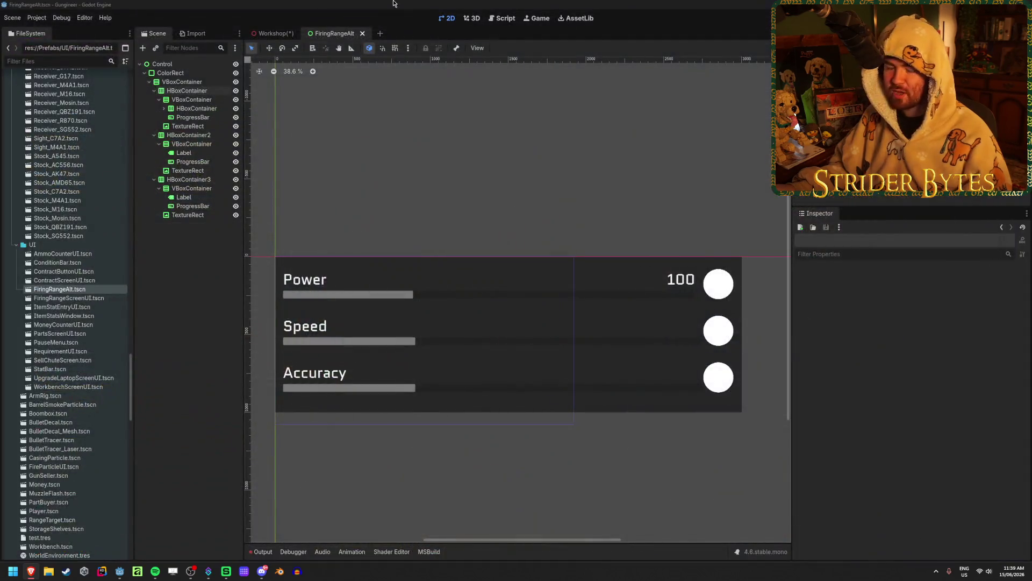
left_click(393, 3)
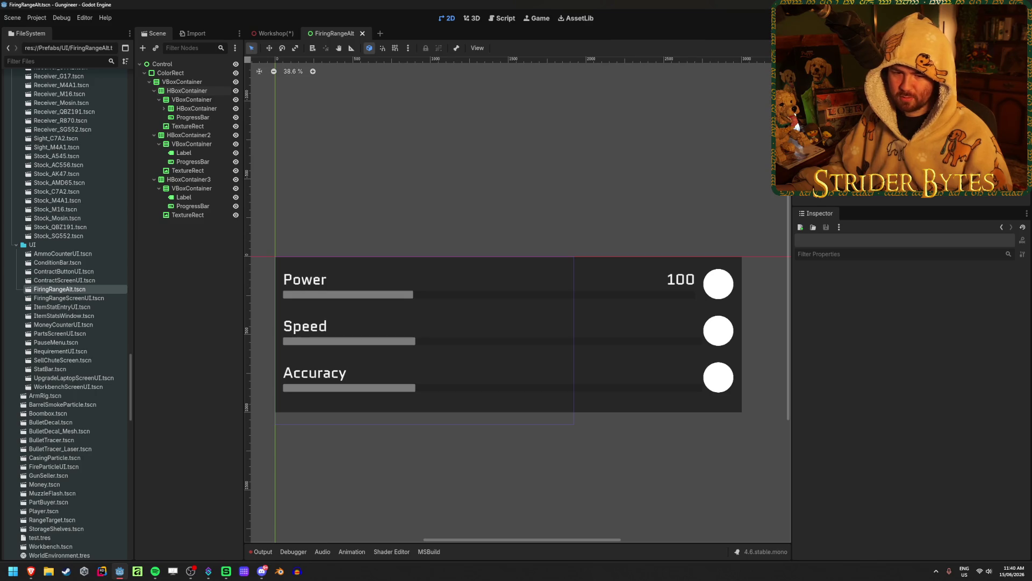
Save the open scenes and glance at Workshop before returning to the FiringRangeAlt scene.
key("ctrl+s")
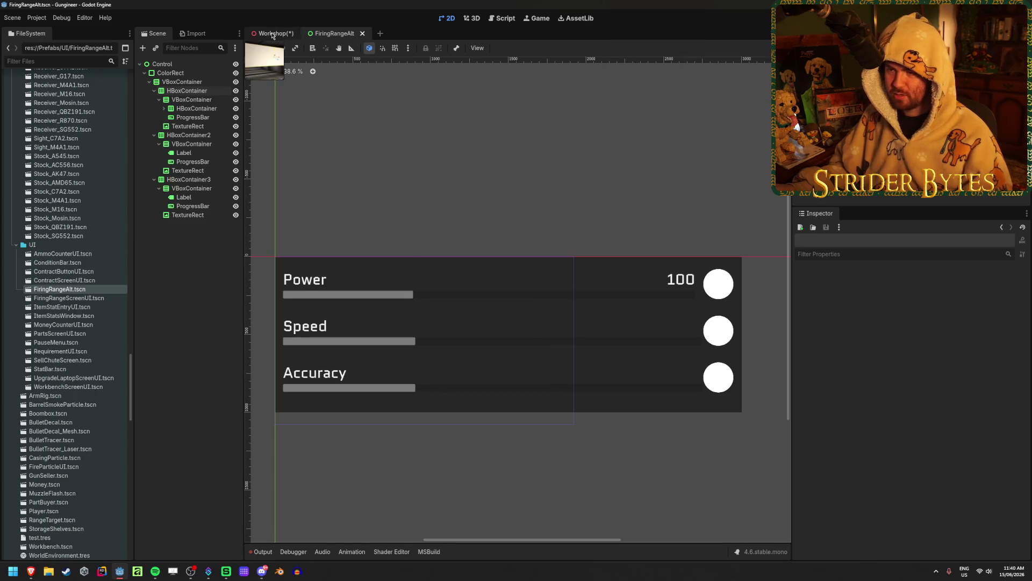
left_click(273, 33)
left_click(333, 34)
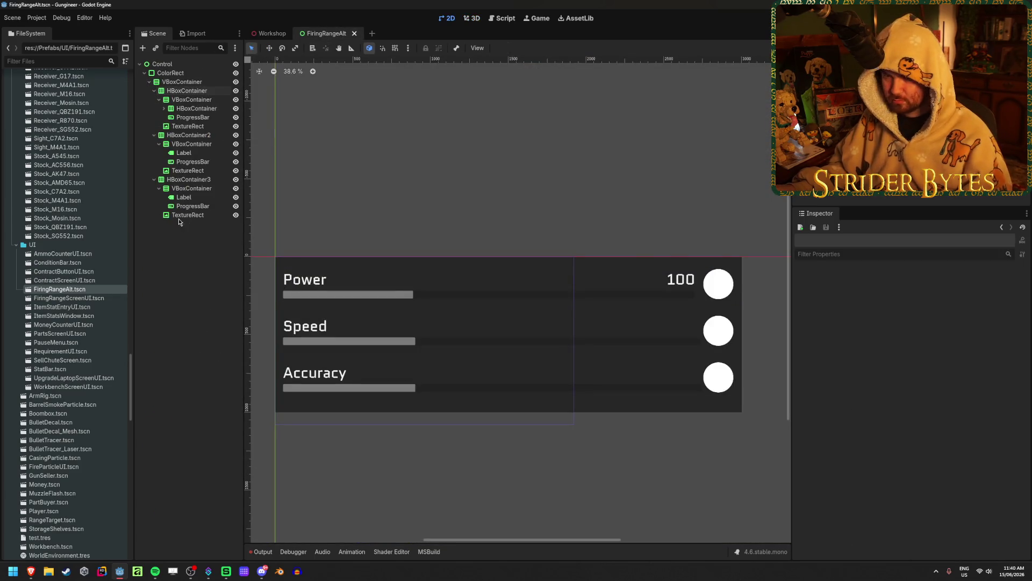
Delete the HBoxContainer2 and HBoxContainer3 rows, leaving only the Power row.
left_click(154, 179)
left_click(155, 135)
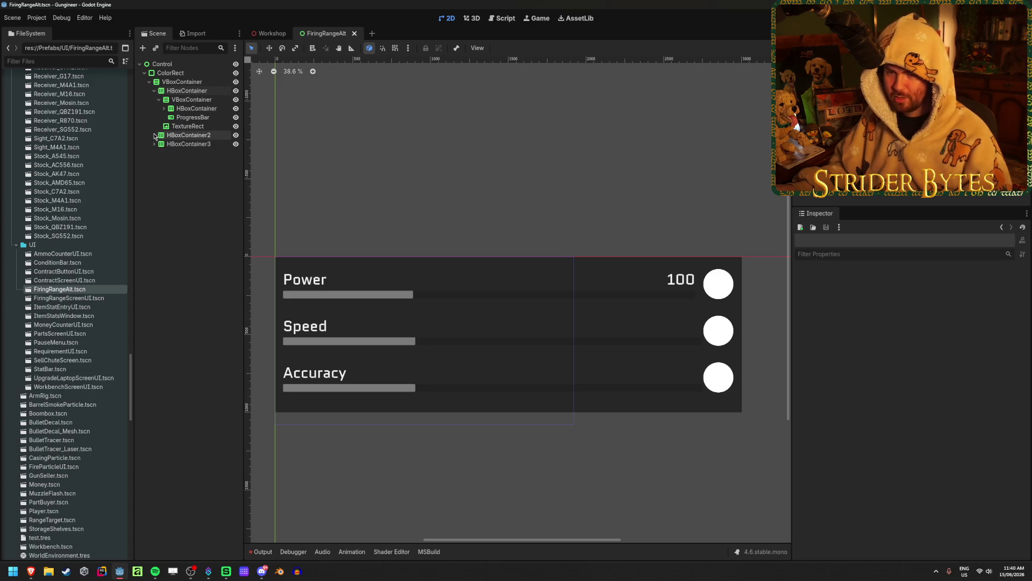
left_click(154, 90)
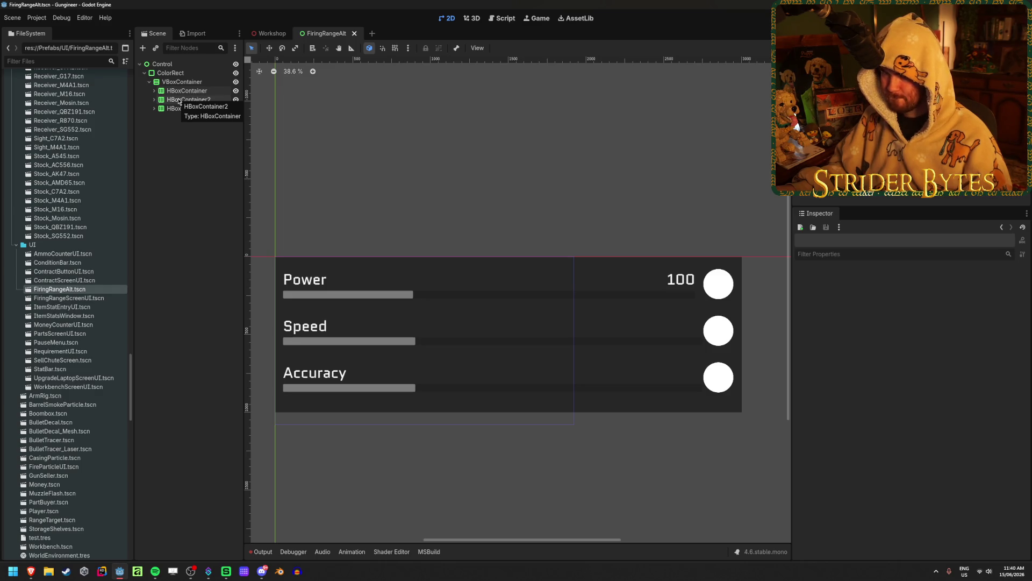
left_click(179, 100)
left_click(185, 108, "shift")
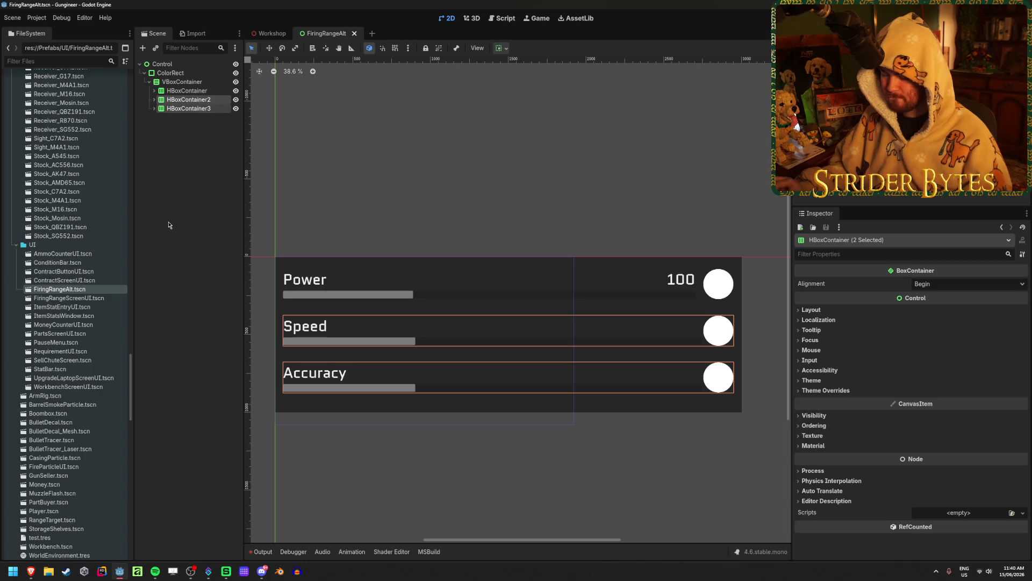
key("Delete")
key("Return")
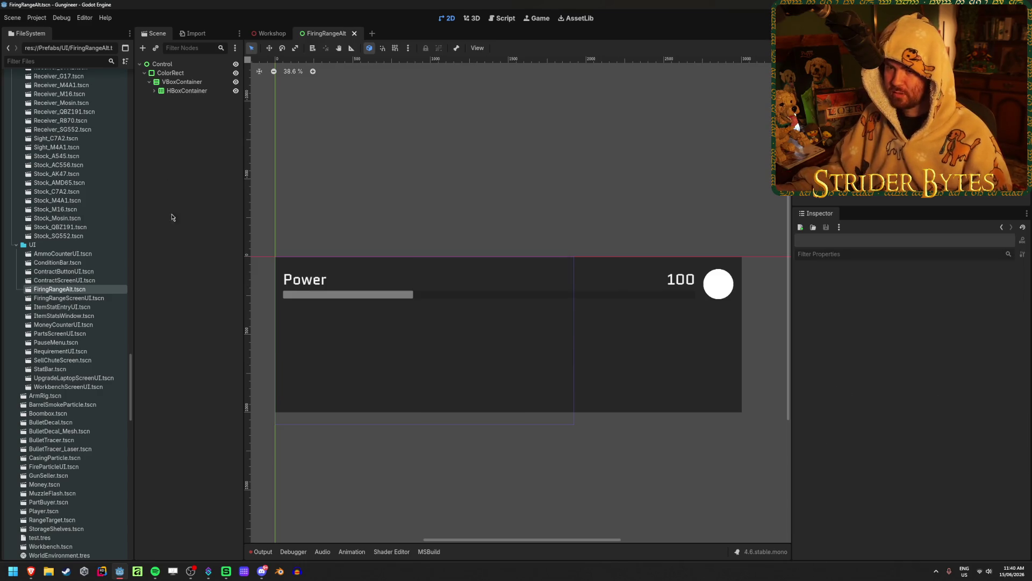
Duplicate the Power row twice, relabel the copies Speed and Accuracy, and save the panel.
left_click(191, 91)
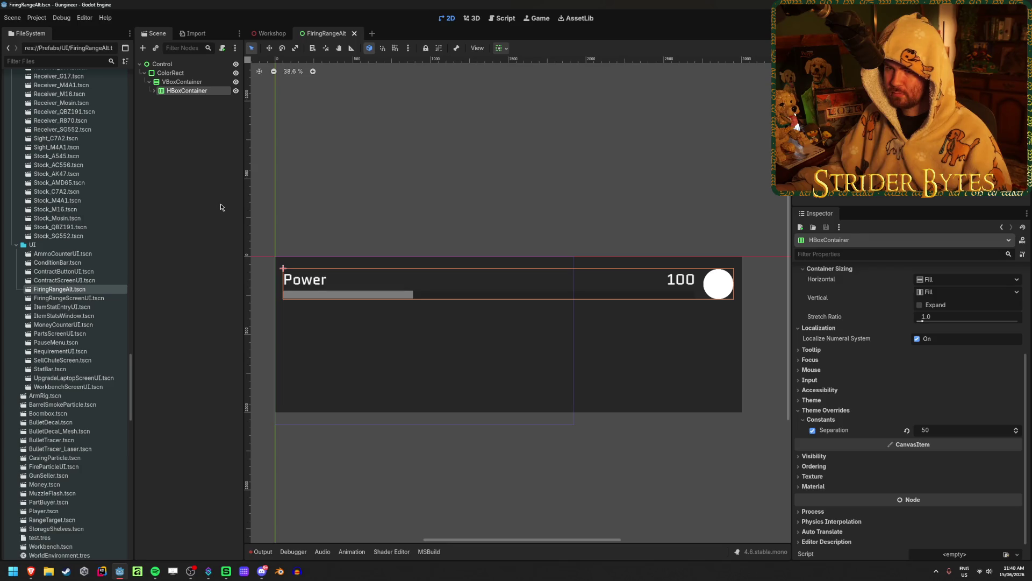
key("ctrl+d")
key("ctrl+d")
left_click(189, 125)
double_click(878, 308)
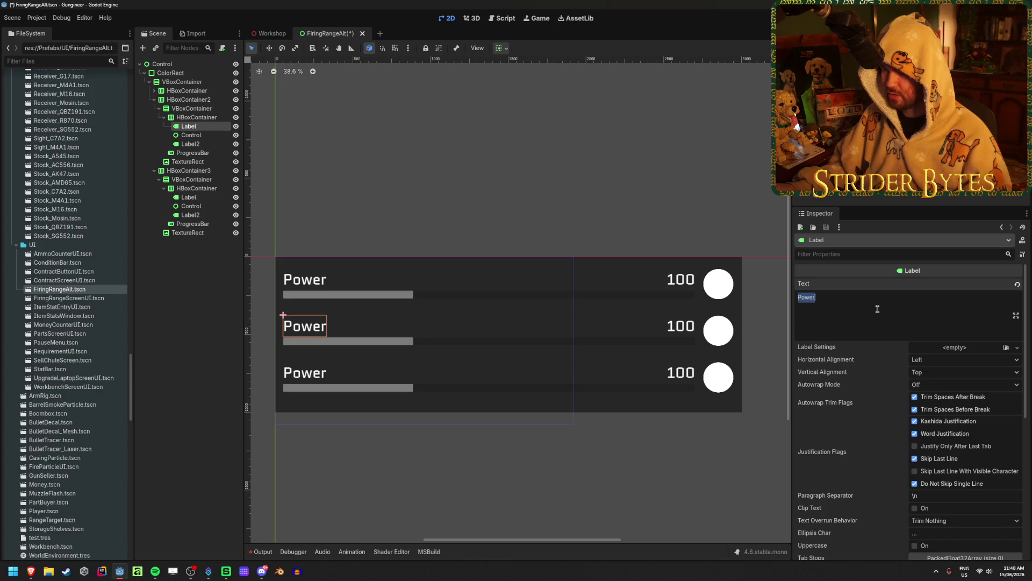
type("Speed")
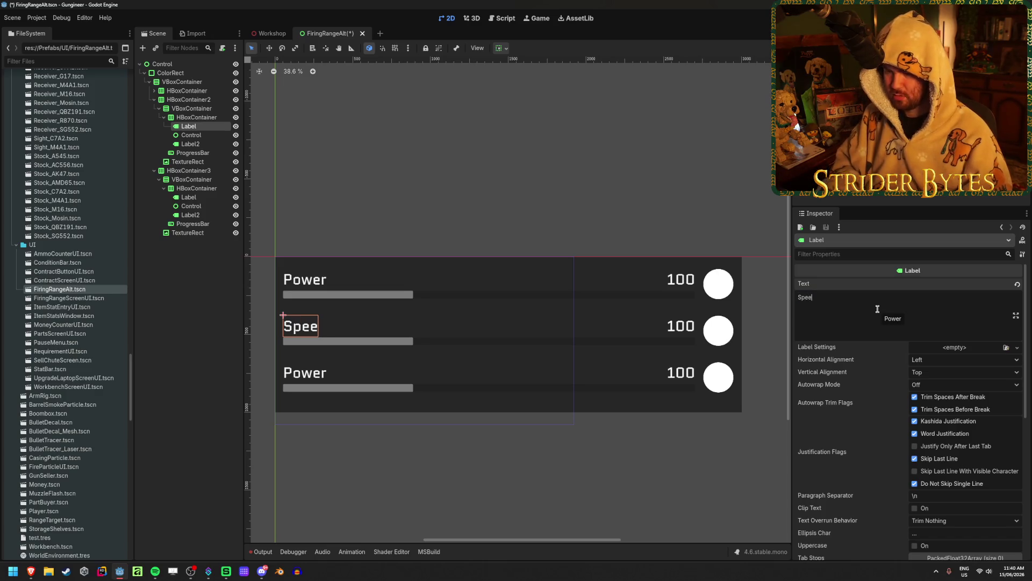
left_click(188, 196)
double_click(935, 306)
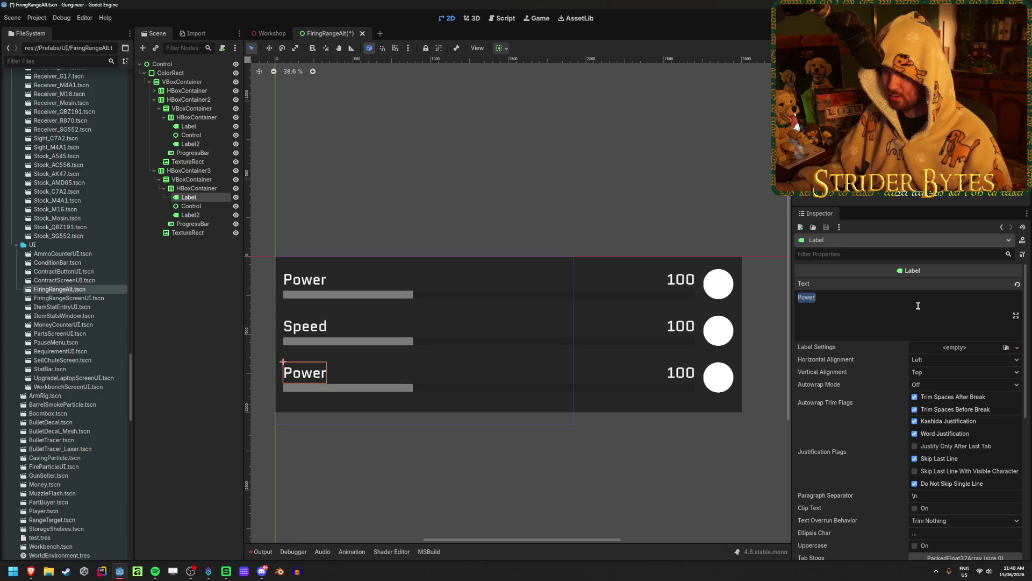
type("Accuracy")
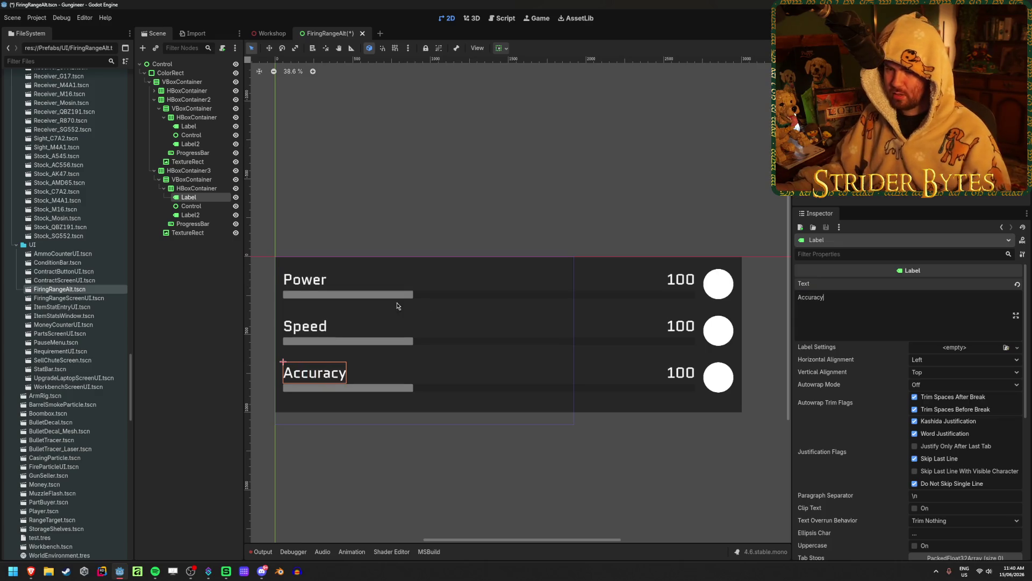
key("ctrl+s")
left_click(268, 33)
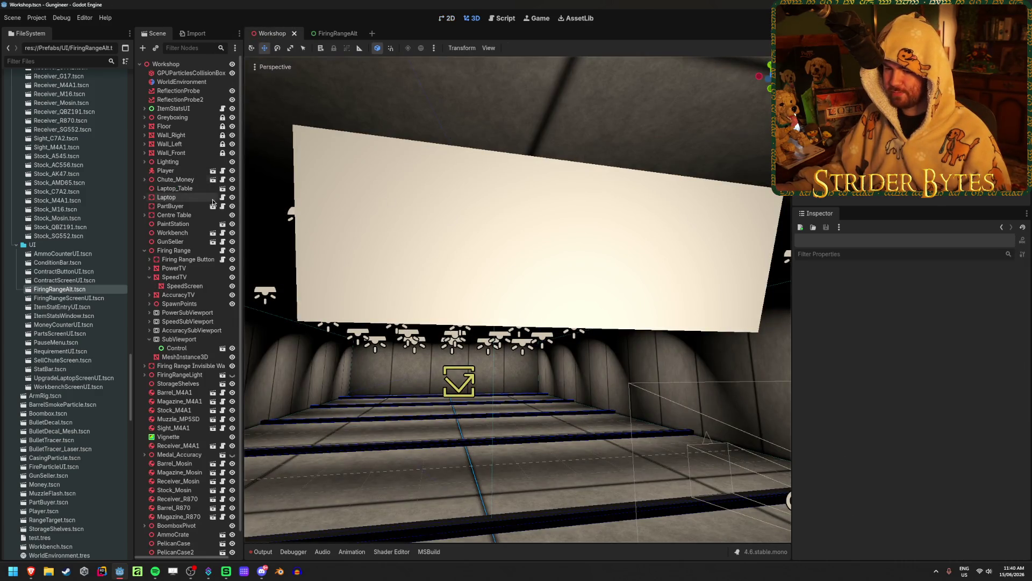
Collapse SpeedTV and select the MeshInstance3D screen plane.
left_click(182, 348)
left_click(182, 339)
left_click(178, 347)
left_click(183, 286)
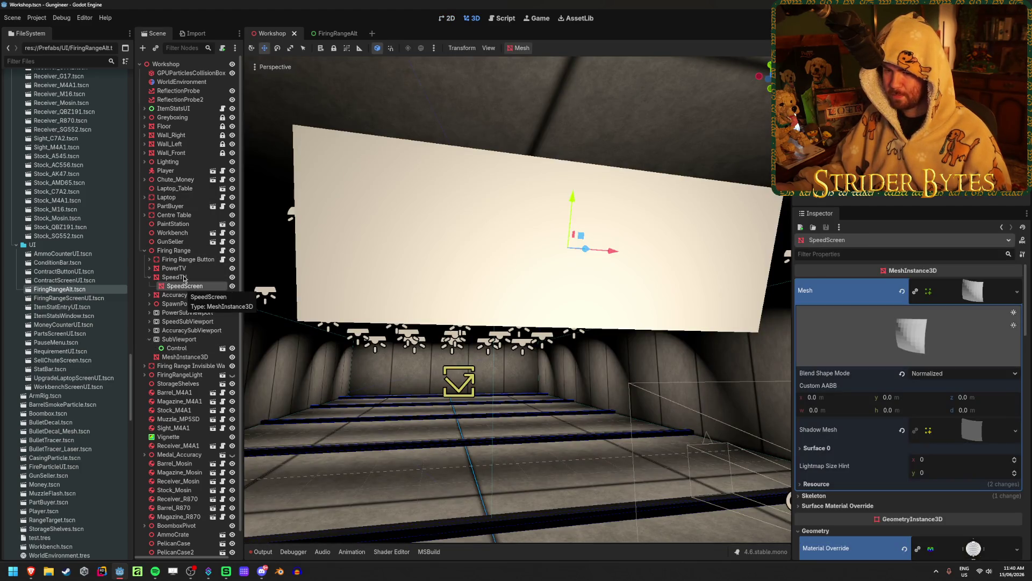
left_click(148, 278)
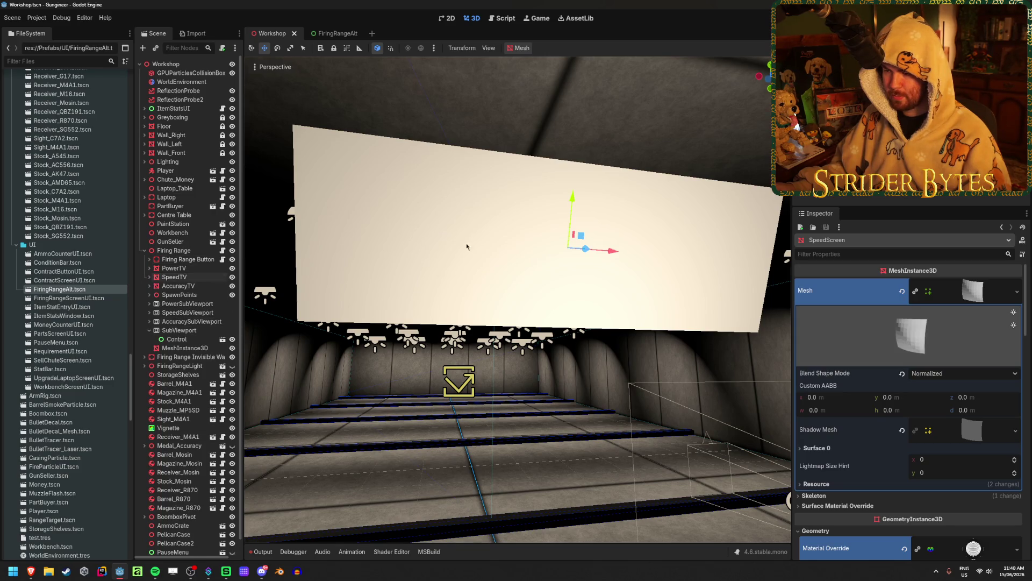
left_click(519, 247)
Set the plane's Albedo Texture to a new ViewportTexture from SubViewport, then frame it and run the game.
left_click(862, 294)
scroll(892, 363, "down", 10)
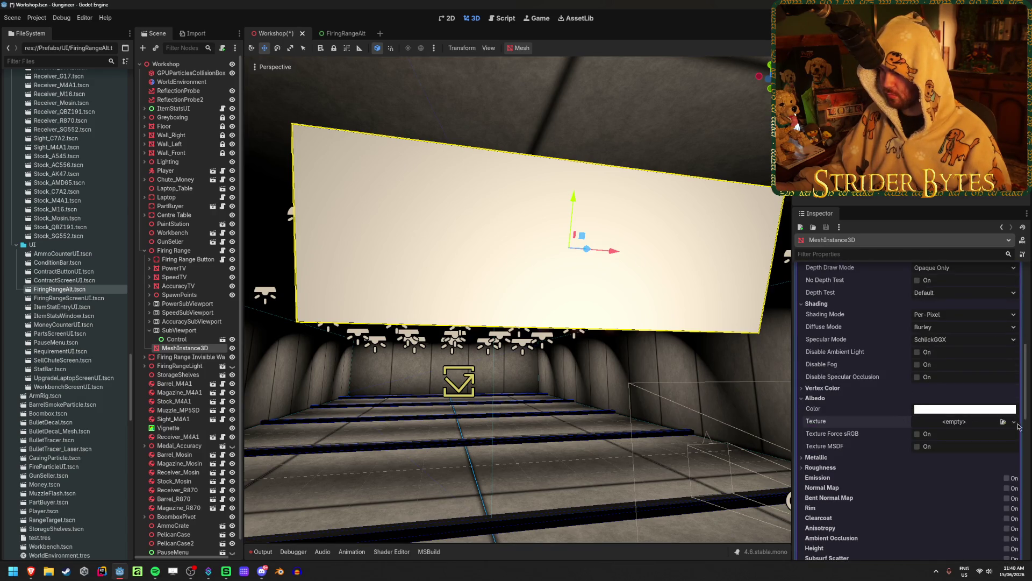
left_click(1014, 421)
left_click(963, 377)
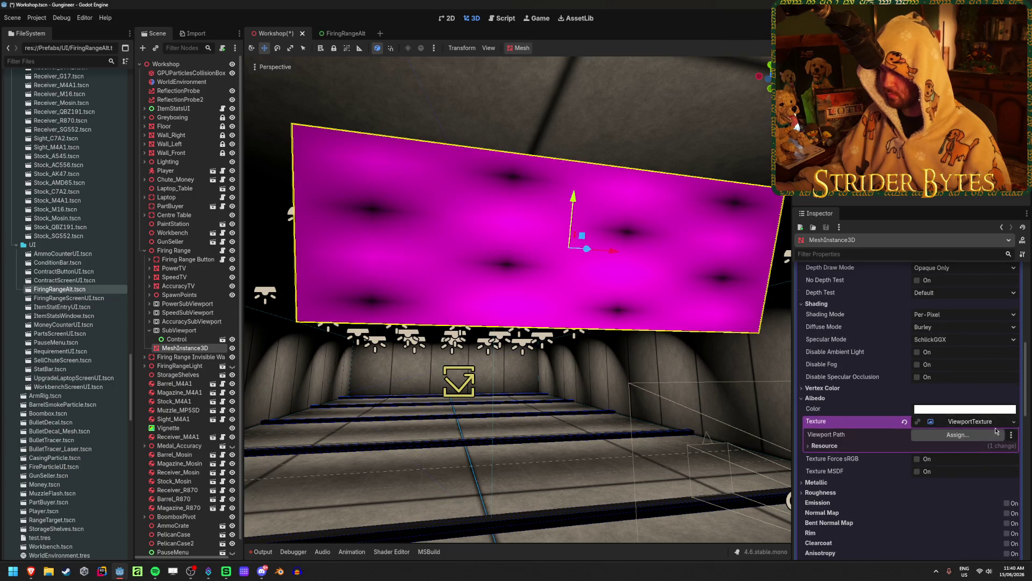
left_click(998, 433)
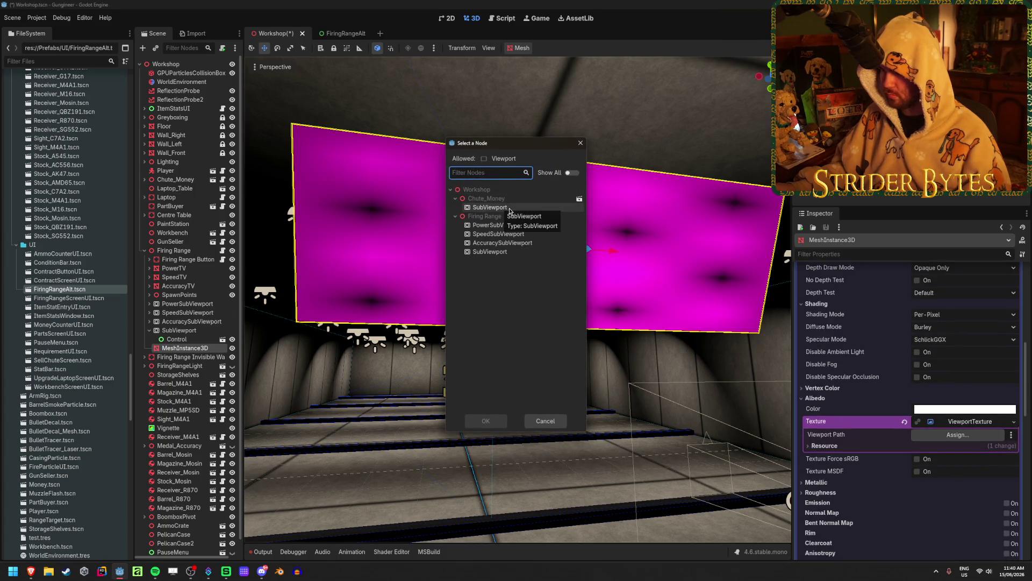
left_click(492, 250)
left_click(485, 421)
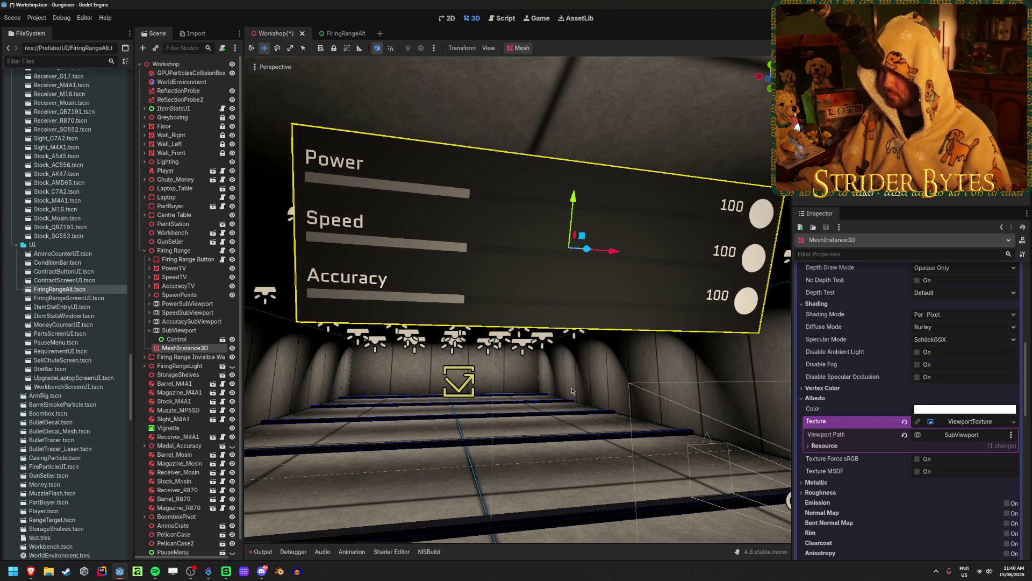
key("f")
key("F5")
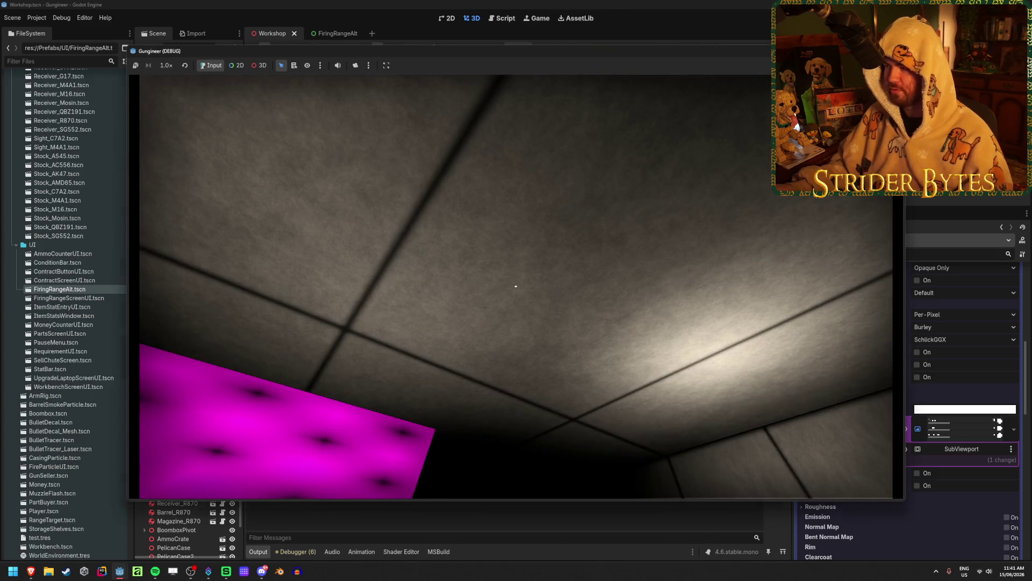
Clear the error output, raise the screen material's Render Priority to 69 and test-run the game.
key("F8")
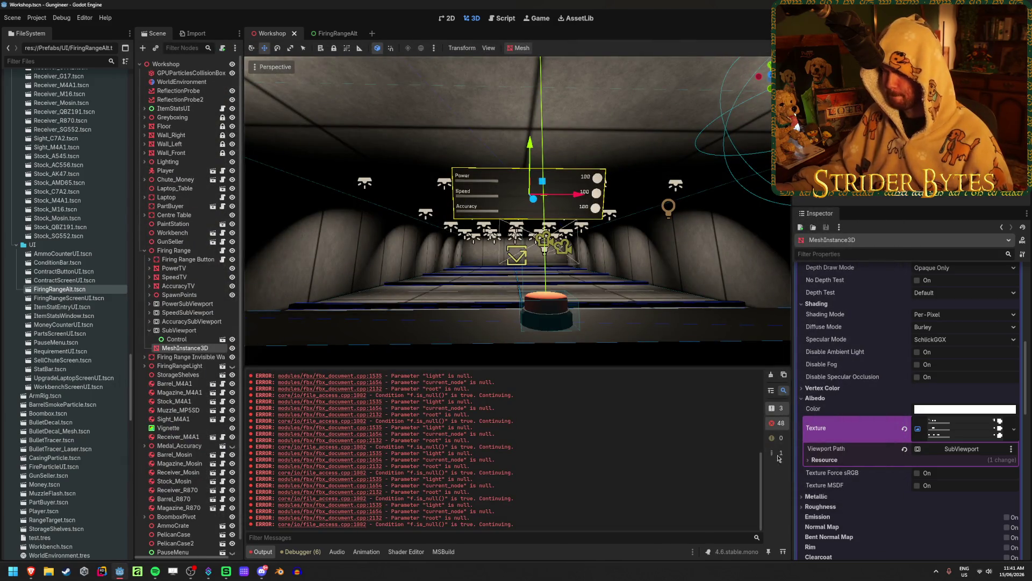
left_click(772, 374)
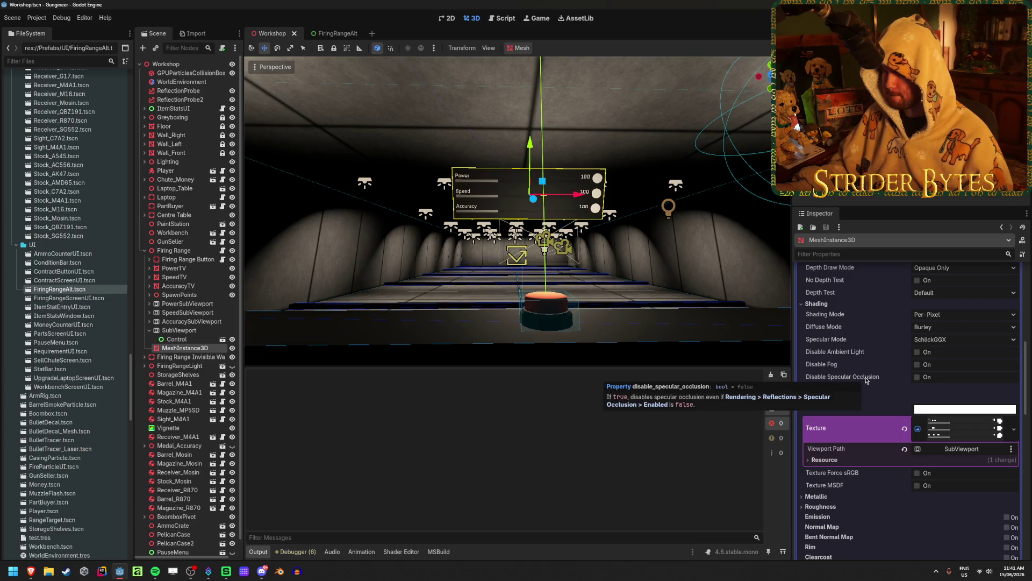
scroll(863, 486, "up", 3)
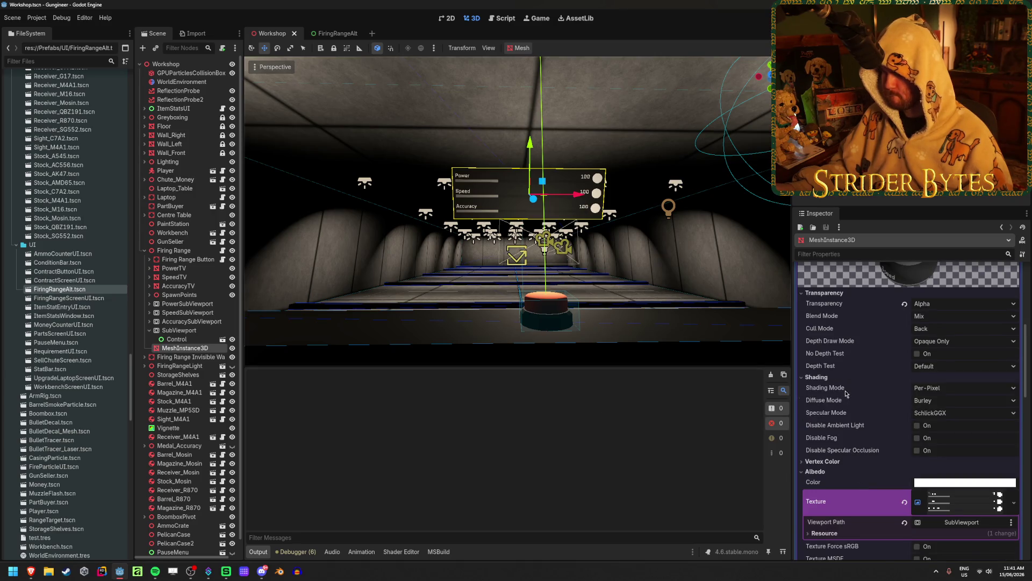
mouse_move(846, 393)
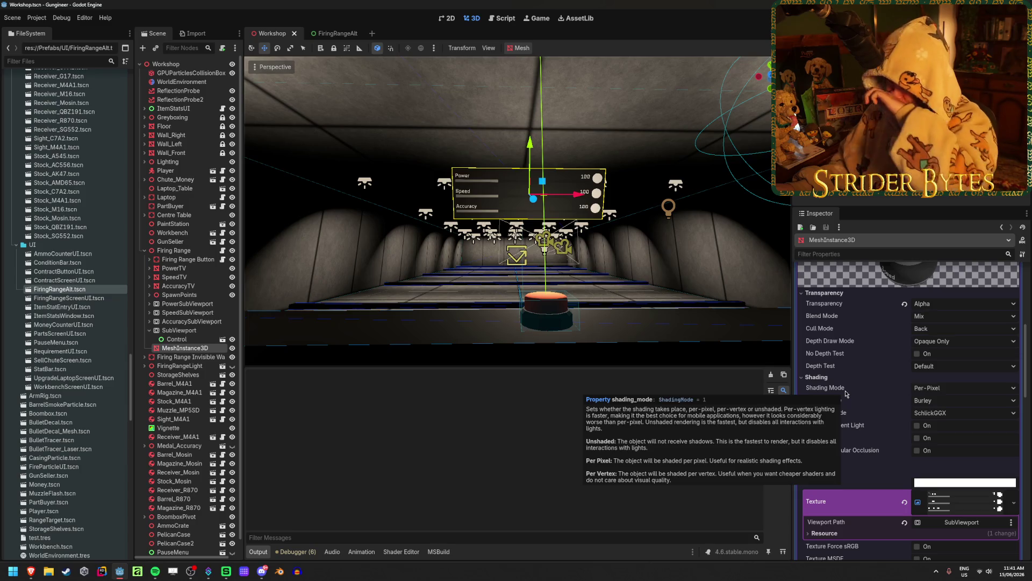
scroll(846, 394, "up", 3)
scroll(845, 393, "up", 7)
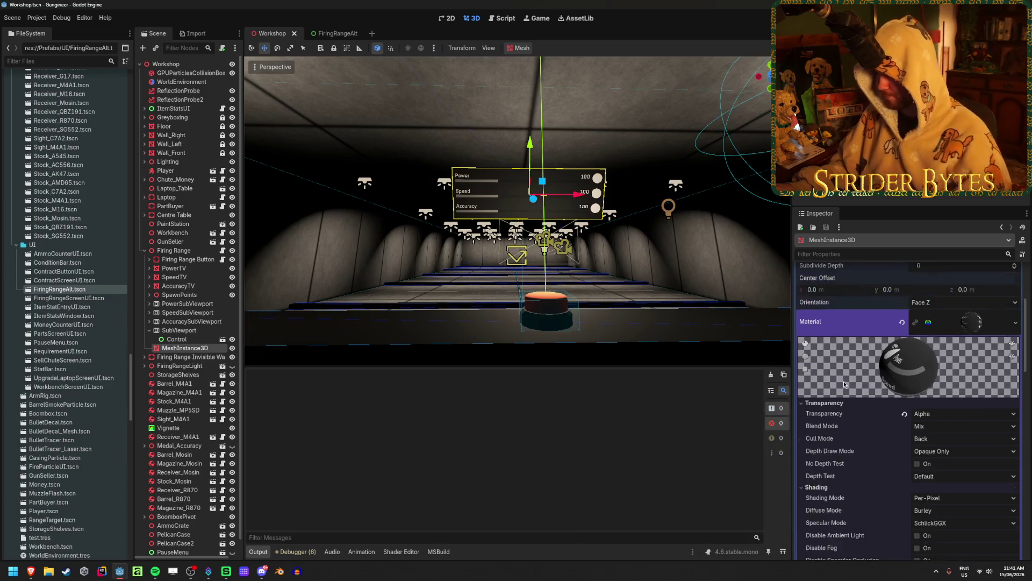
left_click(971, 467)
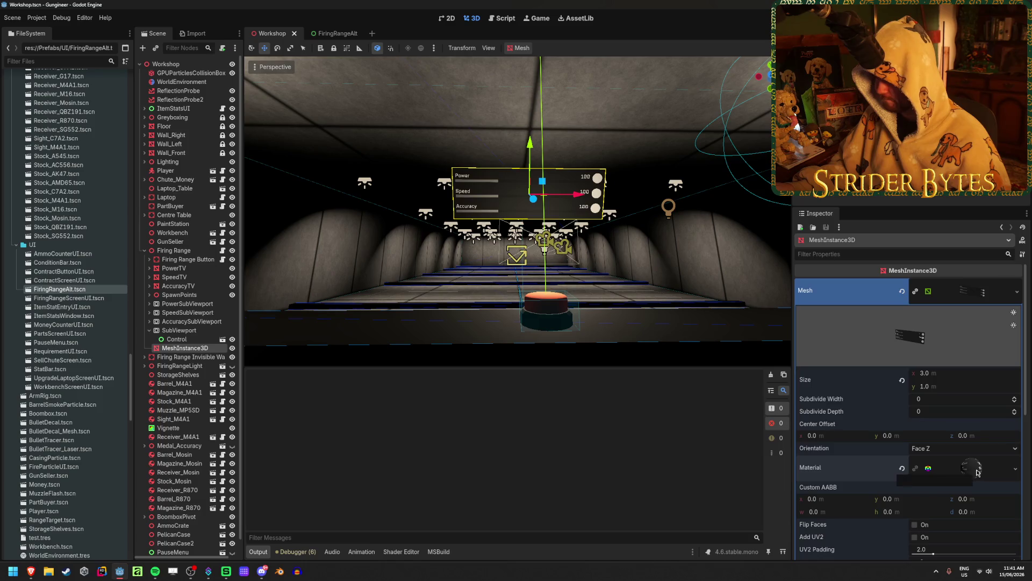
scroll(978, 473, "down", 7)
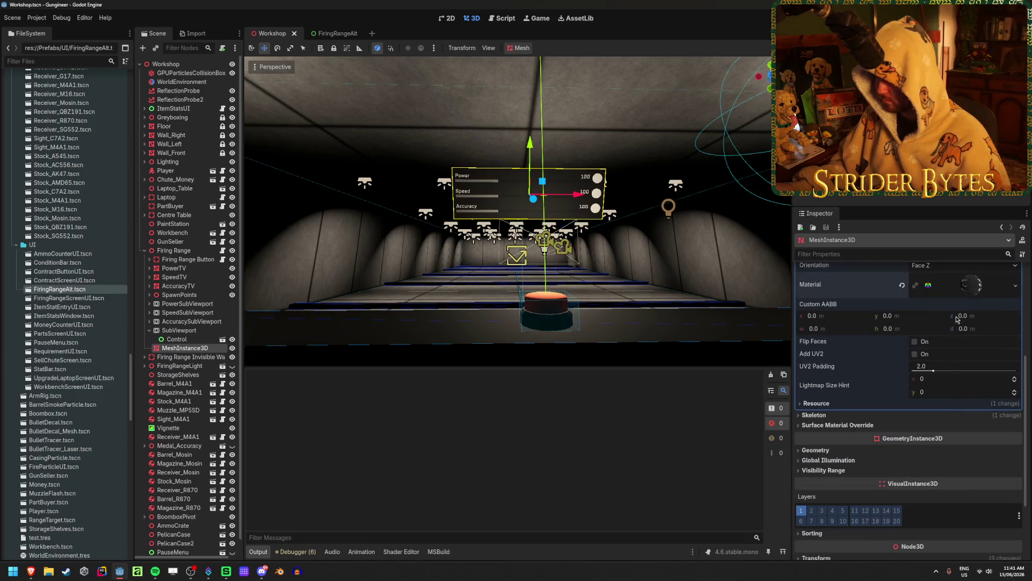
left_click(971, 285)
scroll(942, 426, "down", 8)
scroll(914, 417, "down", 10)
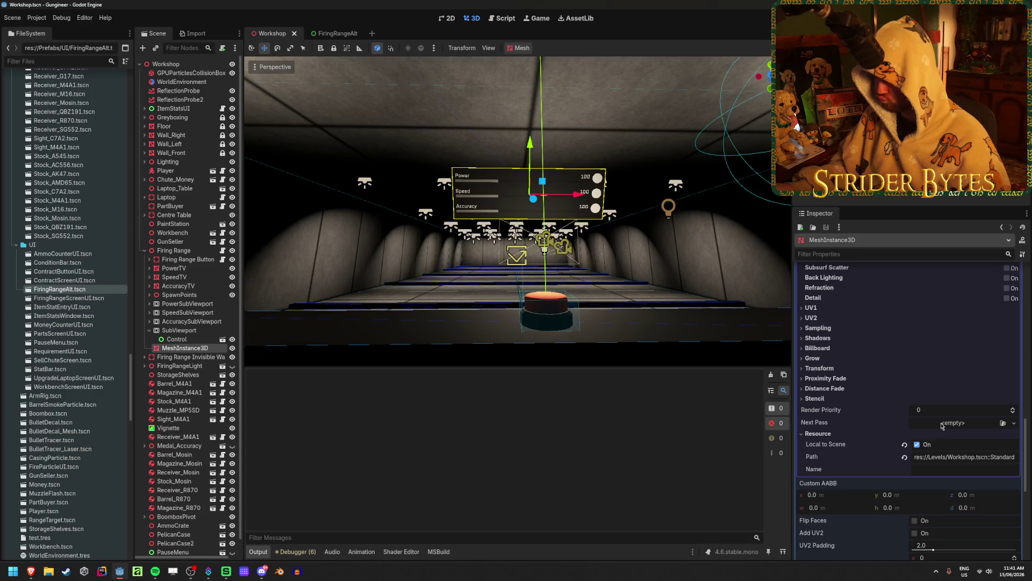
mouse_move(946, 410)
left_mouse_down()
mouse_move(968, 409)
mouse_move(957, 410)
left_mouse_up()
key("F5")
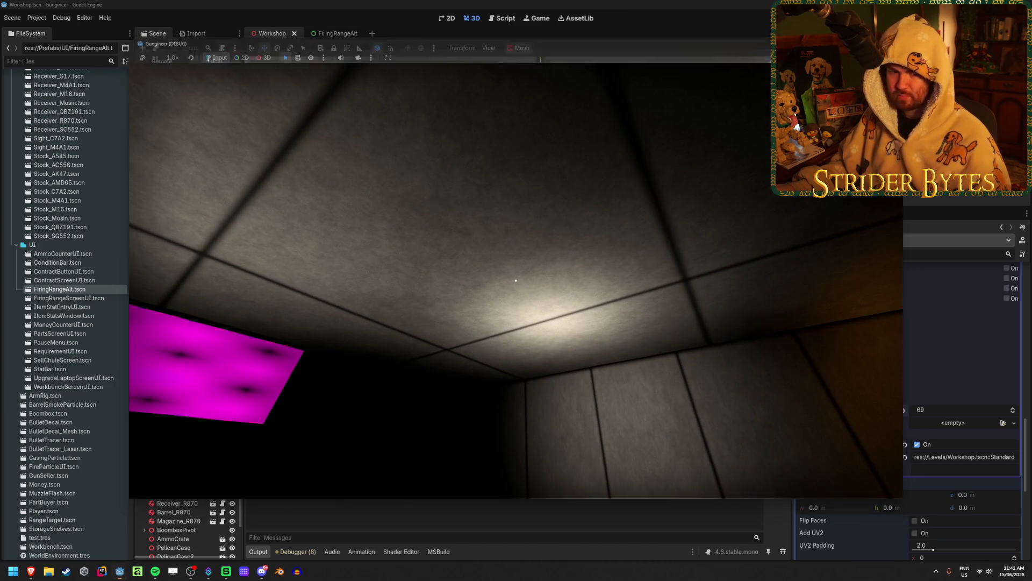
Lower the Render Priority to -128 and test-run the game again.
key("F8")
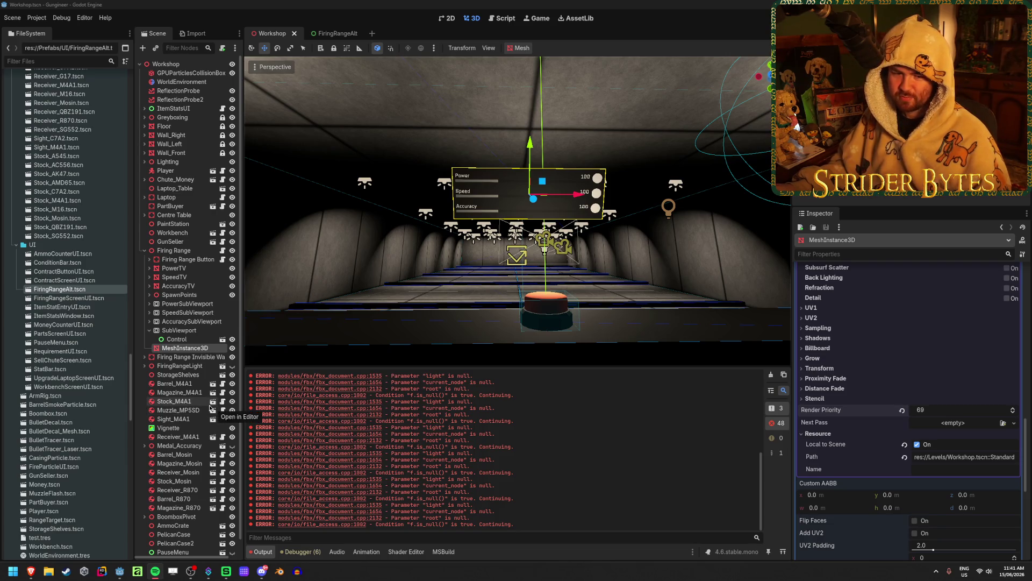
left_click(797, 433)
left_click_drag(951, 411, 904, 412)
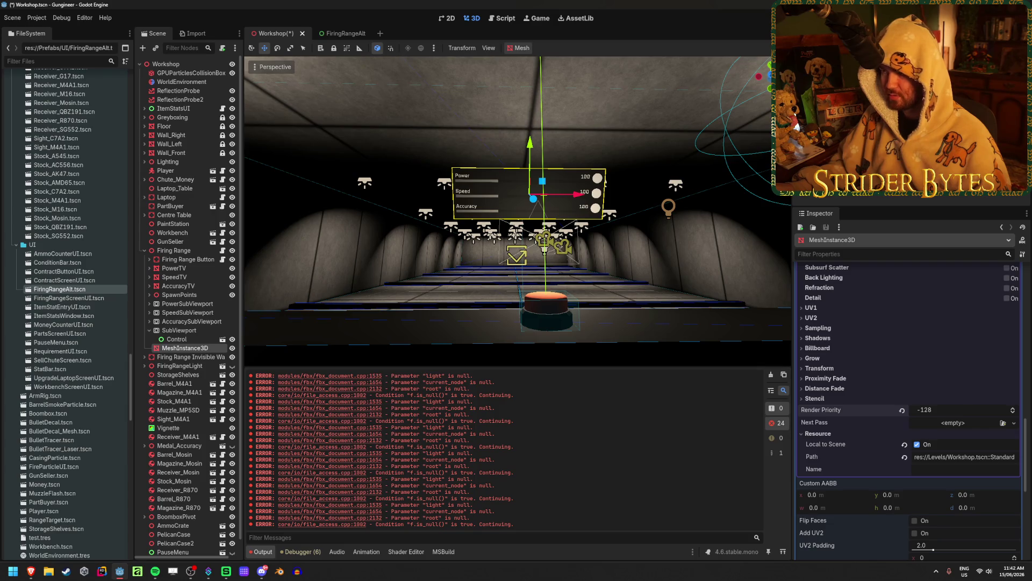
key("F5")
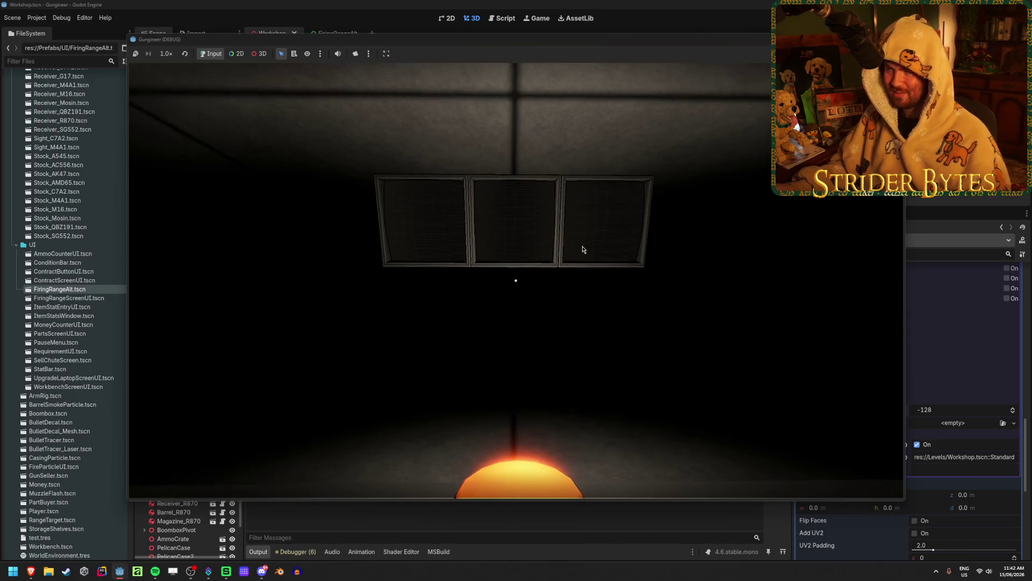
key("F8")
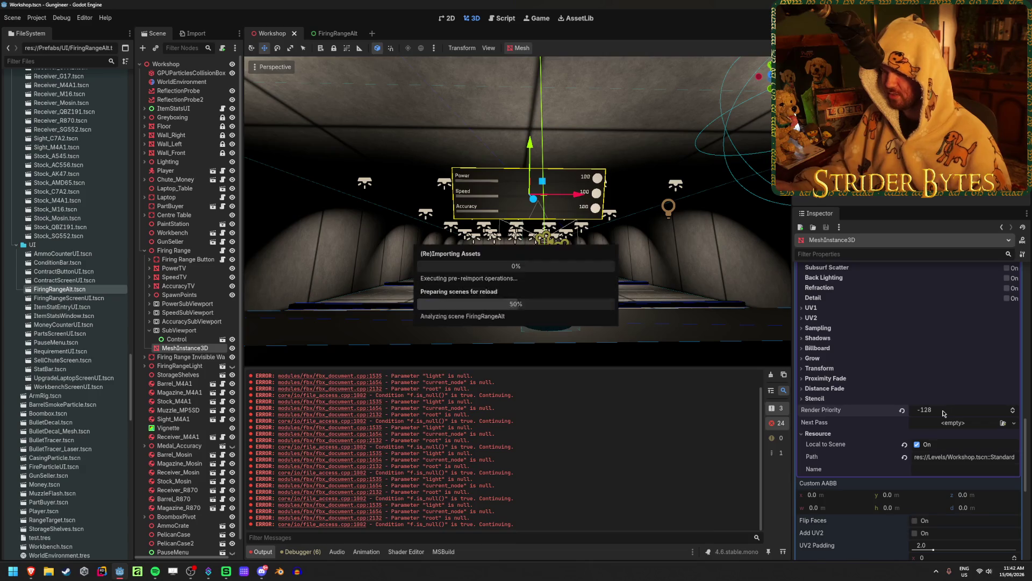
Reset the Render Priority to 0, save the Workshop scene and clear the output log.
left_click(944, 412)
type("0")
key("Return")
key("ctrl+s")
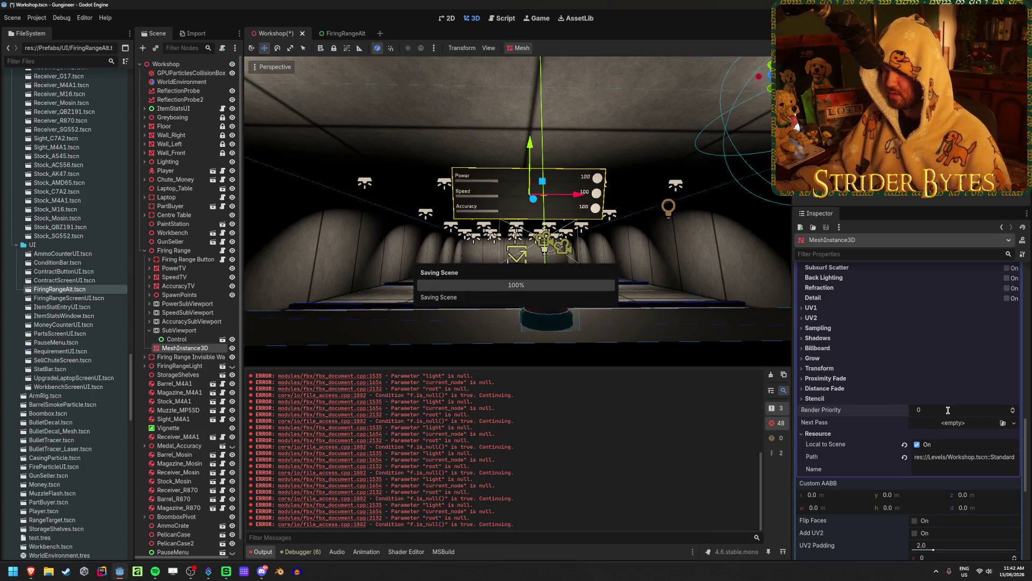
left_click(771, 374)
Expand AccuracyTV and inspect the AccuracyScreen mesh for comparison.
scroll(832, 373, "up", 5)
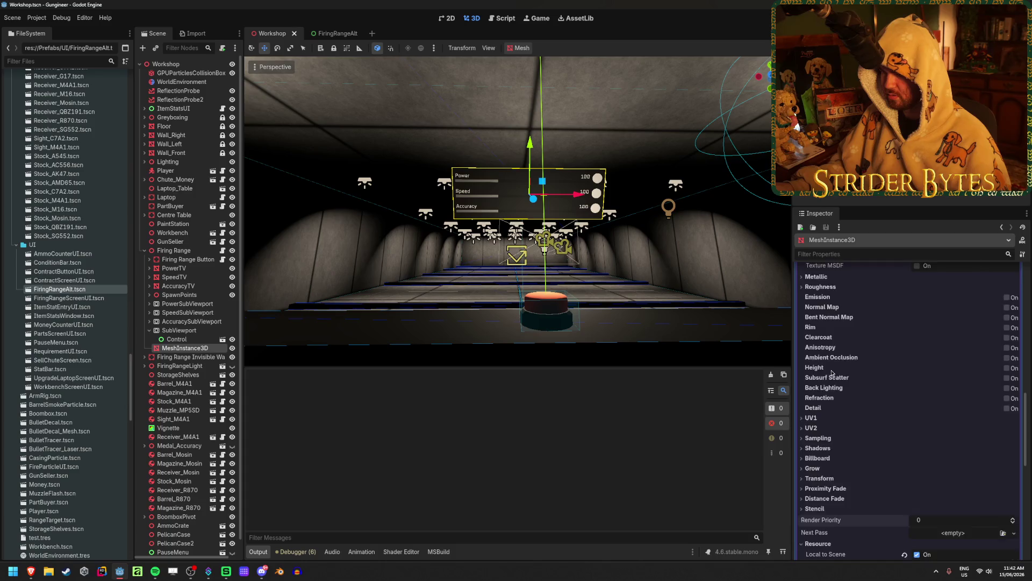
scroll(832, 372, "up", 3)
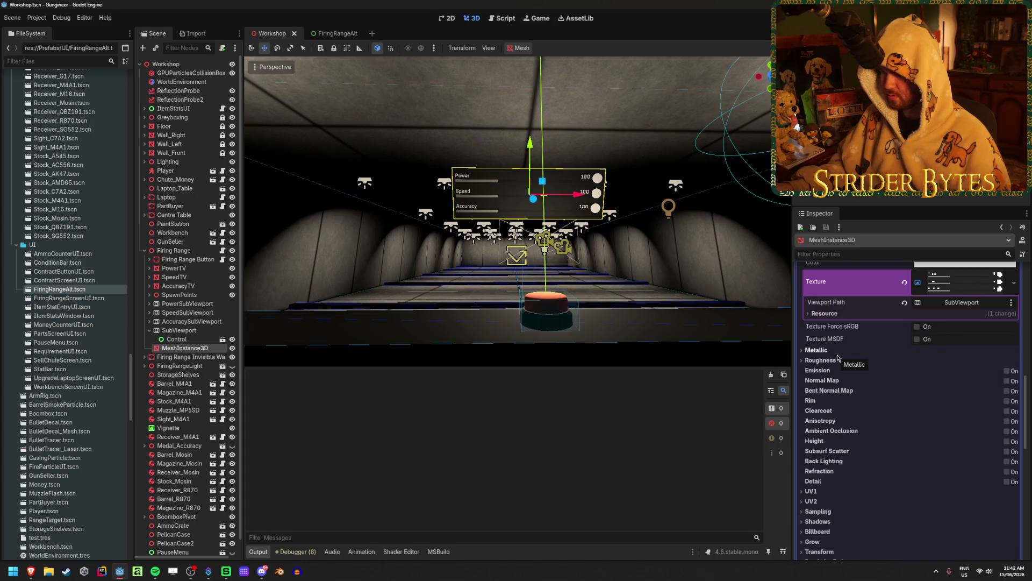
scroll(837, 358, "up", 5)
scroll(837, 357, "up", 2)
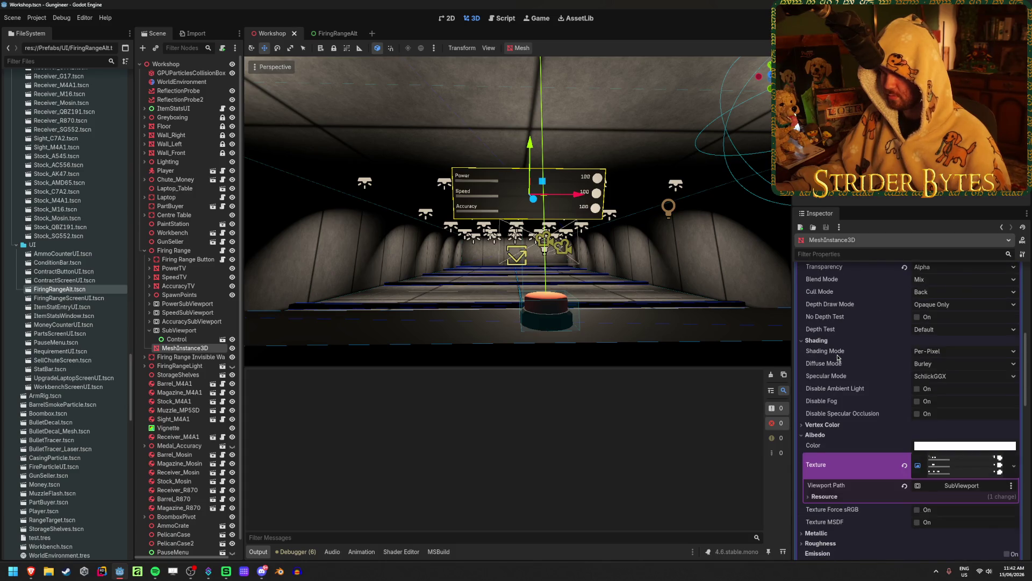
scroll(837, 358, "up", 1)
scroll(837, 357, "up", 1)
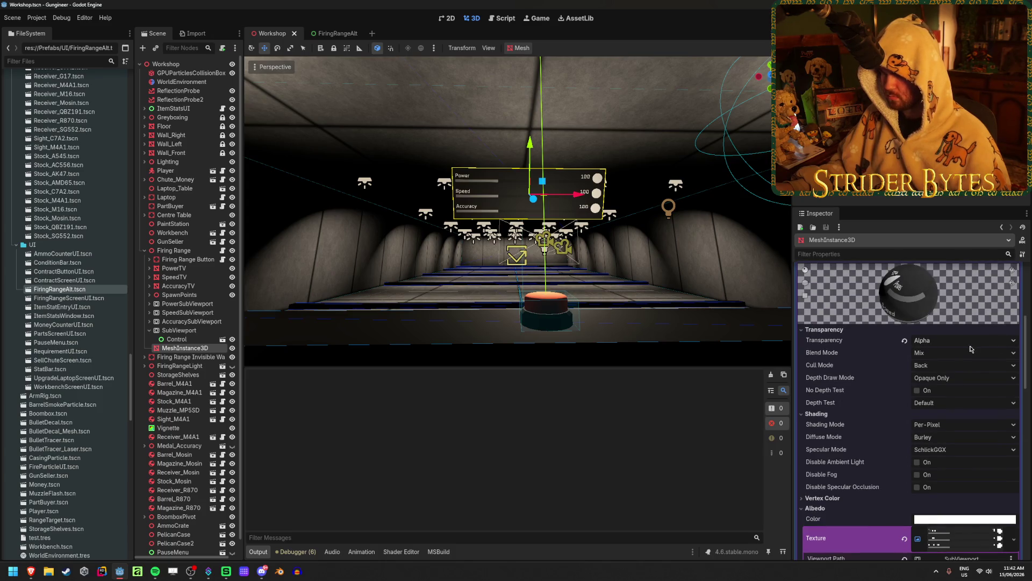
scroll(652, 351, "up", 5)
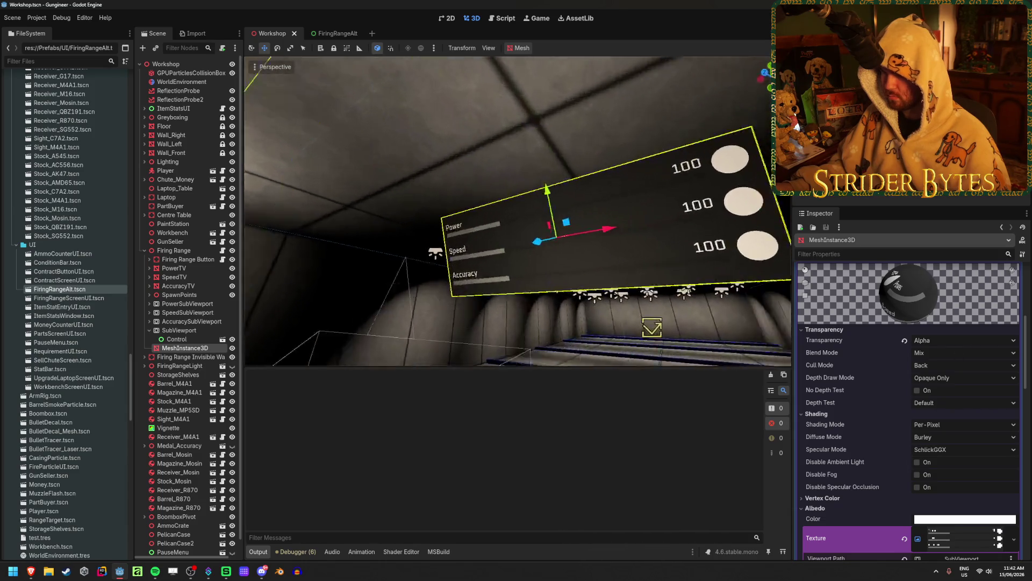
left_click(150, 285)
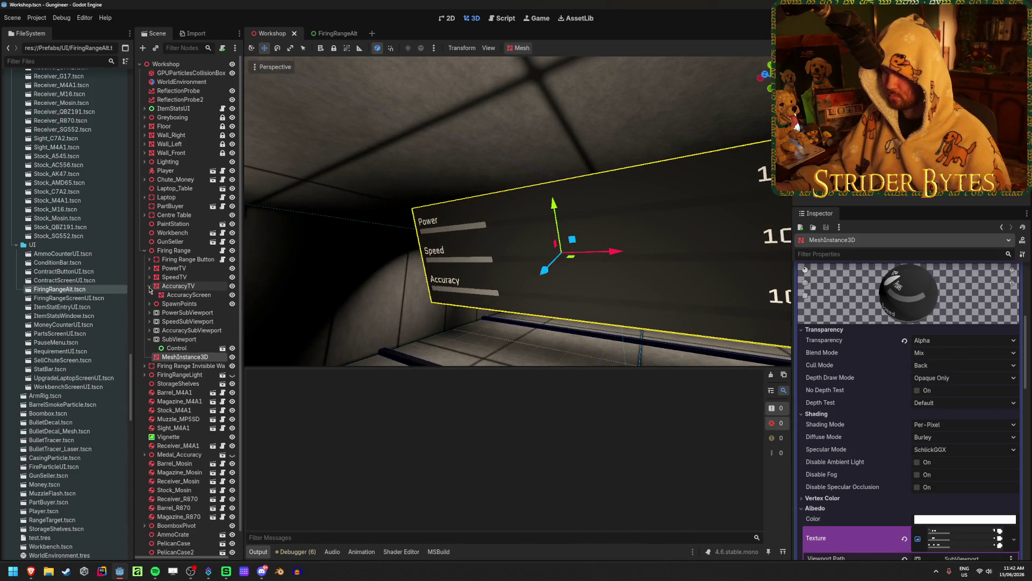
left_click(189, 295)
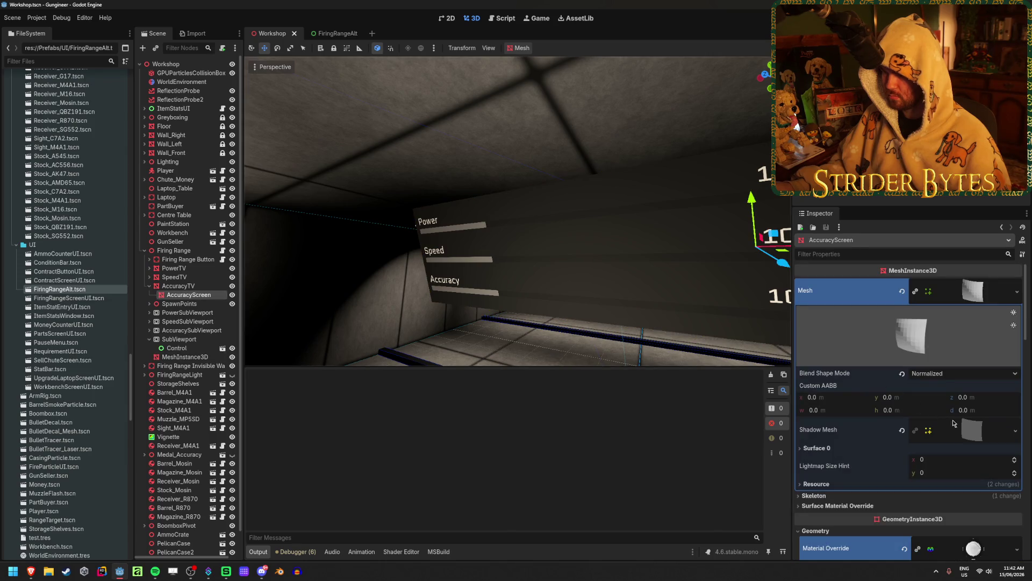
scroll(971, 424, "up", 3)
scroll(971, 424, "down", 3)
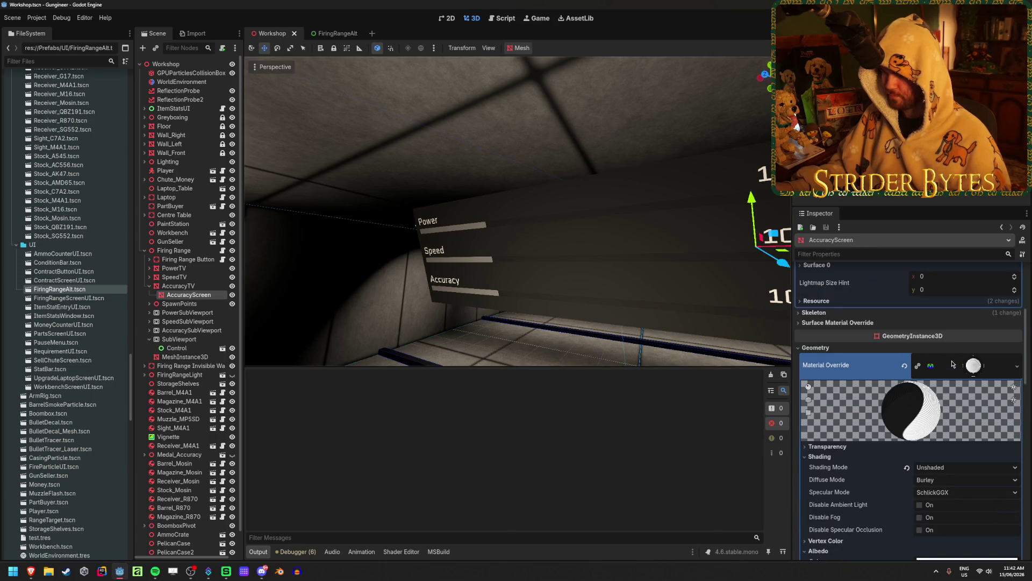
Reselect the stats panel MeshInstance3D and clear its PlaneMesh Material.
left_click(185, 357)
scroll(932, 399, "down", 4)
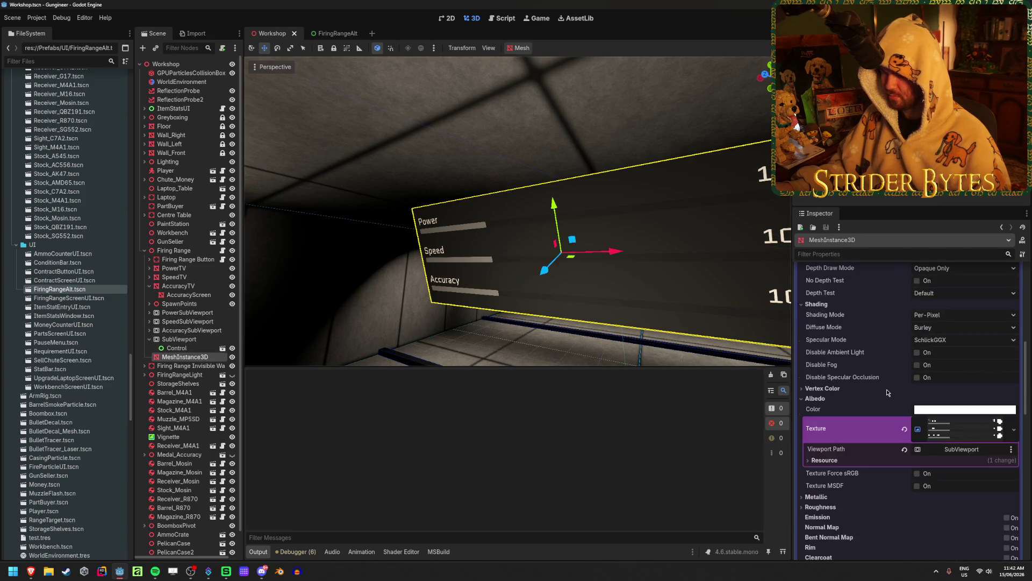
scroll(887, 390, "up", 6)
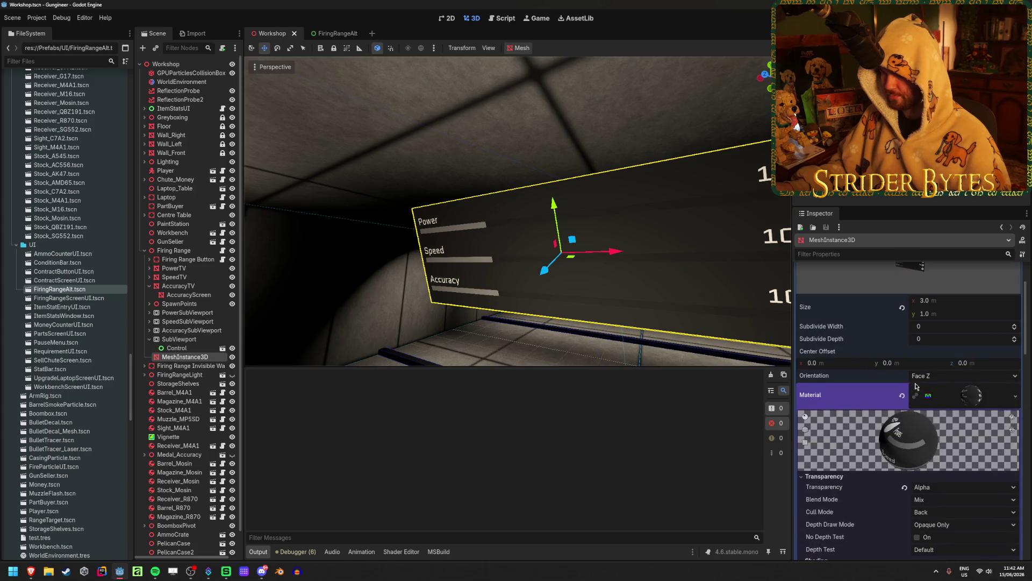
left_click(902, 388)
scroll(903, 400, "down", 5)
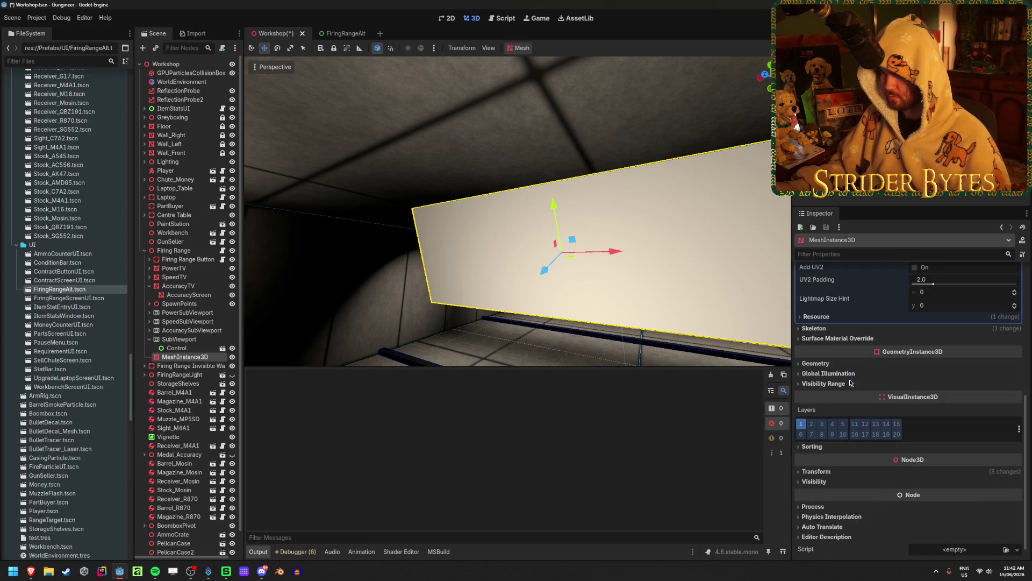
Give the screen plane a new StandardMaterial3D as its Geometry Material Override.
left_click(837, 342)
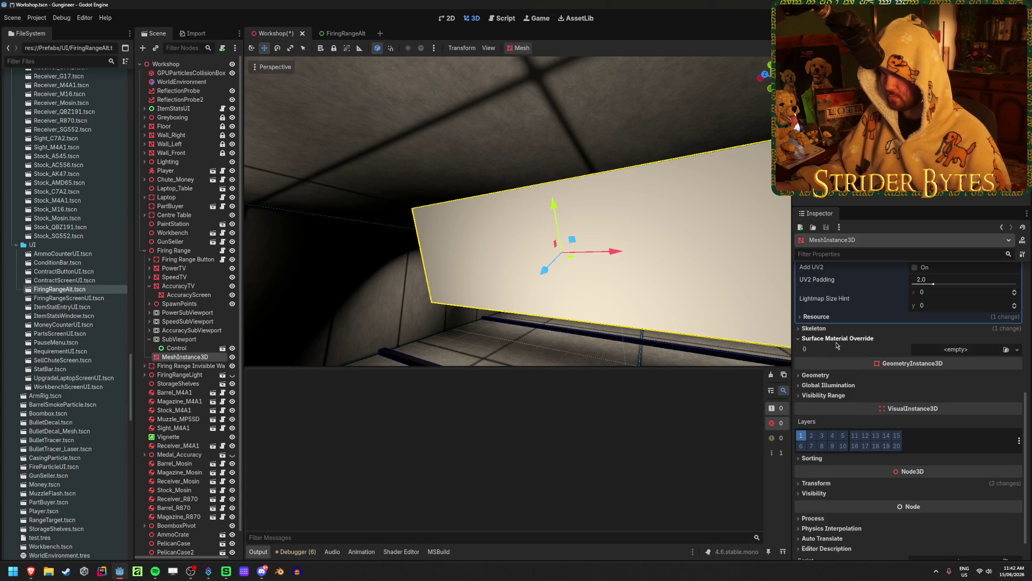
left_click(837, 339)
left_click(815, 363)
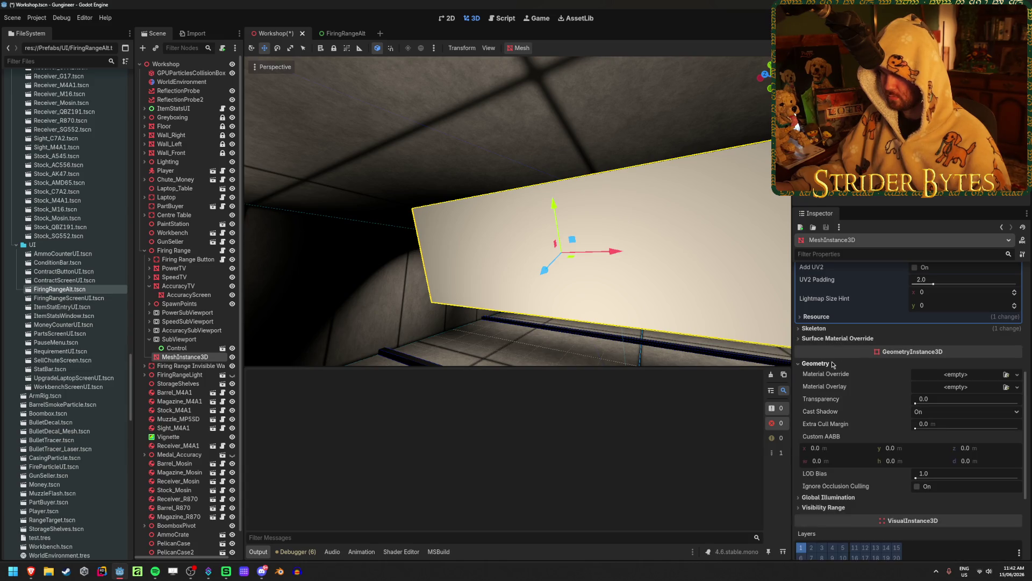
left_click(1016, 374)
left_click(979, 398)
left_click(963, 375)
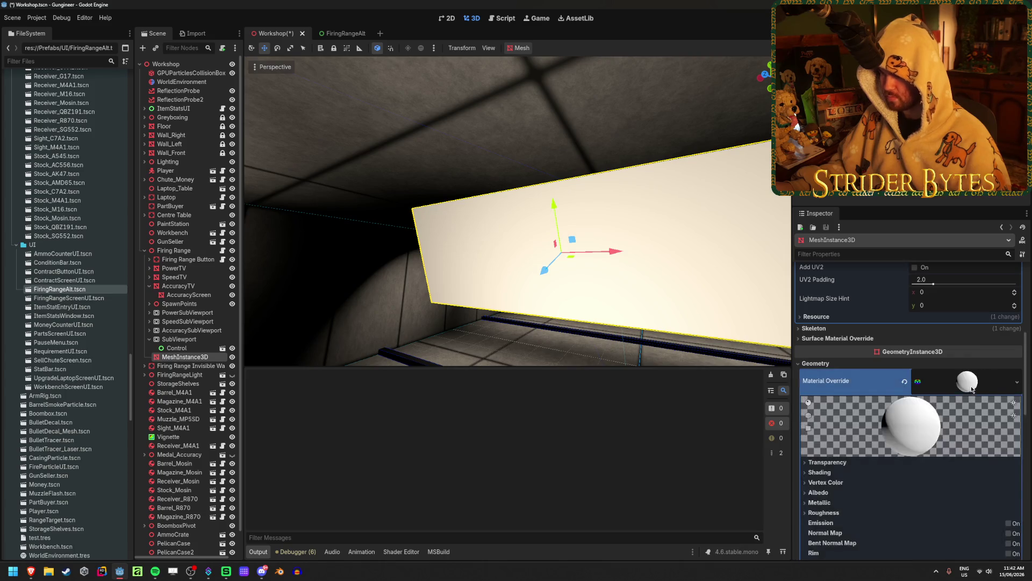
scroll(894, 384, "down", 3)
left_click(817, 346)
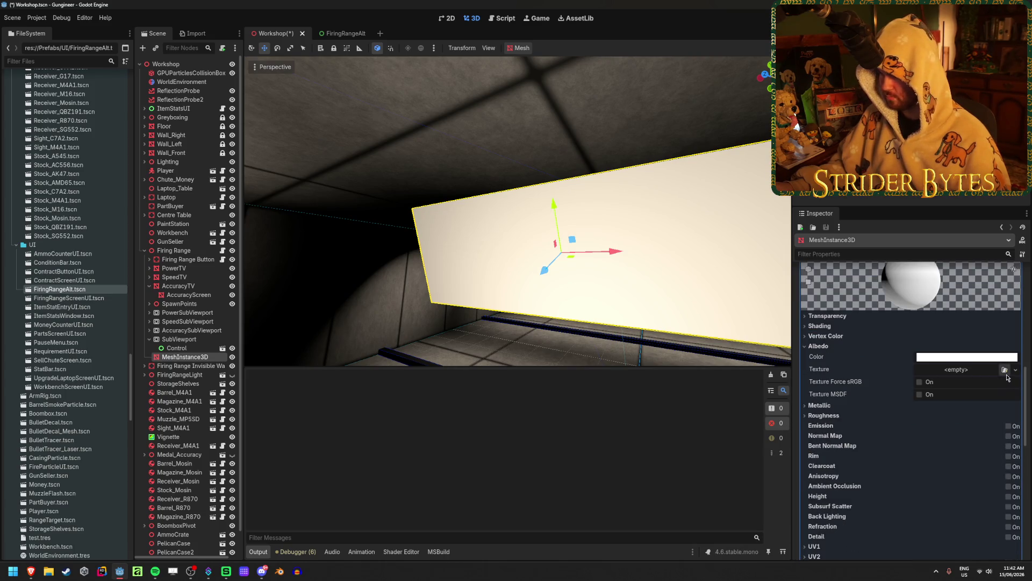
Set the override material's Albedo Texture to a new ViewportTexture fed by SubViewport.
left_click(1015, 370)
key("Escape")
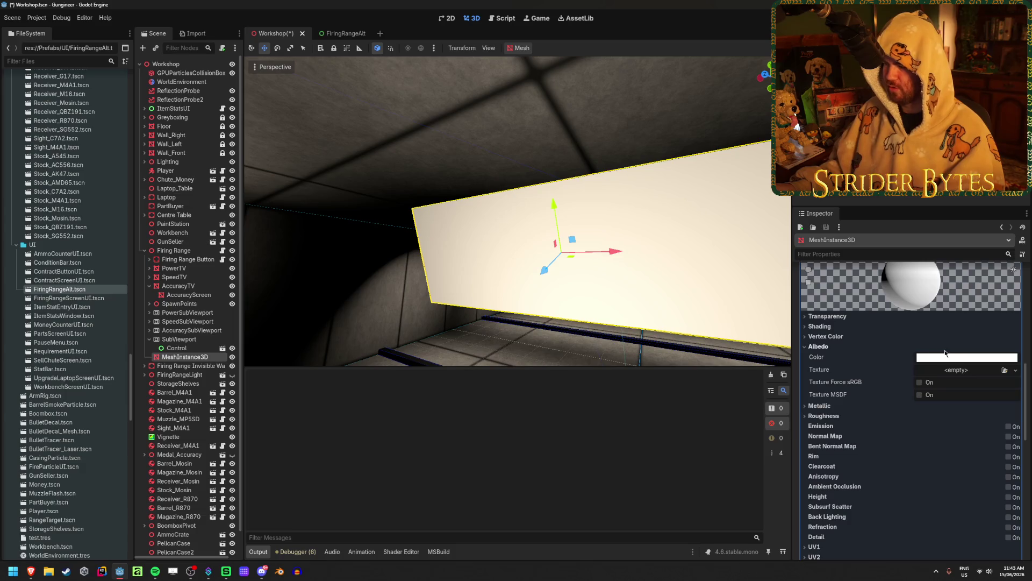
left_click(1015, 371)
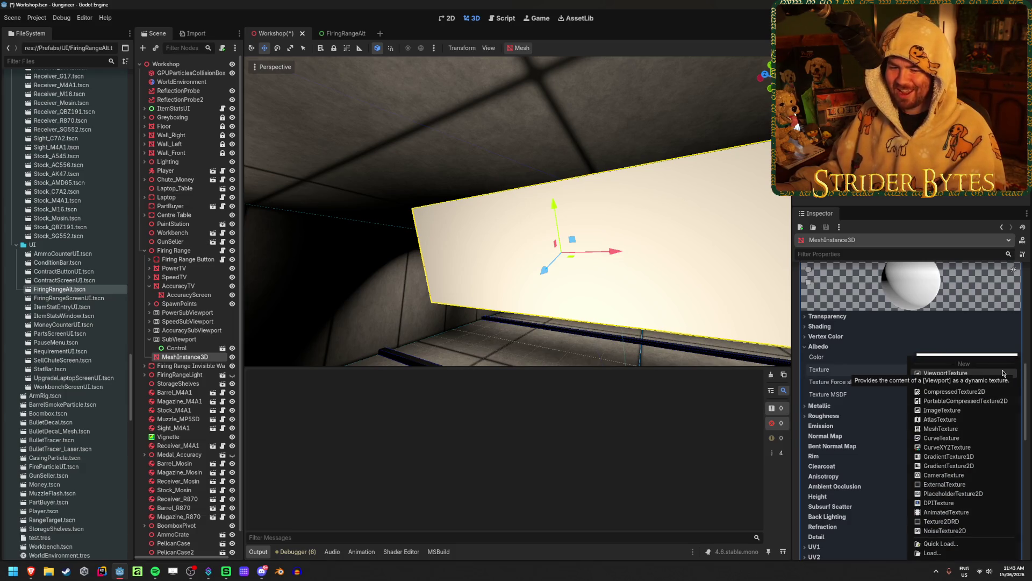
left_click(955, 372)
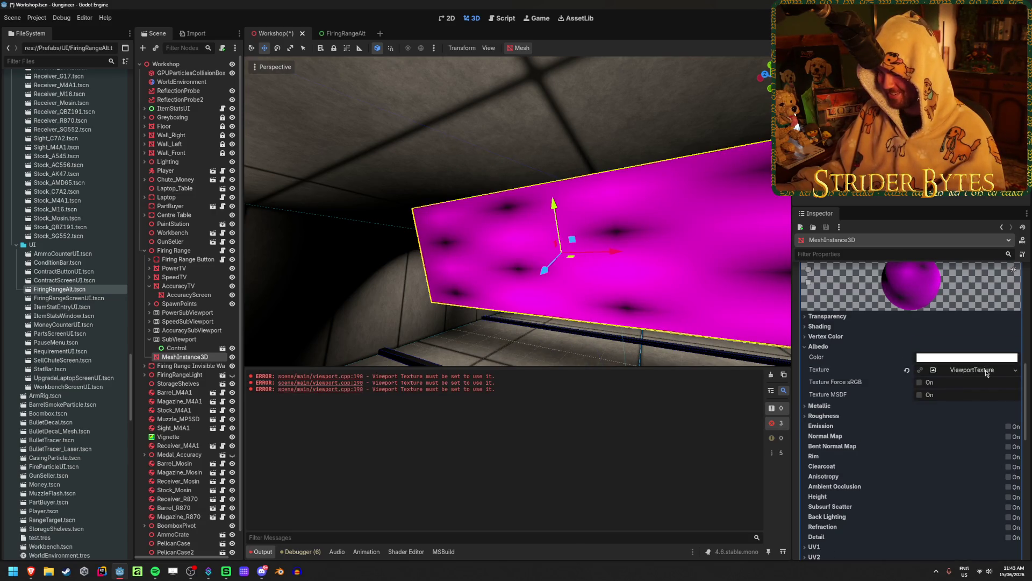
left_click(987, 371)
left_click(960, 383)
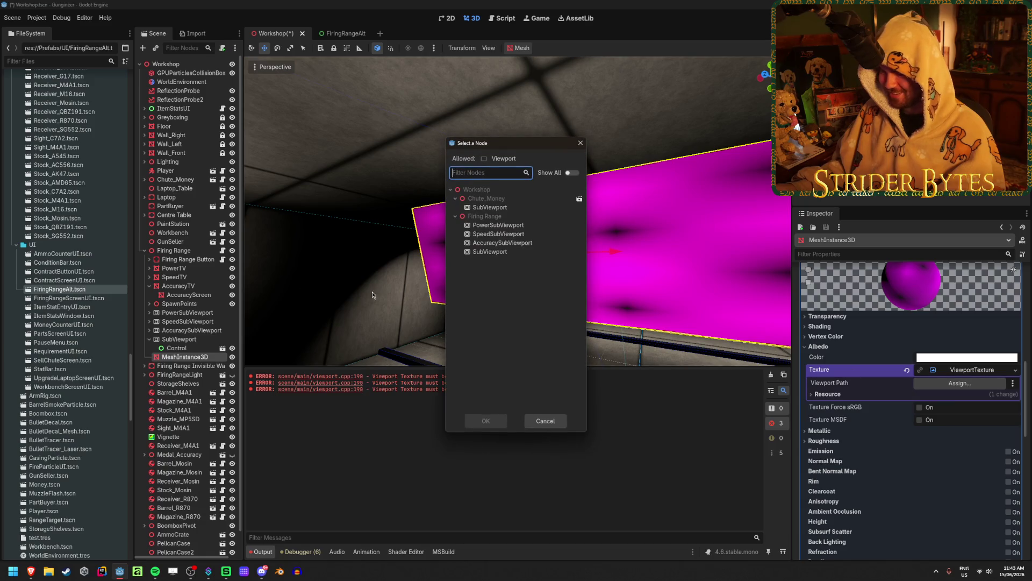
left_click(489, 253)
left_click(486, 421)
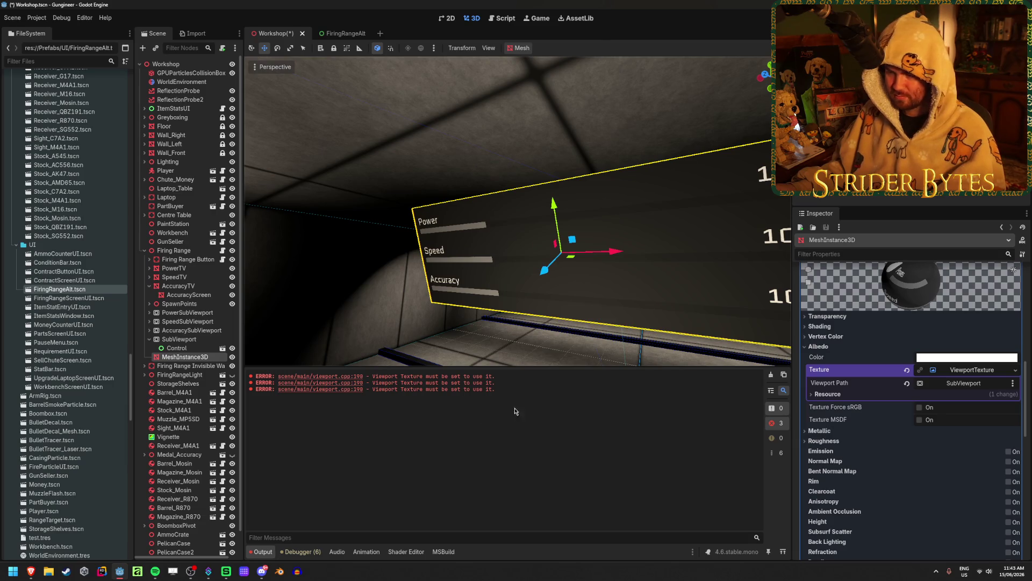
Run the game, walk around in front of the stats panel to check it, then quit.
key("F5")
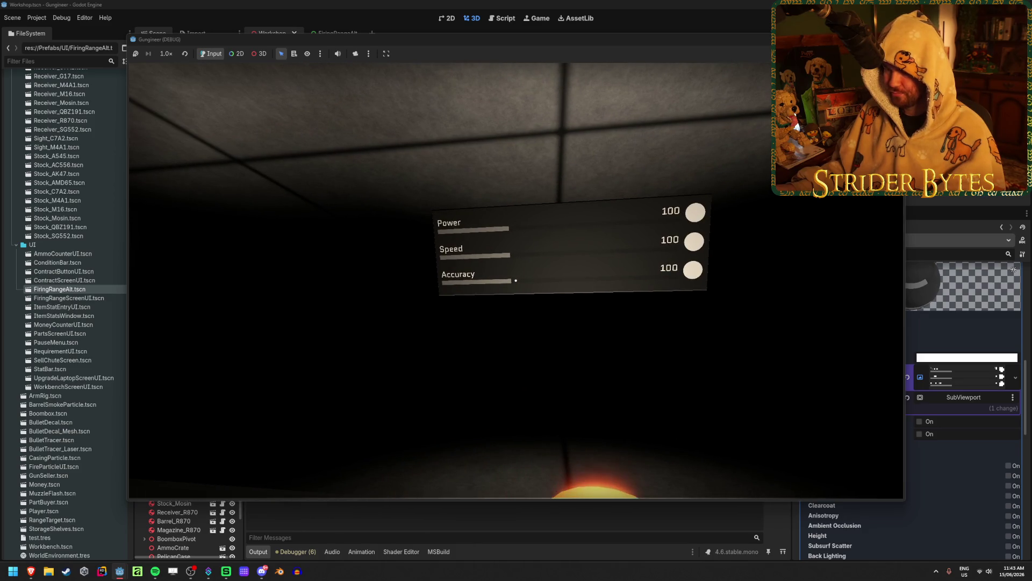
key("d")
key("a")
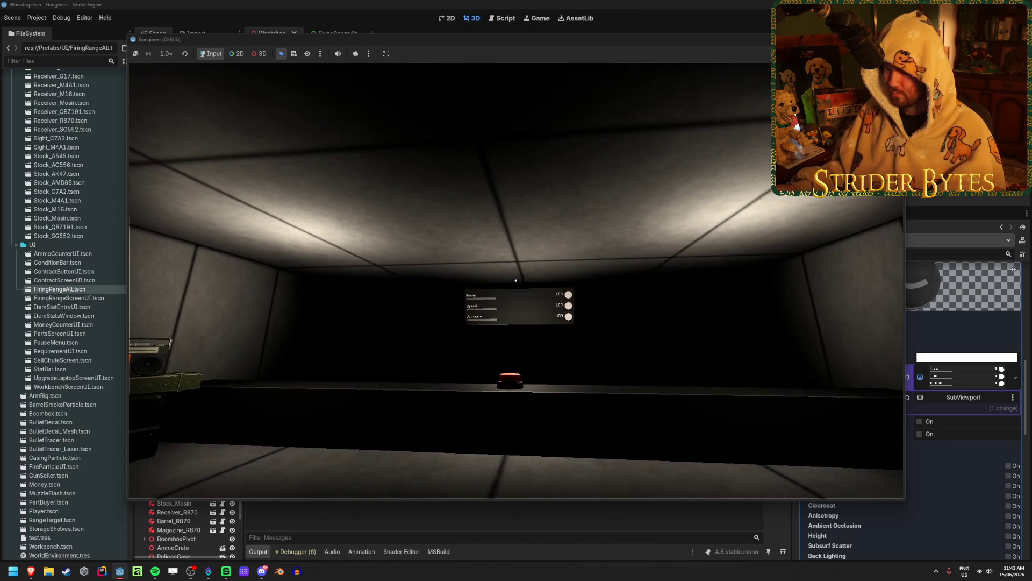
key("a")
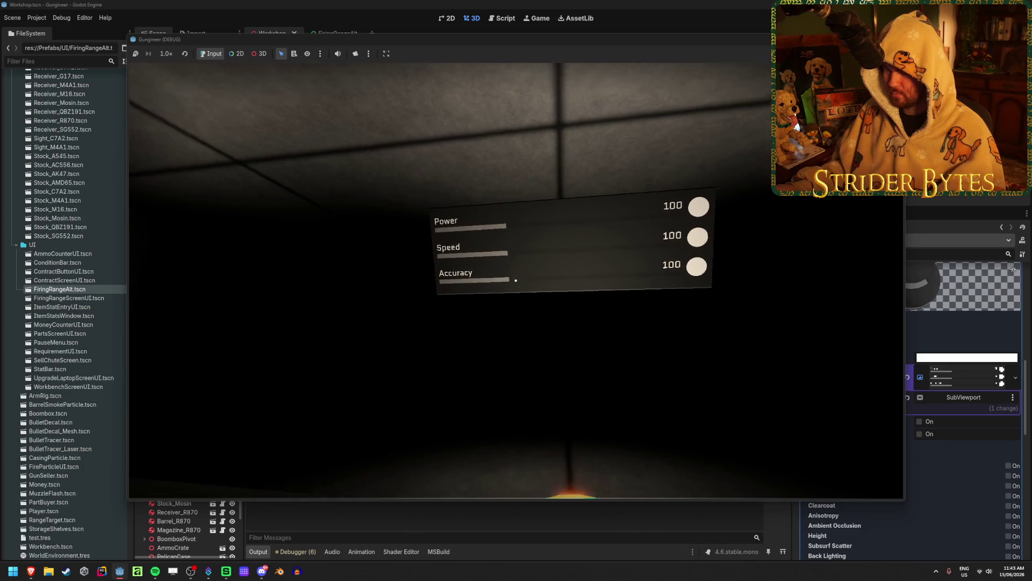
key("s")
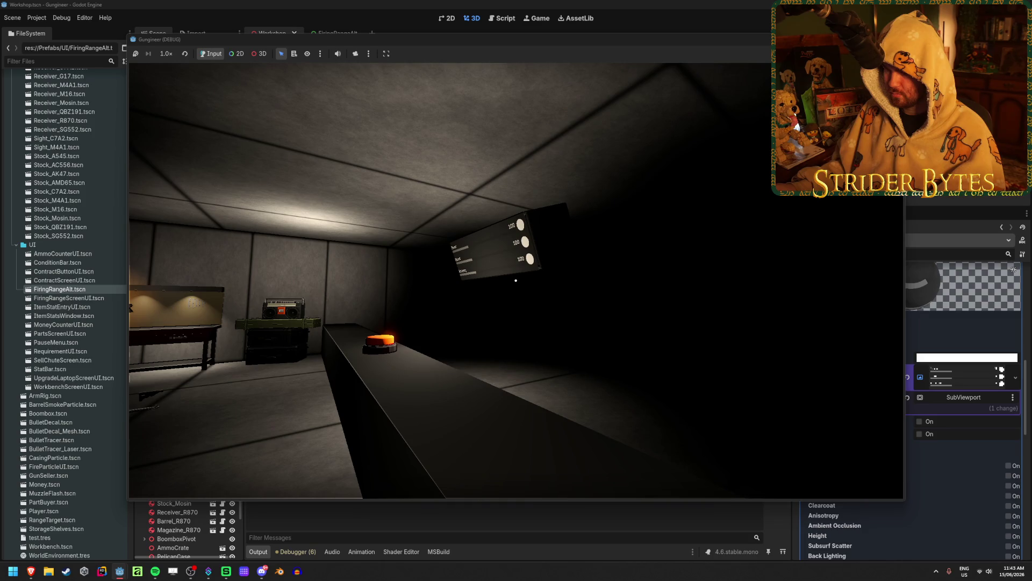
key("w")
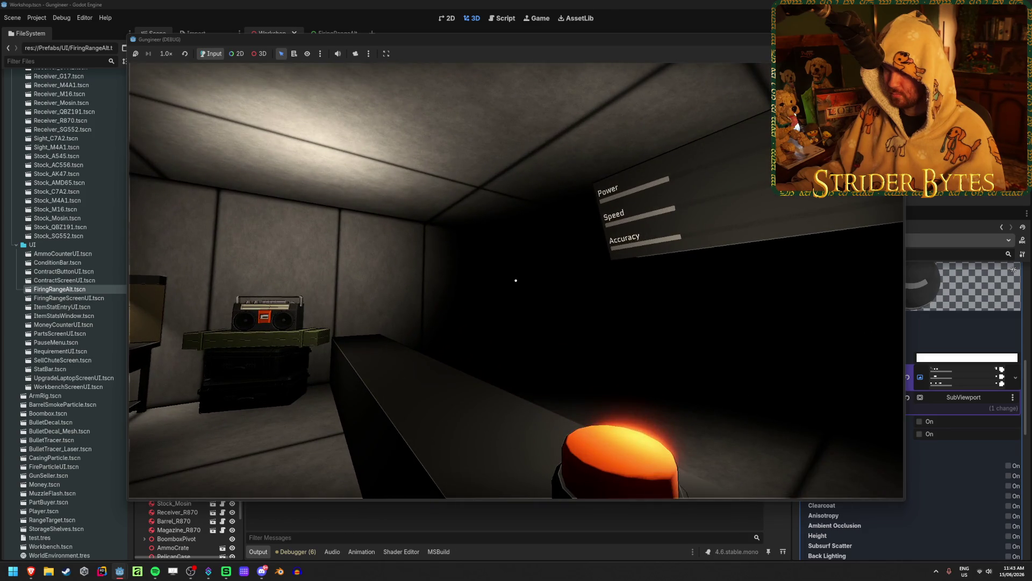
mouse_move(516, 281)
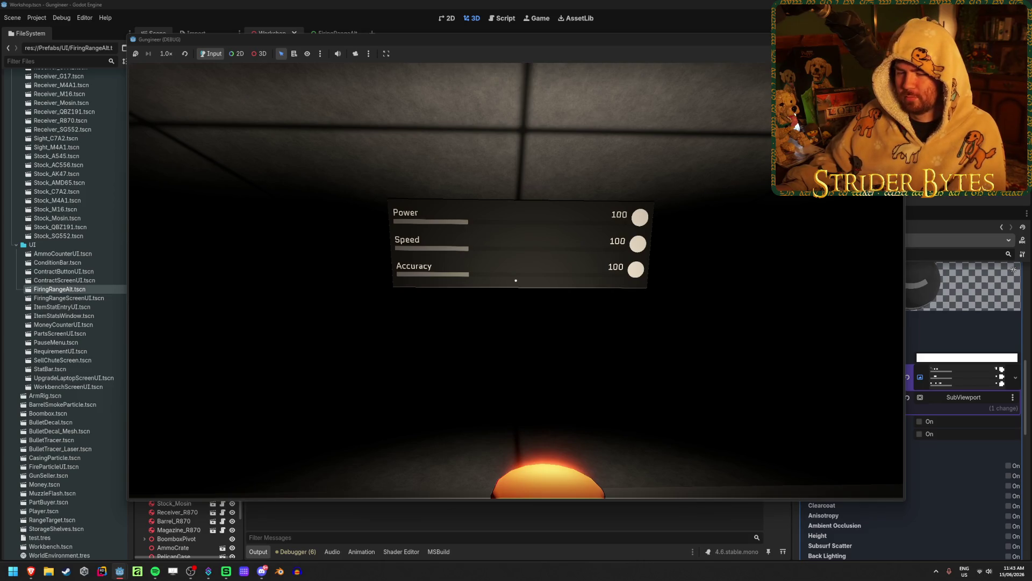
key("F8")
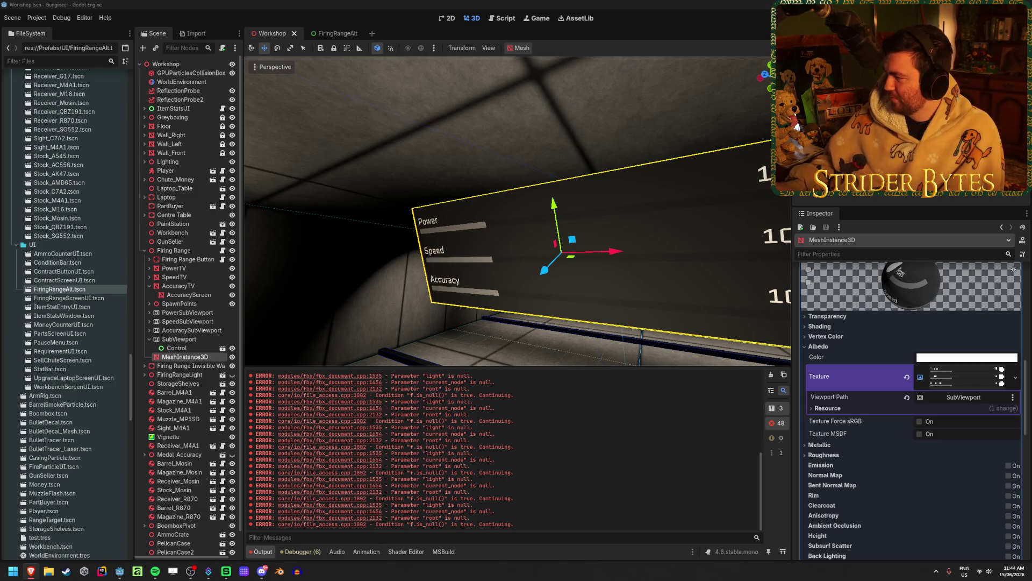
Clear the output errors and deselect the stats panel mesh.
left_click(384, 3)
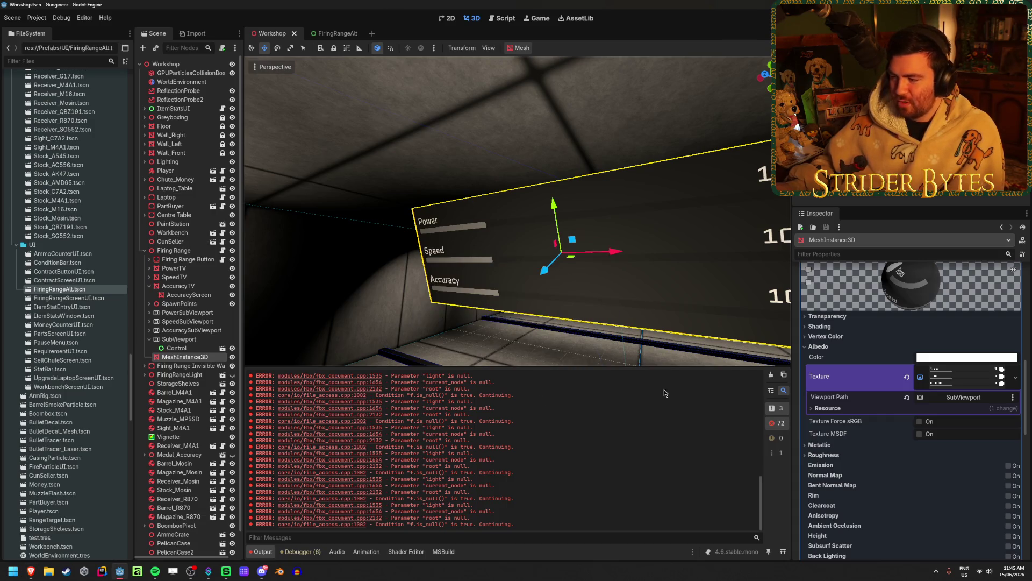
left_click(772, 376)
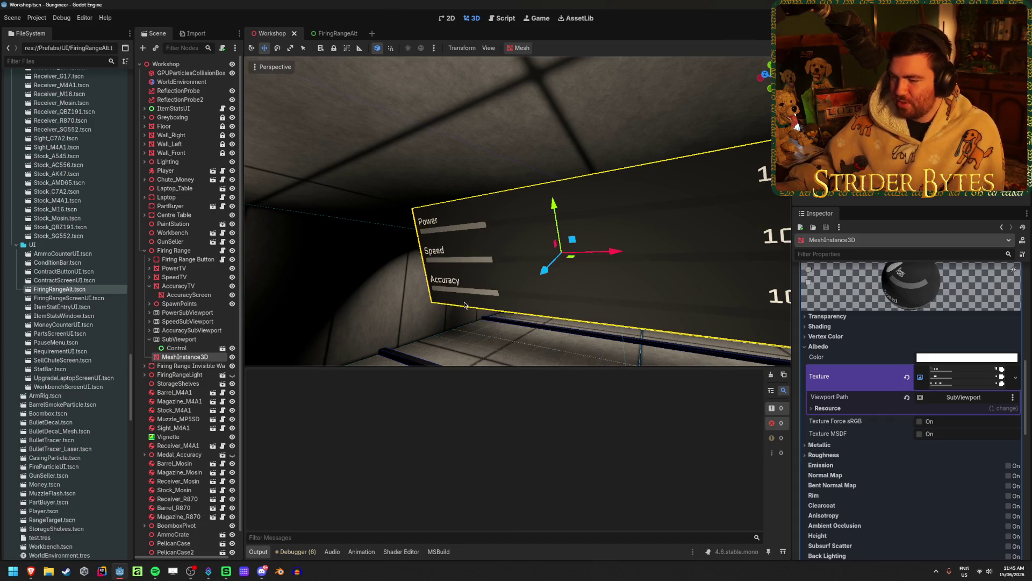
left_click(368, 191)
key("alt+Tab")
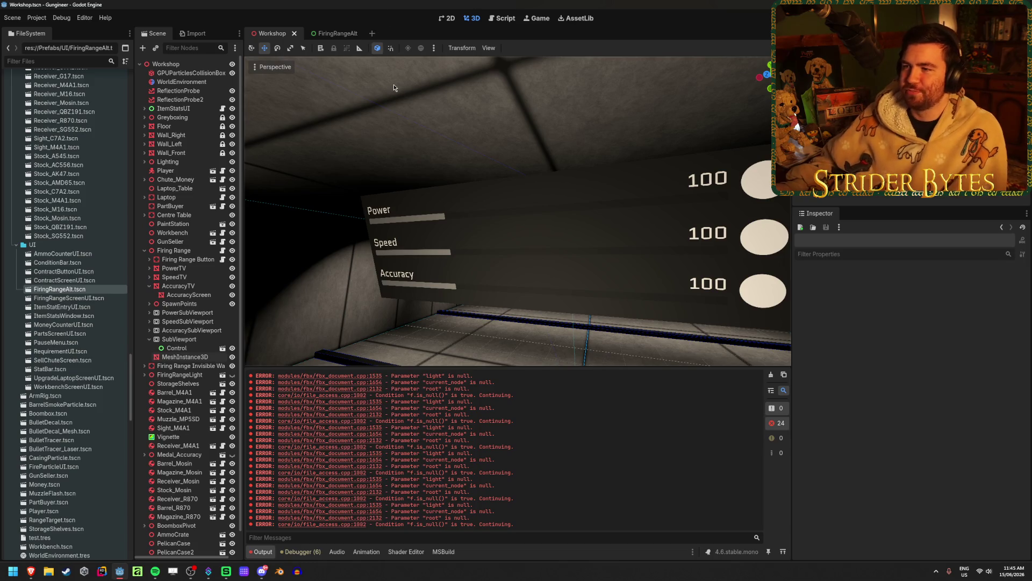
Move the freelook camera so the stat panel is centred and viewed head-on.
key("s")
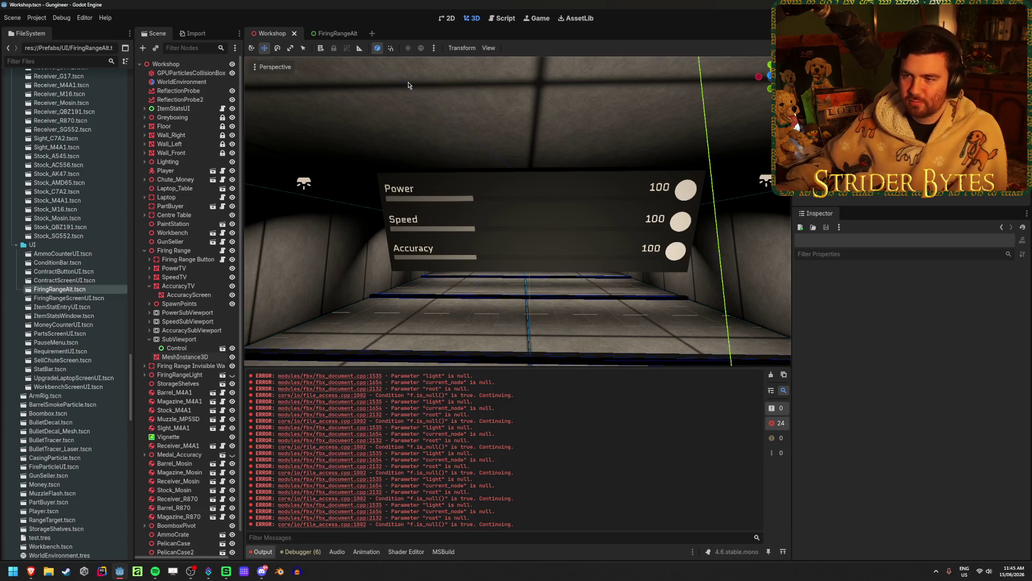
key("w")
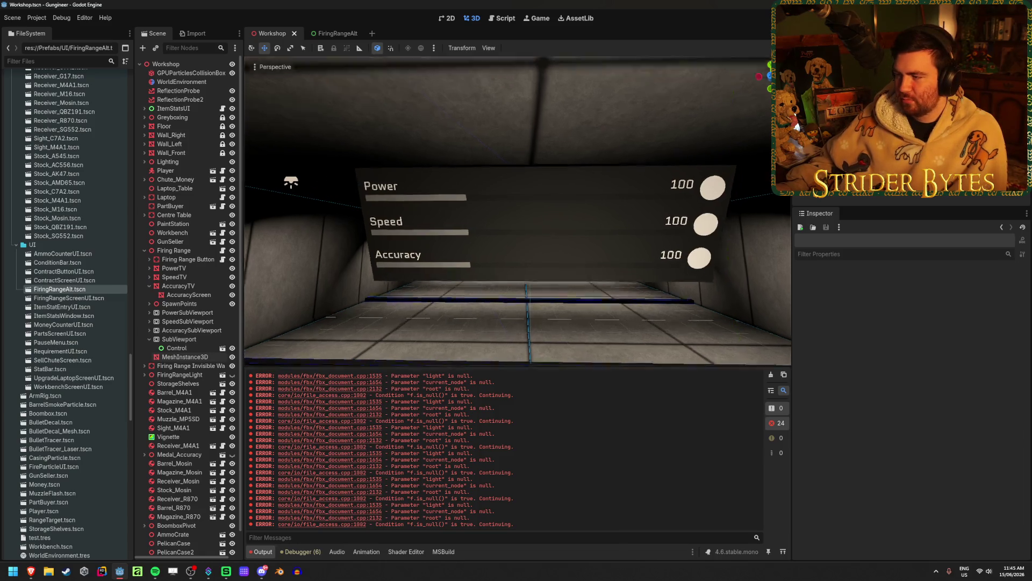
key("s")
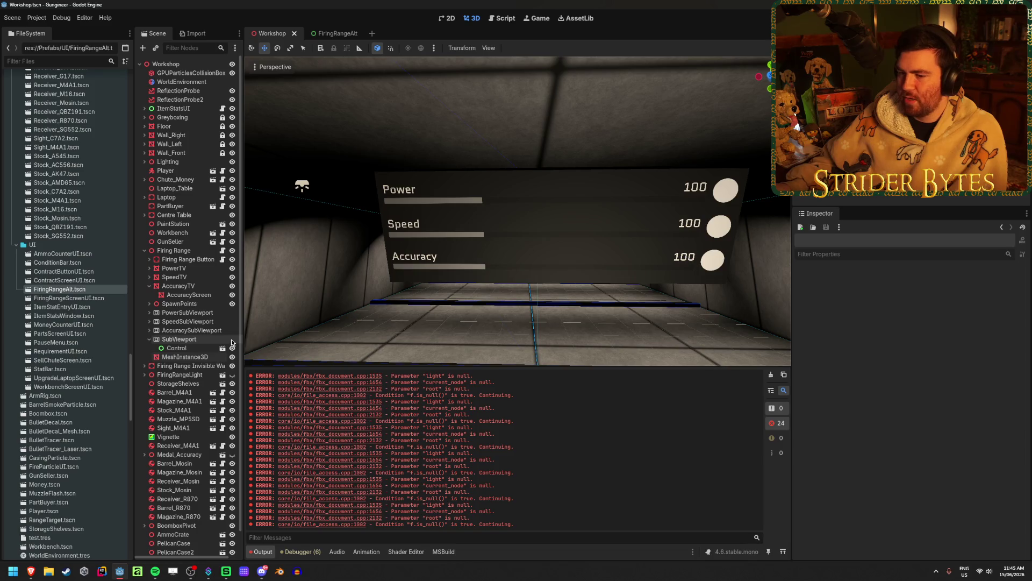
left_click(233, 358)
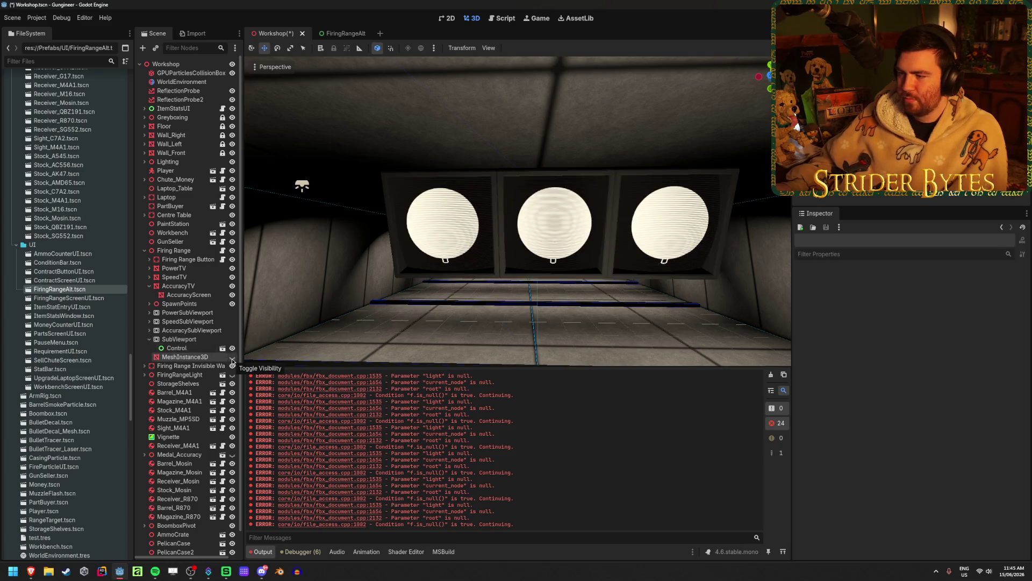
left_click(232, 358)
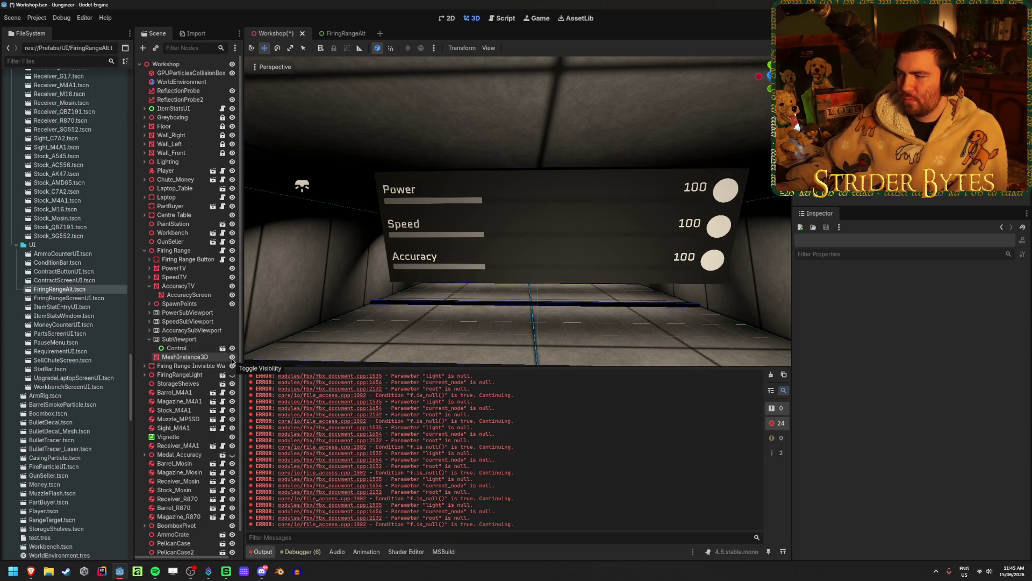
left_click(232, 358)
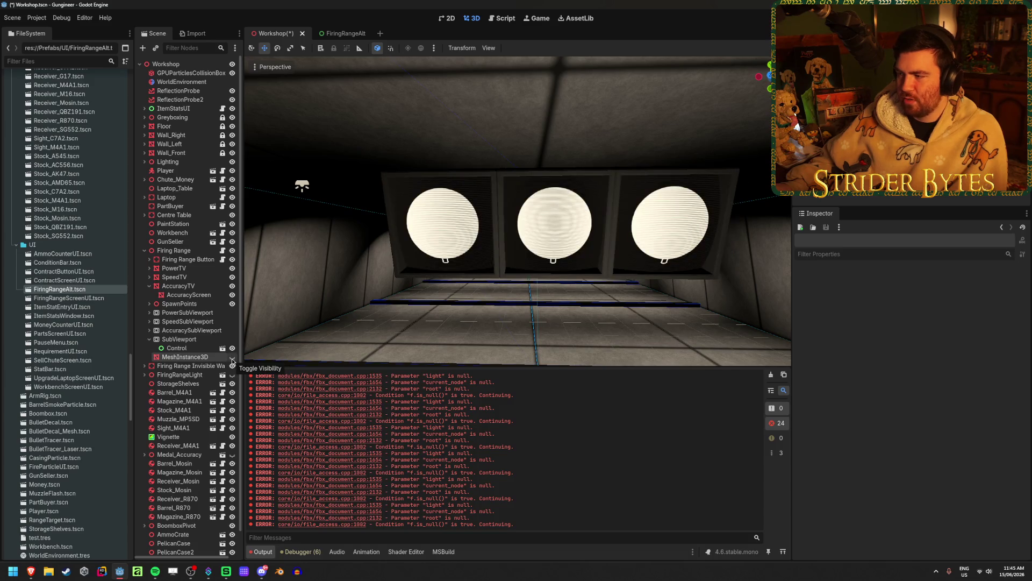
left_click(232, 357)
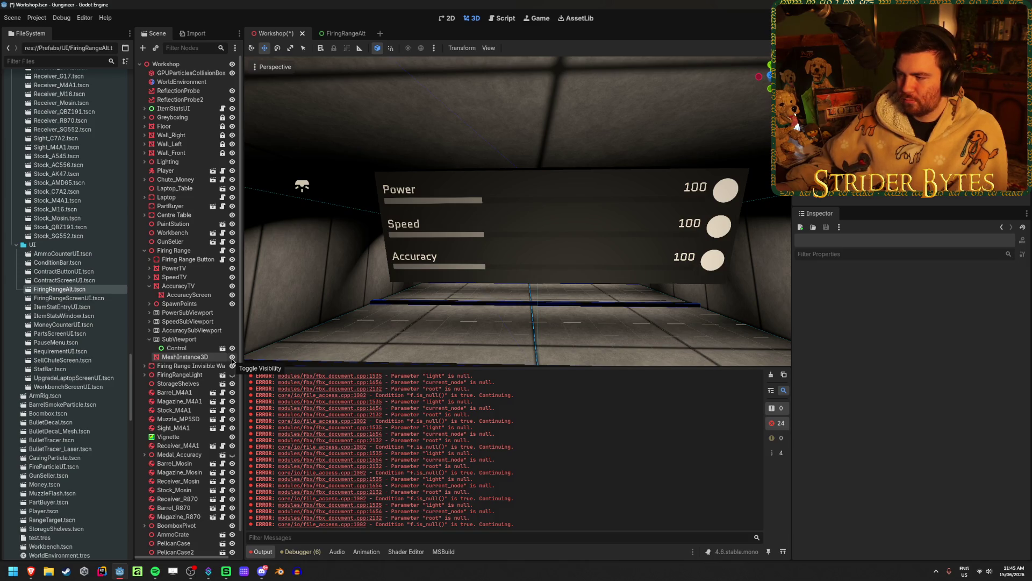
left_click(233, 358)
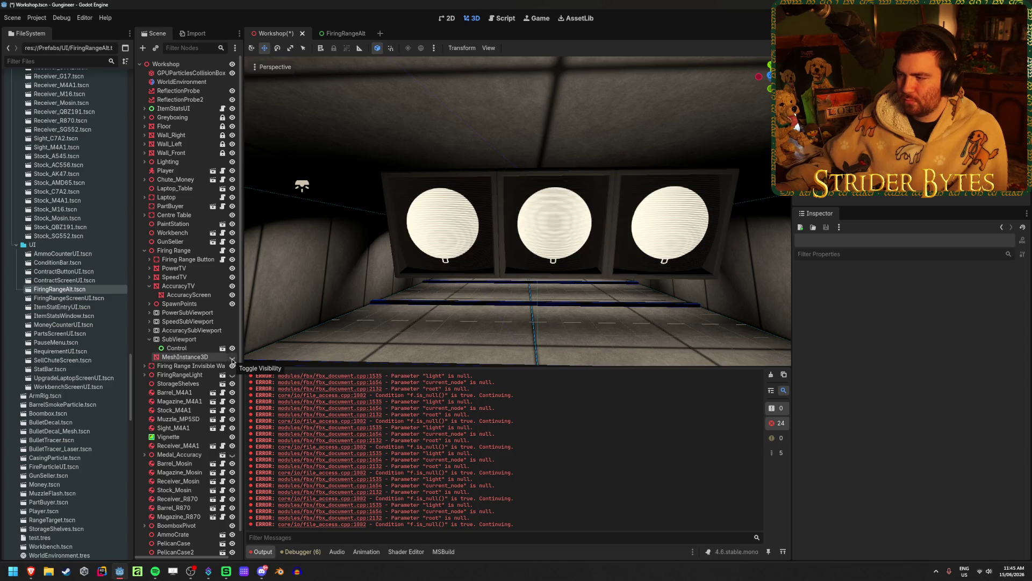
left_click(232, 358)
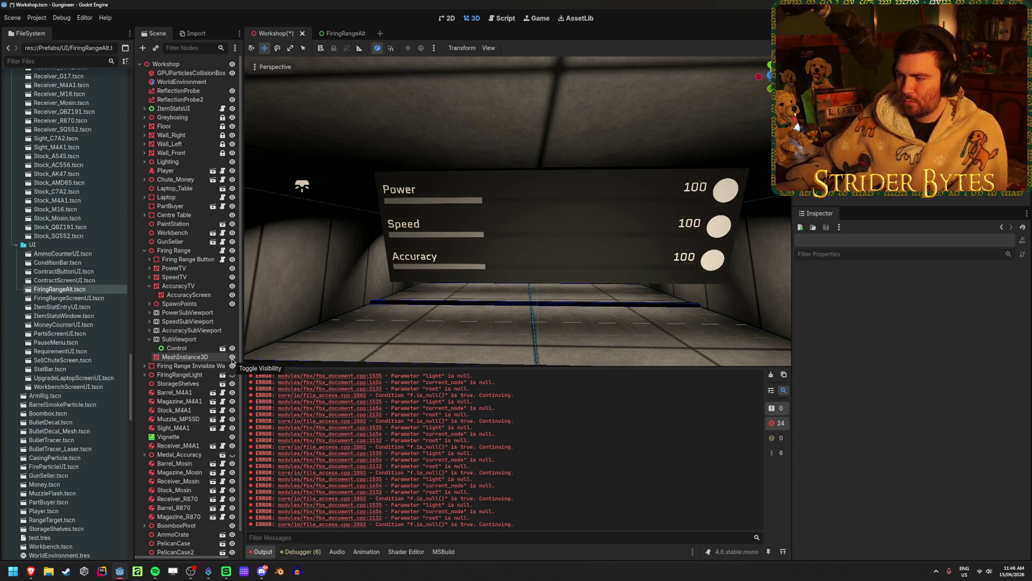
In FiringRangeAlt, collapse HBoxContainer3 and HBoxContainer2 in the Scene dock and save.
left_click(347, 36)
scroll(265, 292, "down", 3)
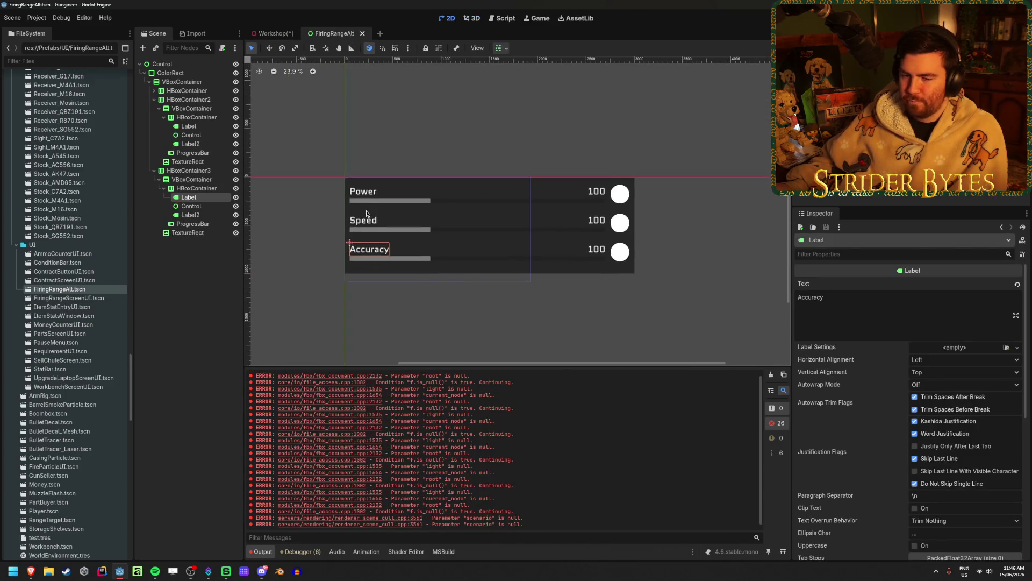
scroll(413, 275, "up", 2)
left_click(157, 298)
left_click(155, 171)
left_click(155, 100)
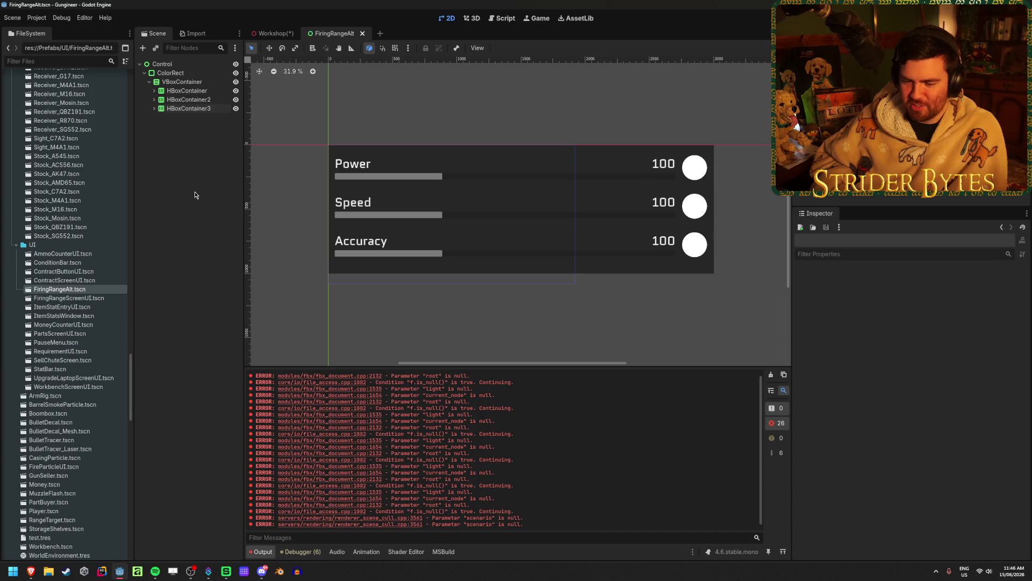
key("ctrl+s")
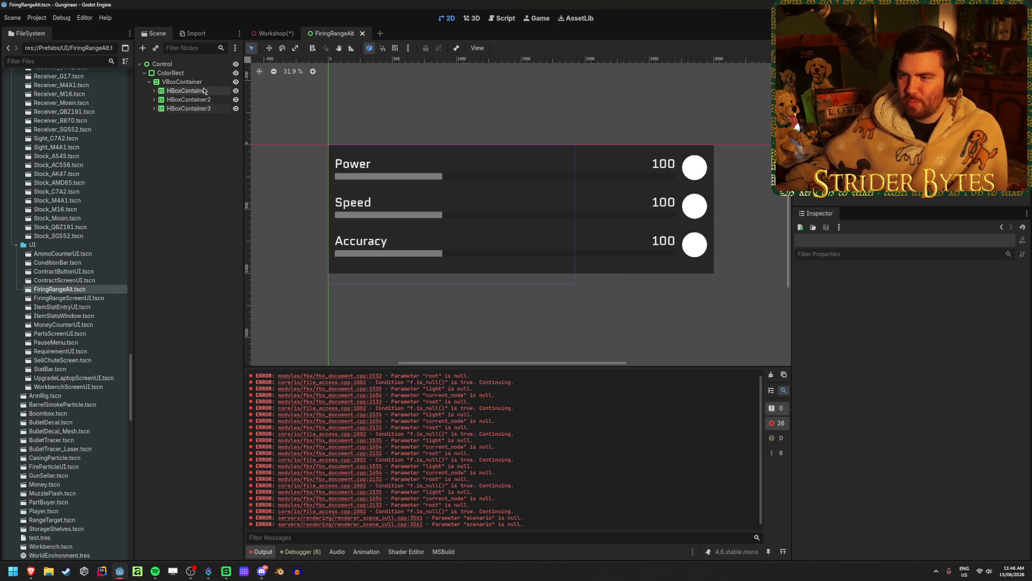
Clear the node selection and switch to the browser's Brothers: A Tale of Two Sons article.
left_click(204, 91)
left_click(191, 215)
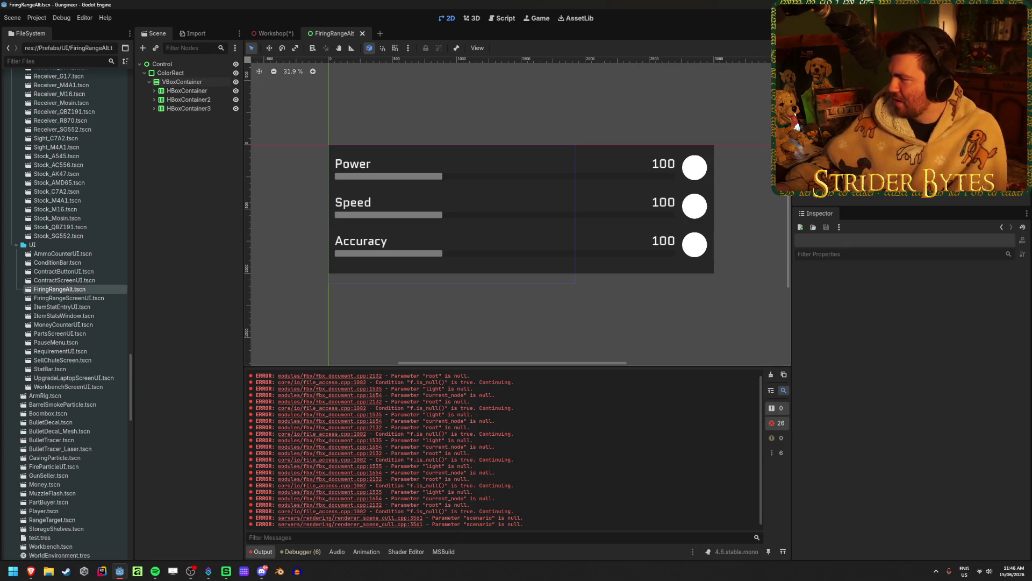
key("alt+Tab")
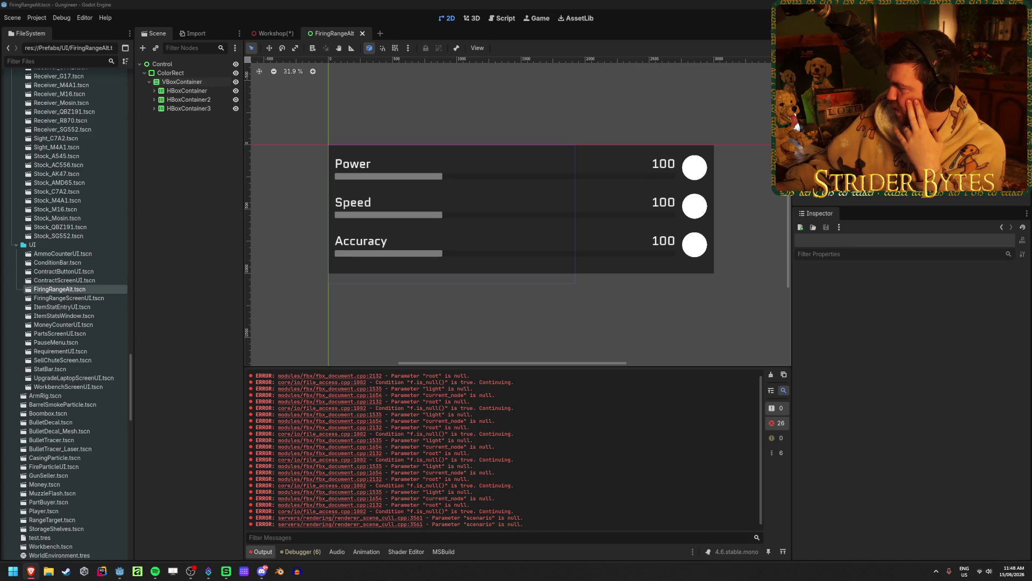
key("alt+Tab")
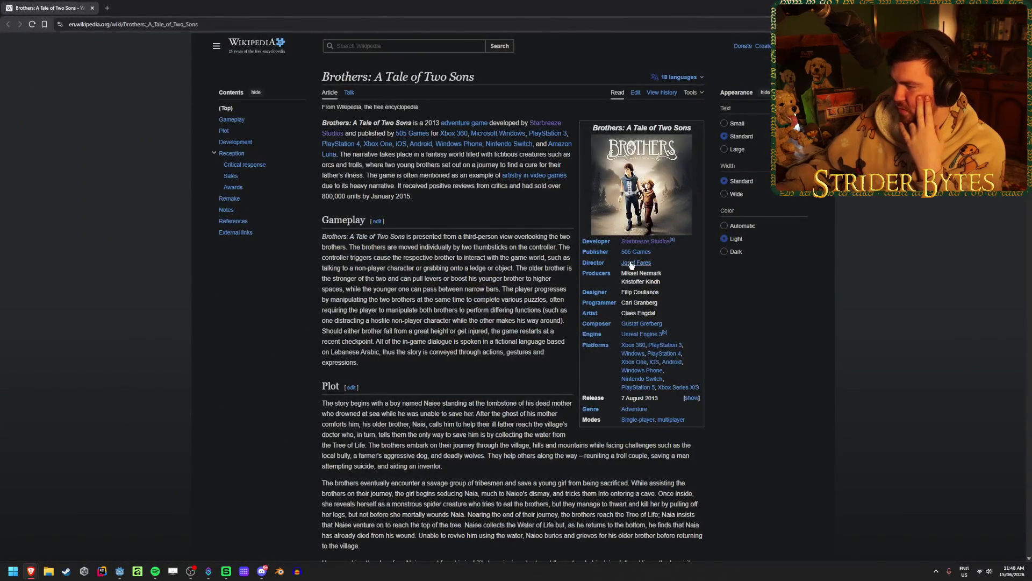
Open the game director's Wikipedia article and read its Personal life section.
left_click(632, 265)
scroll(484, 274, "down", 6)
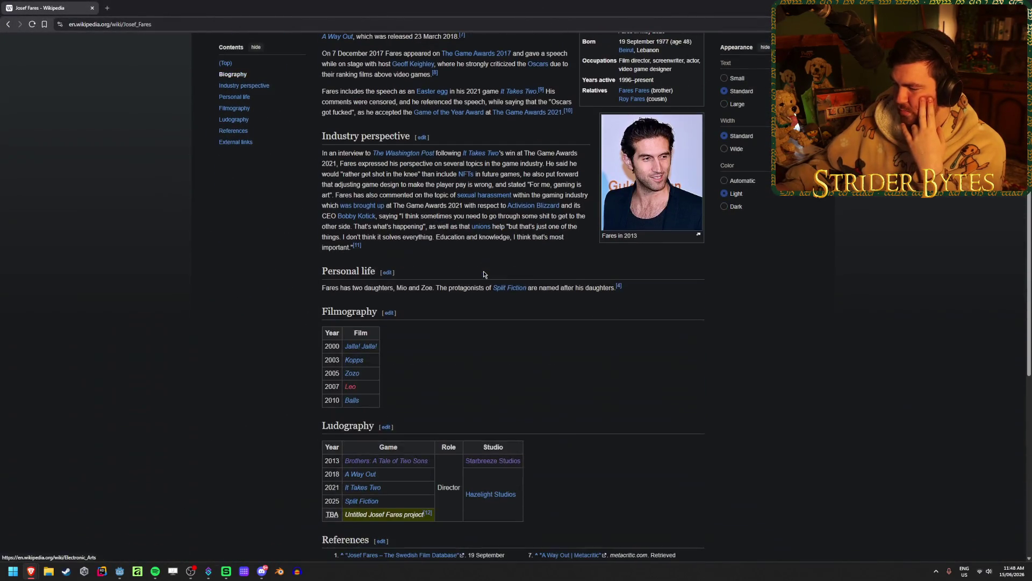
scroll(484, 272, "down", 2)
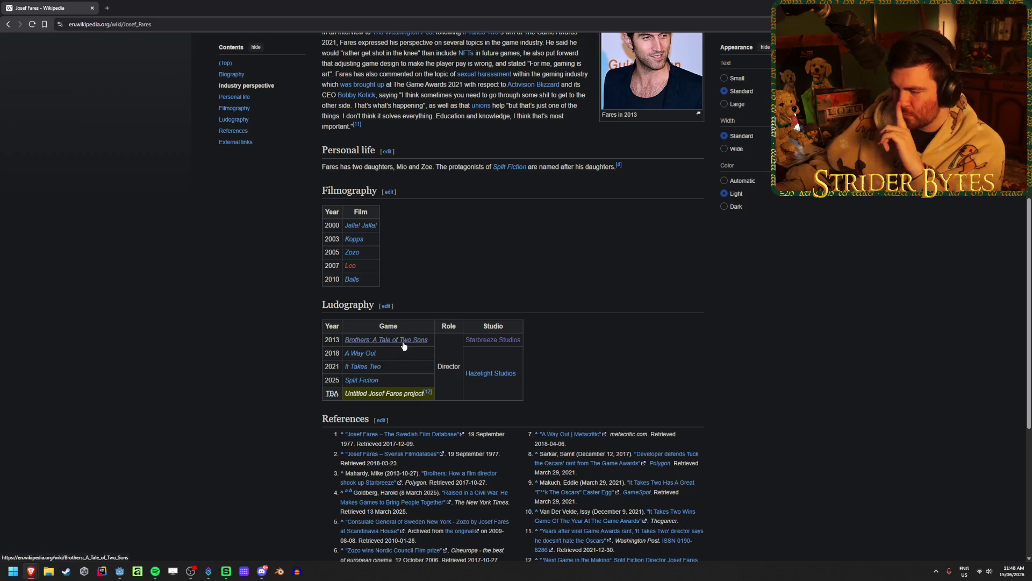
mouse_move(499, 373)
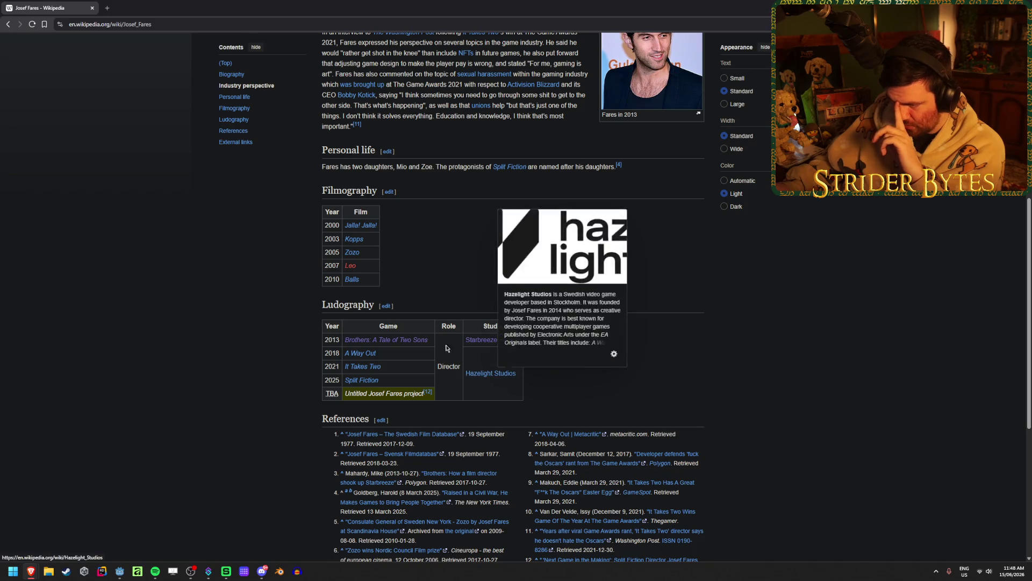
scroll(452, 366, "up", 3)
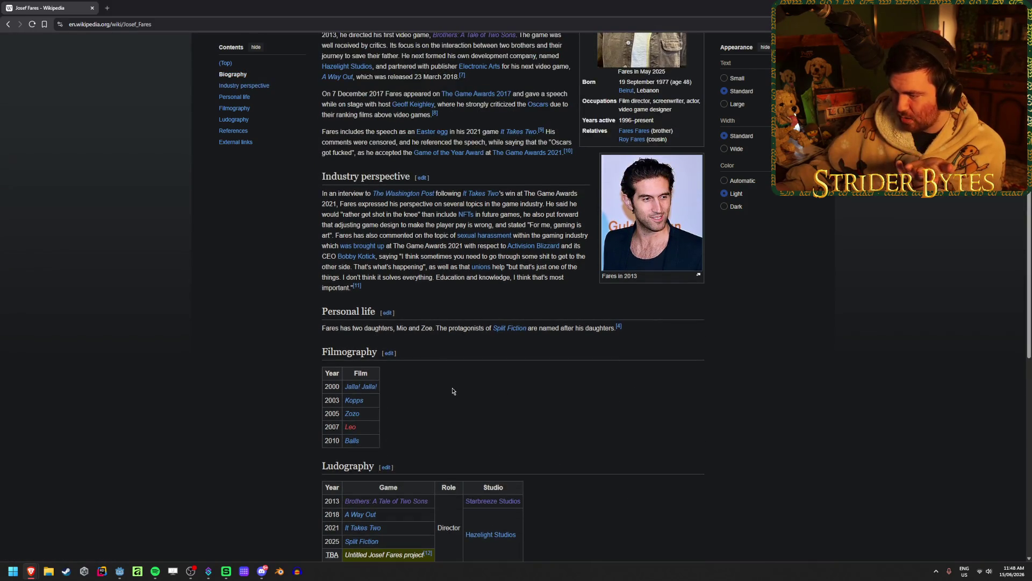
scroll(452, 390, "up", 1)
scroll(453, 391, "down", 2)
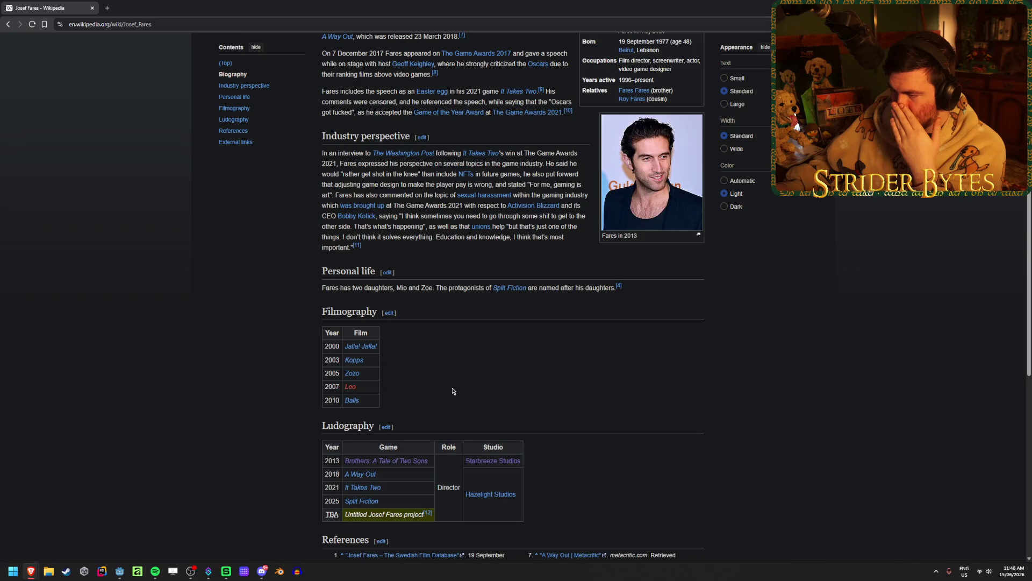
mouse_move(441, 285)
left_mouse_down()
mouse_move(324, 287)
mouse_move(480, 315)
mouse_move(440, 288)
mouse_move(325, 288)
left_mouse_up()
left_click(437, 289)
left_click(324, 287)
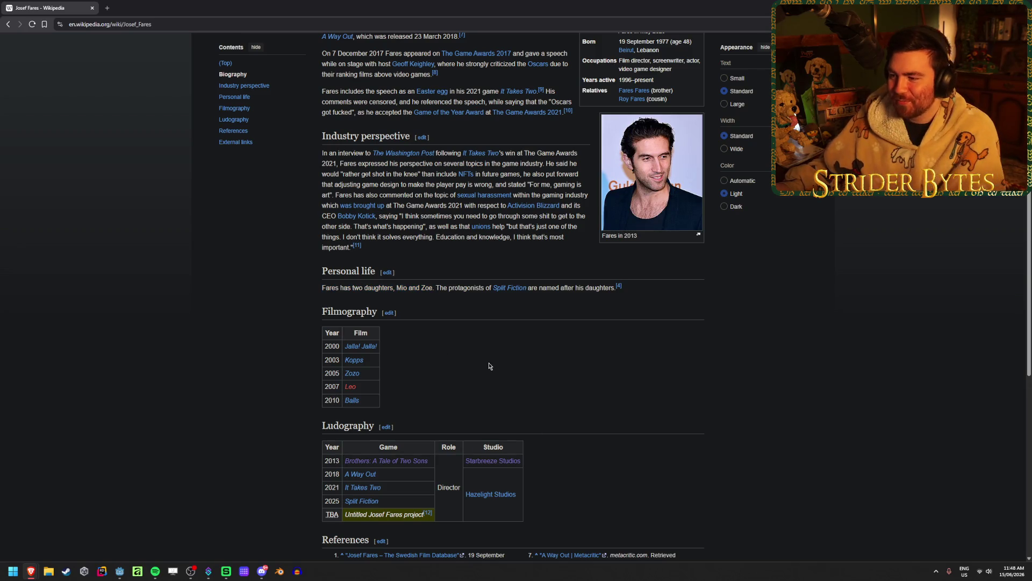
Scroll back up and read the Biography, including the birth date and birthplace.
scroll(460, 406, "up", 3, "ctrl")
scroll(459, 405, "up", 1, "ctrl")
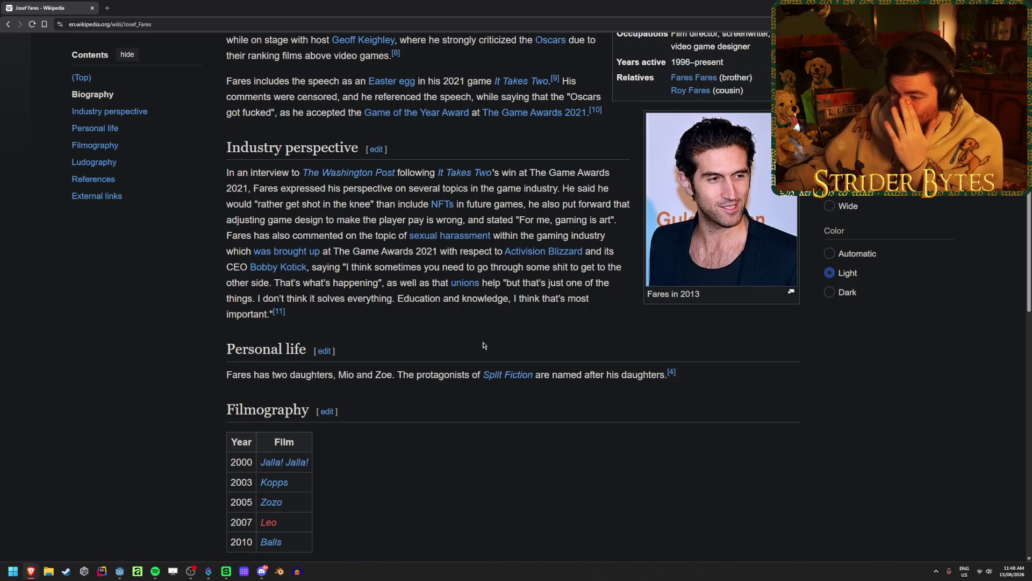
scroll(479, 349, "up", 3)
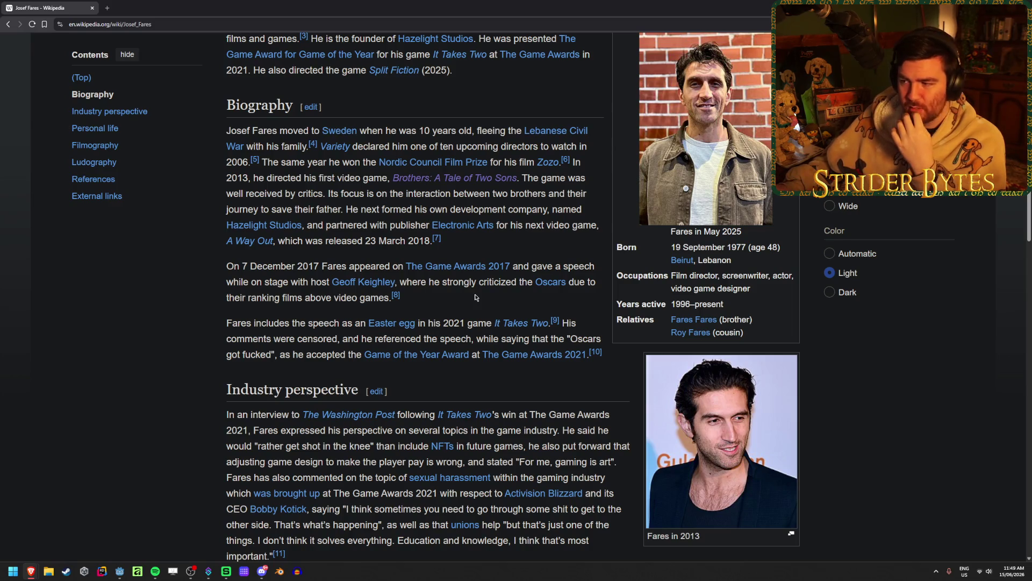
scroll(475, 298, "up", 1)
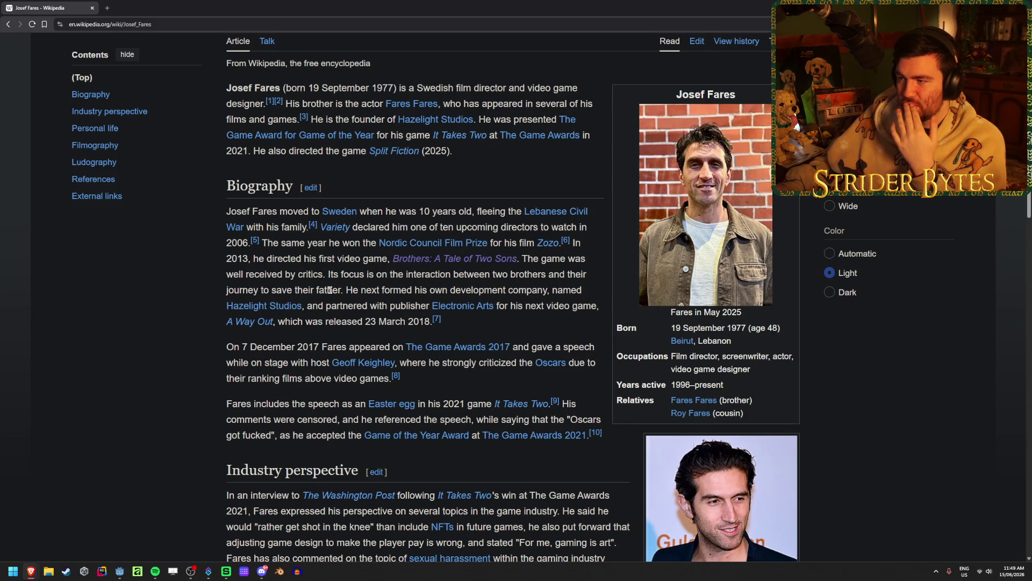
scroll(330, 290, "down", 1)
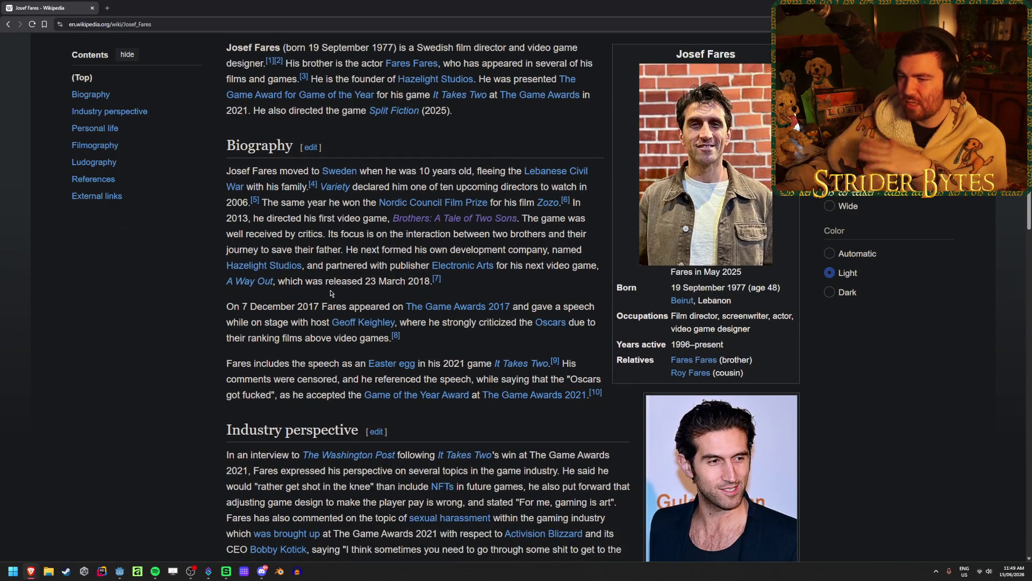
left_click_drag(378, 203, 263, 219)
left_click(318, 227)
left_click_drag(391, 218, 336, 234)
left_click(332, 229)
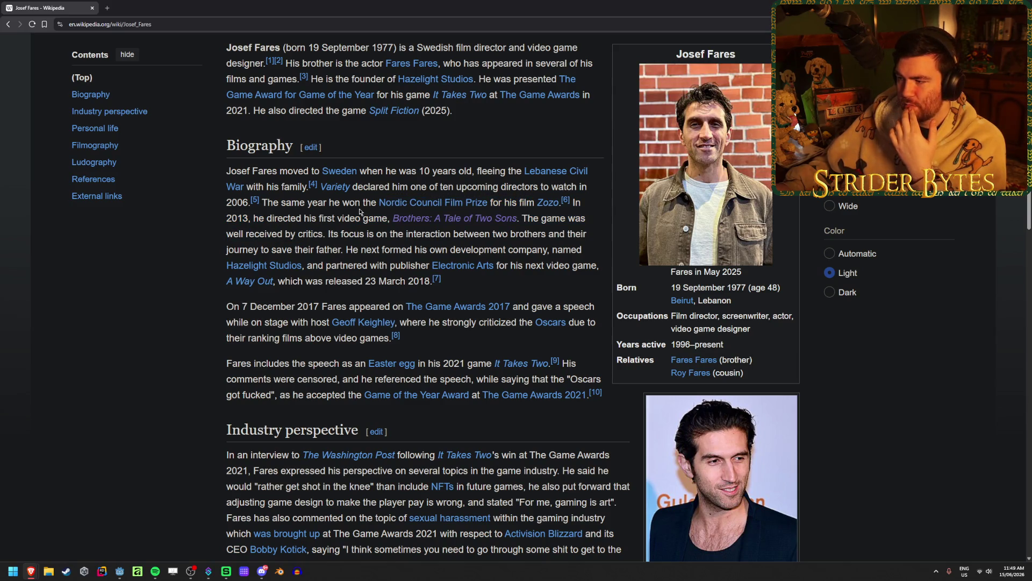
left_click_drag(732, 301, 673, 286)
left_click(618, 303)
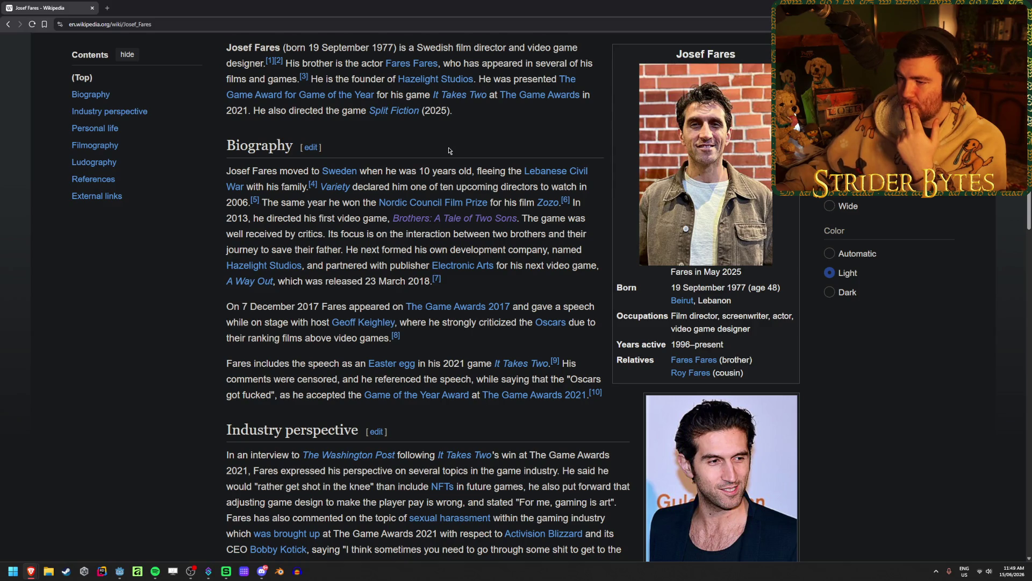
Read down through the Ludography table and References, then return to the Godot editor.
scroll(379, 180, "down", 2)
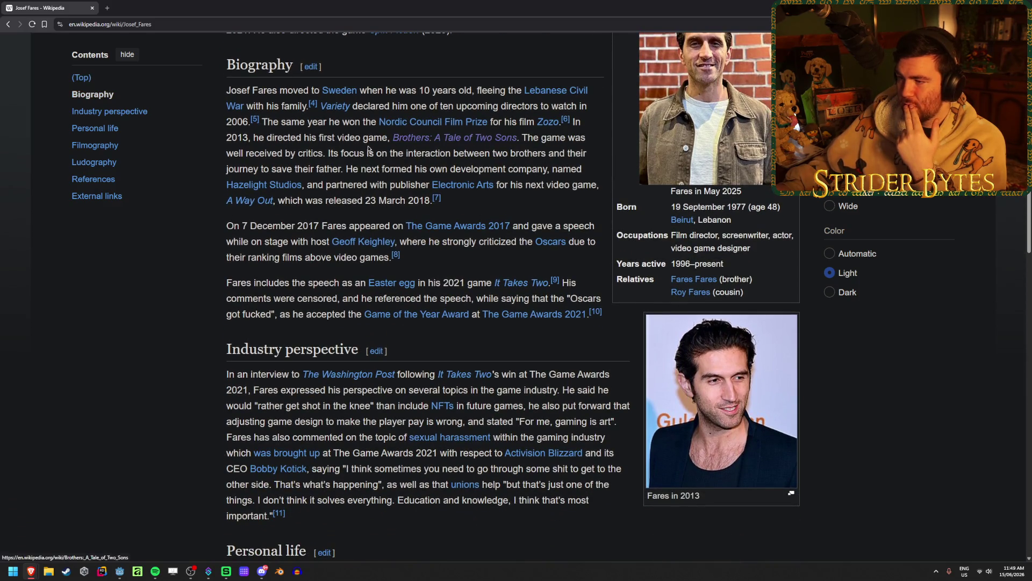
scroll(325, 149, "down", 1)
scroll(325, 149, "down", 1)
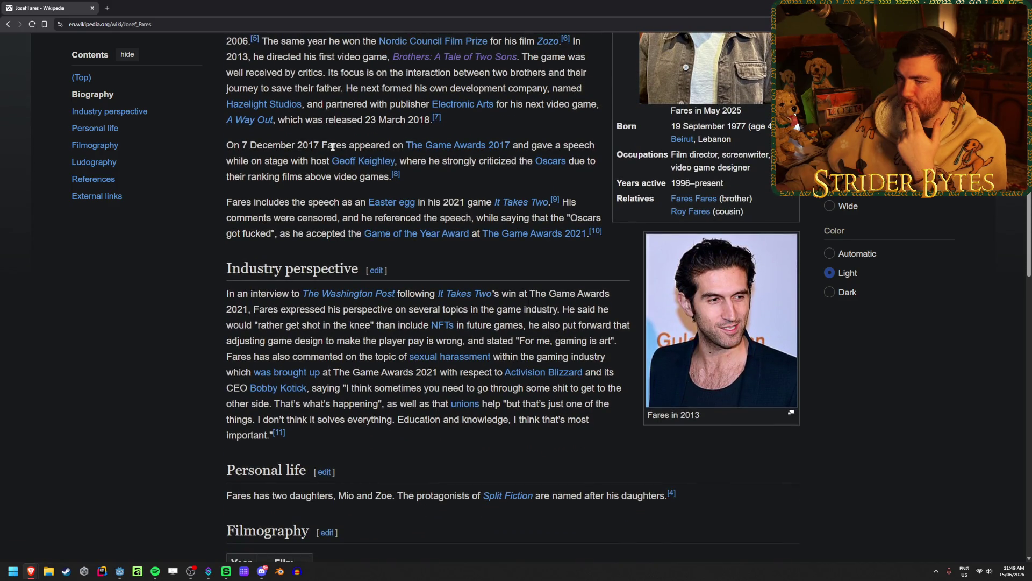
scroll(293, 205, "down", 1)
scroll(293, 204, "down", 2)
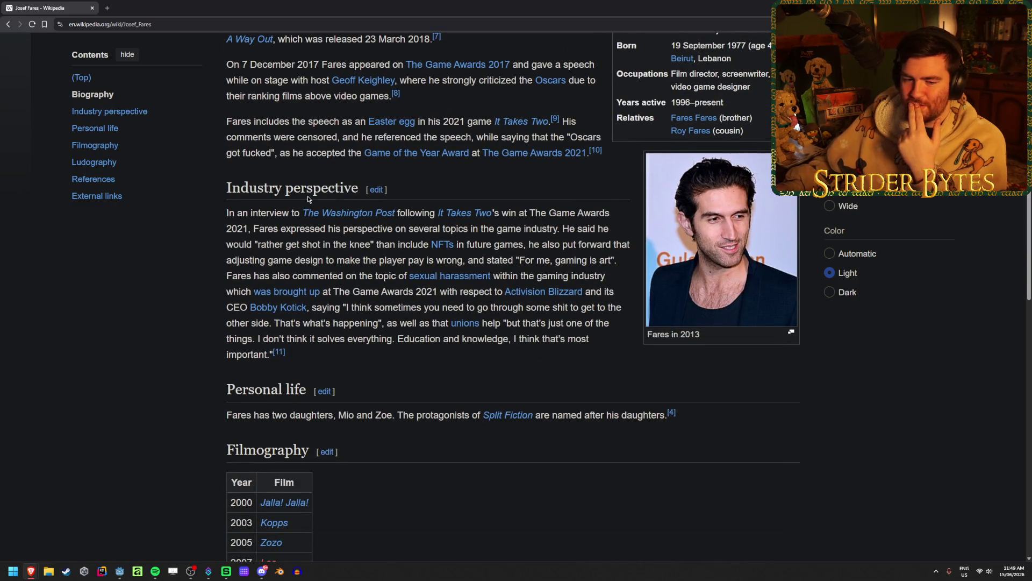
scroll(308, 196, "down", 2)
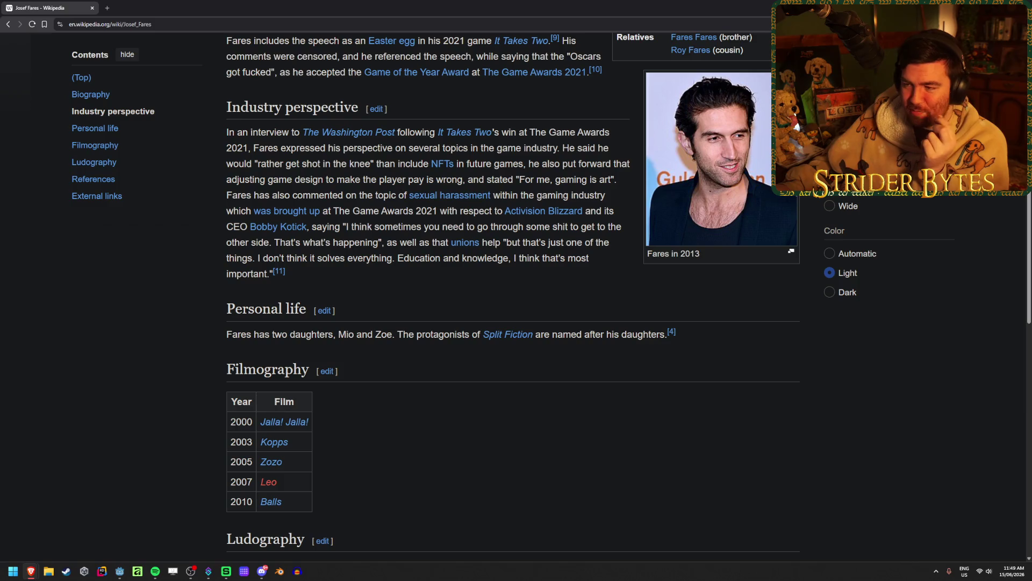
scroll(417, 280, "down", 1)
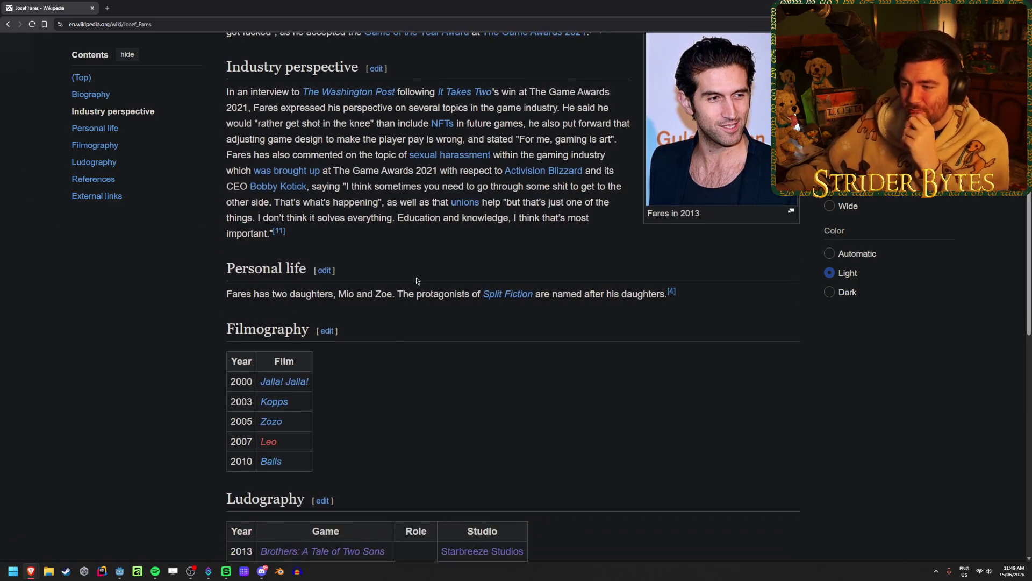
scroll(417, 280, "down", 3)
left_click_drag(394, 172, 317, 173)
left_click(304, 172)
scroll(329, 322, "down", 3)
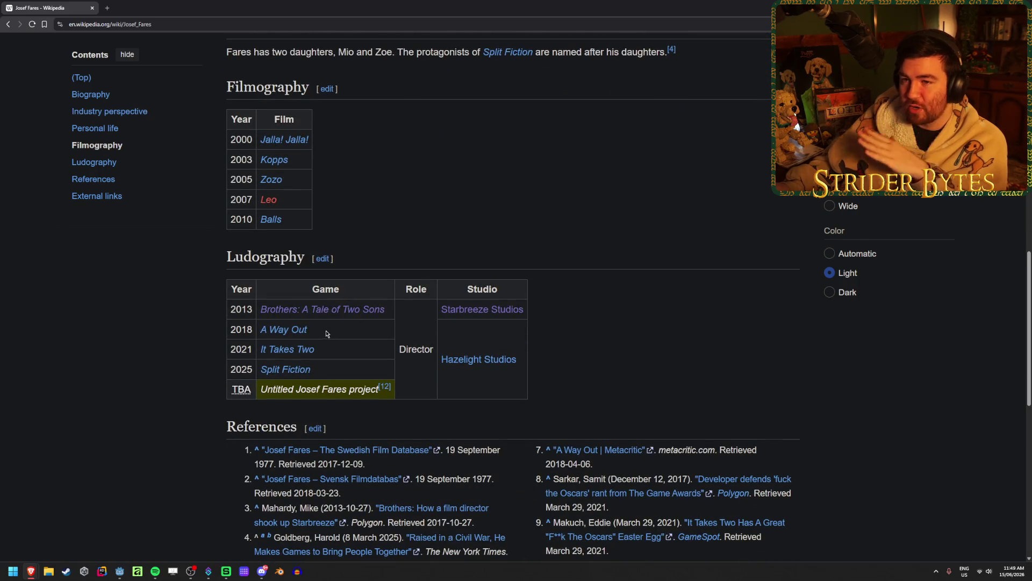
key("alt+Tab")
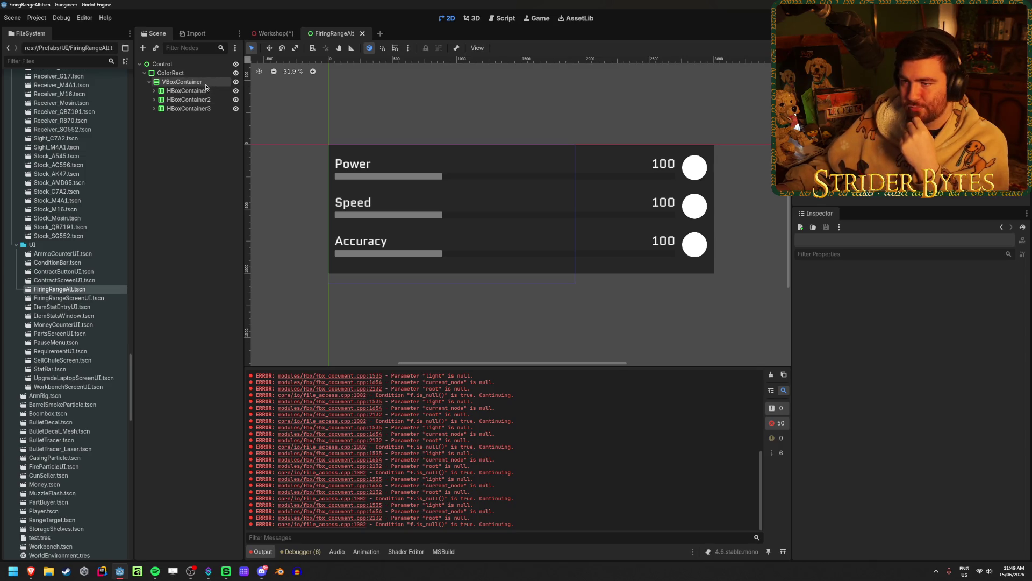
left_click(182, 81)
left_click(645, 130)
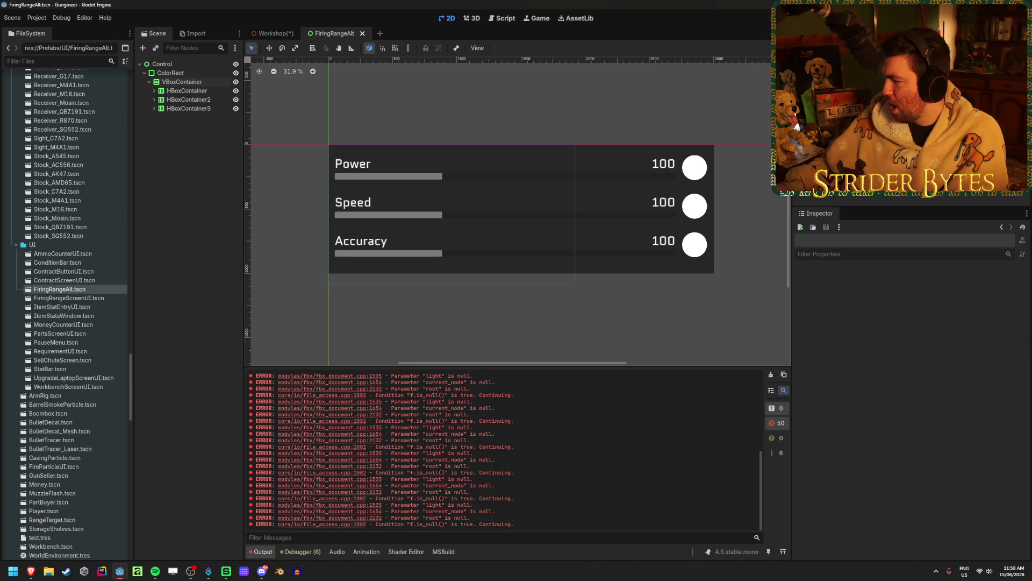
key("alt+Tab")
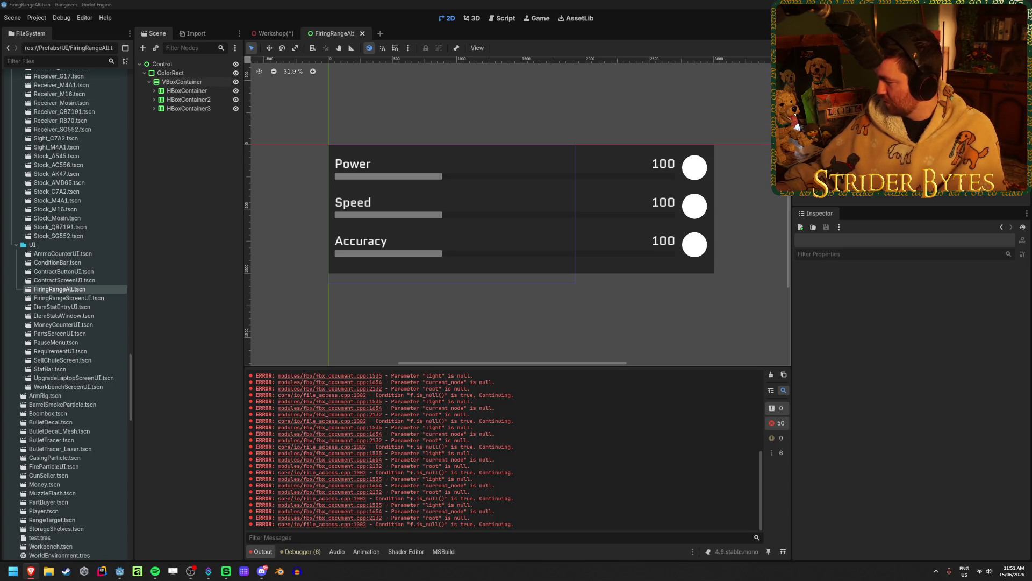
key("alt+Tab")
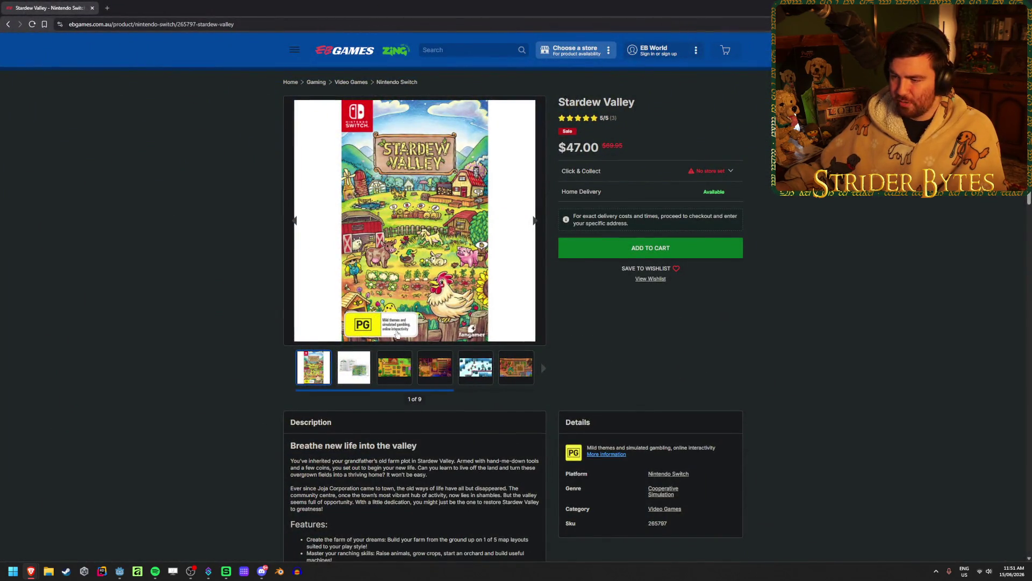
Search EB Games for 'blue prince', open the Blue Prince PS5 page, then return to Godot.
left_click(393, 335)
key("Escape")
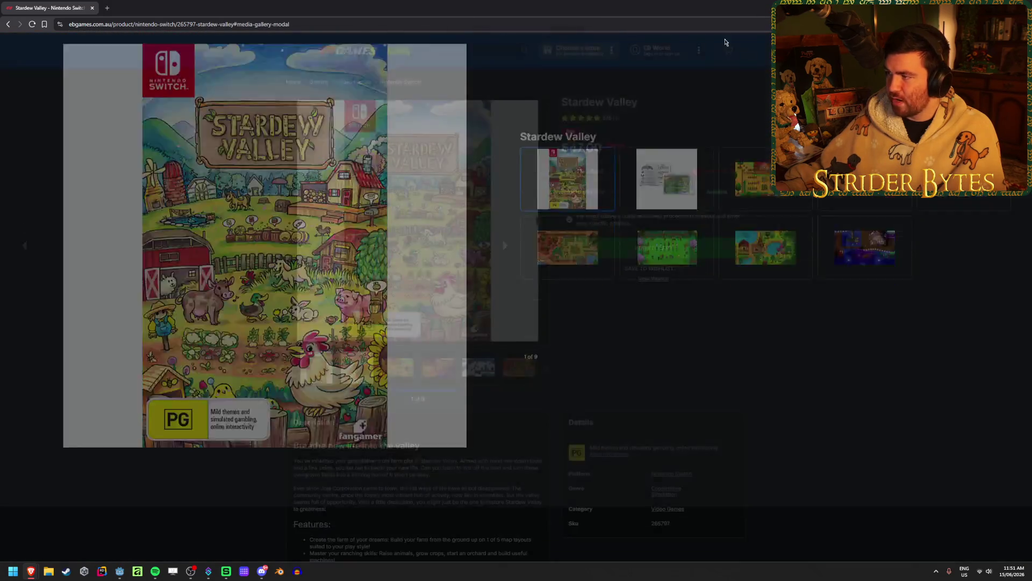
left_click(451, 50)
type("blue prince")
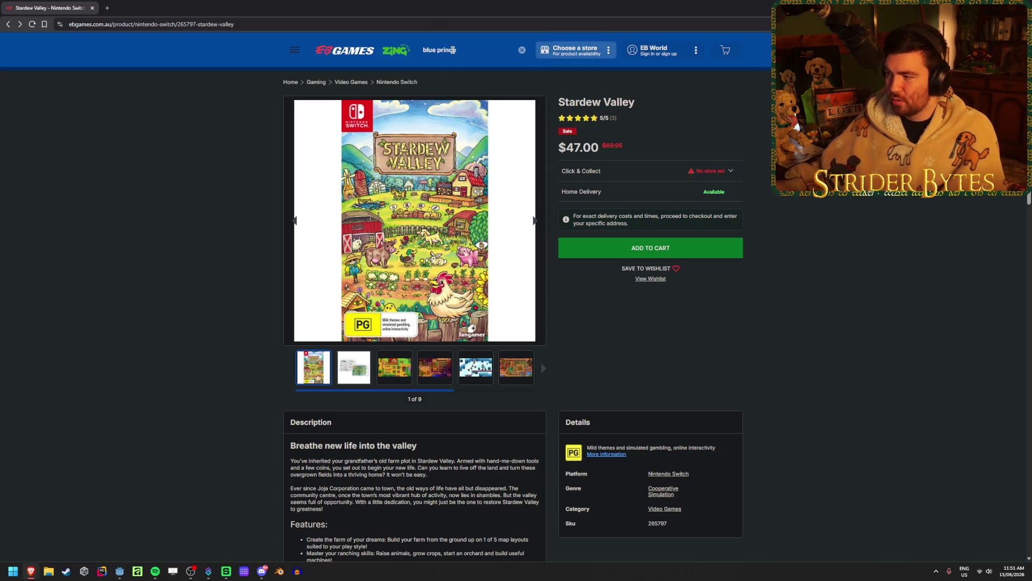
left_click(452, 64)
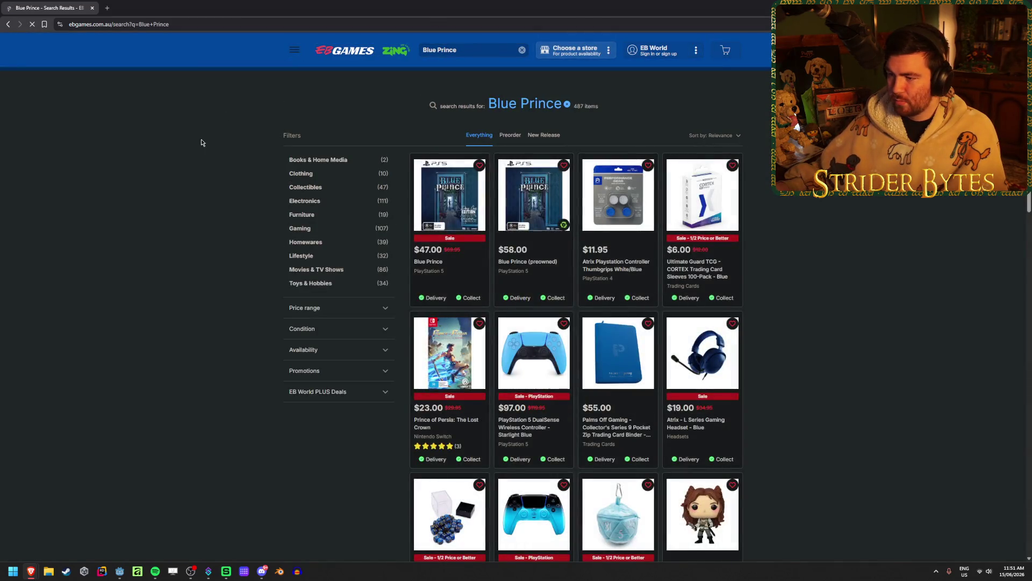
left_click(457, 236)
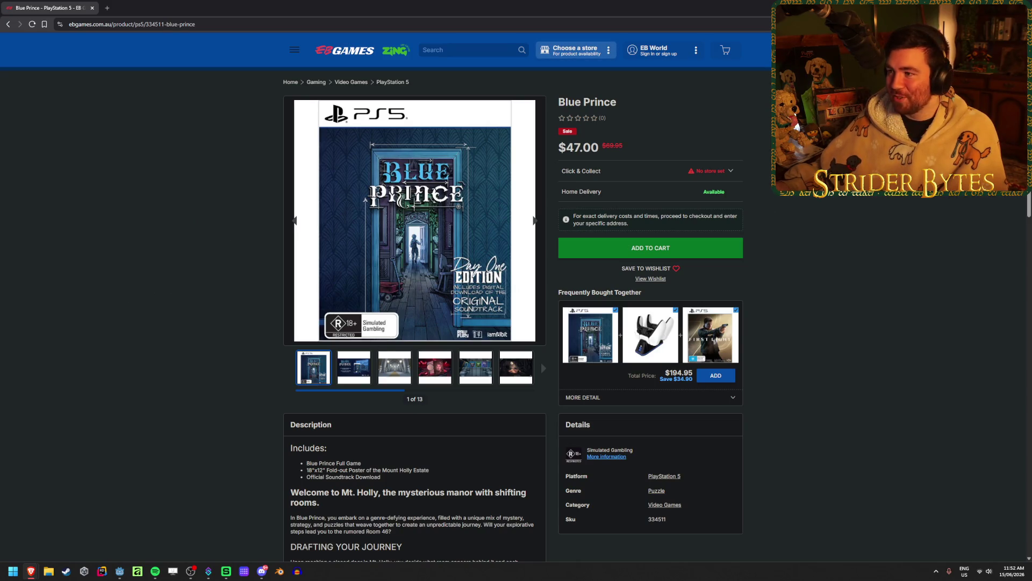
key("alt+Tab")
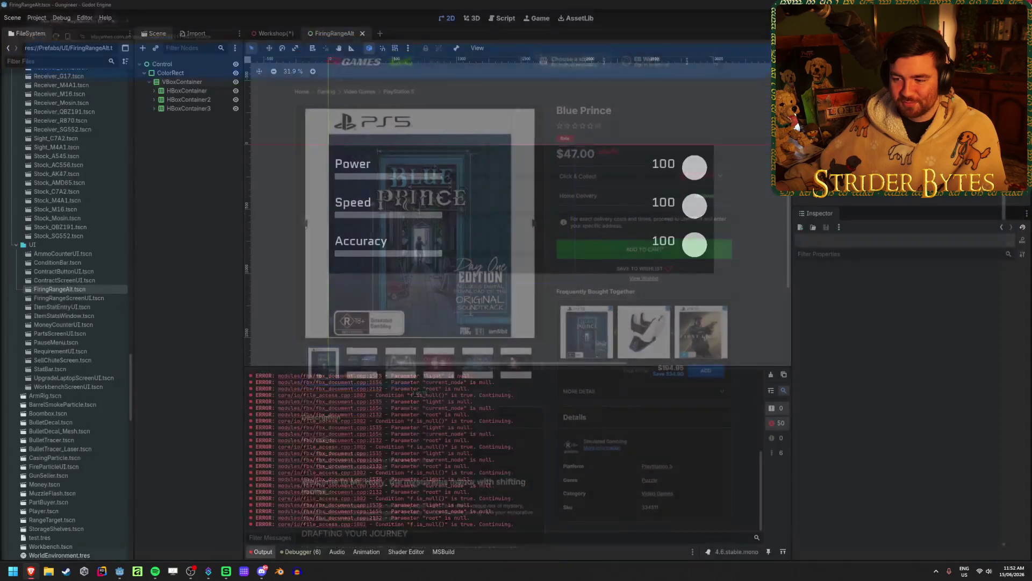
Clear the import error lines from the Output log, then switch over to the web browser.
left_click(771, 375)
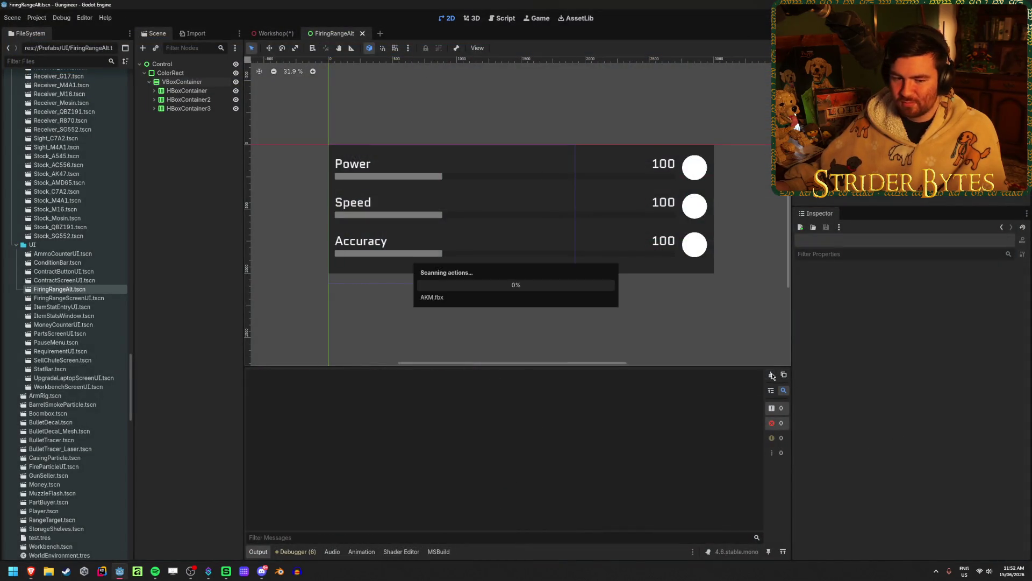
left_click(771, 375)
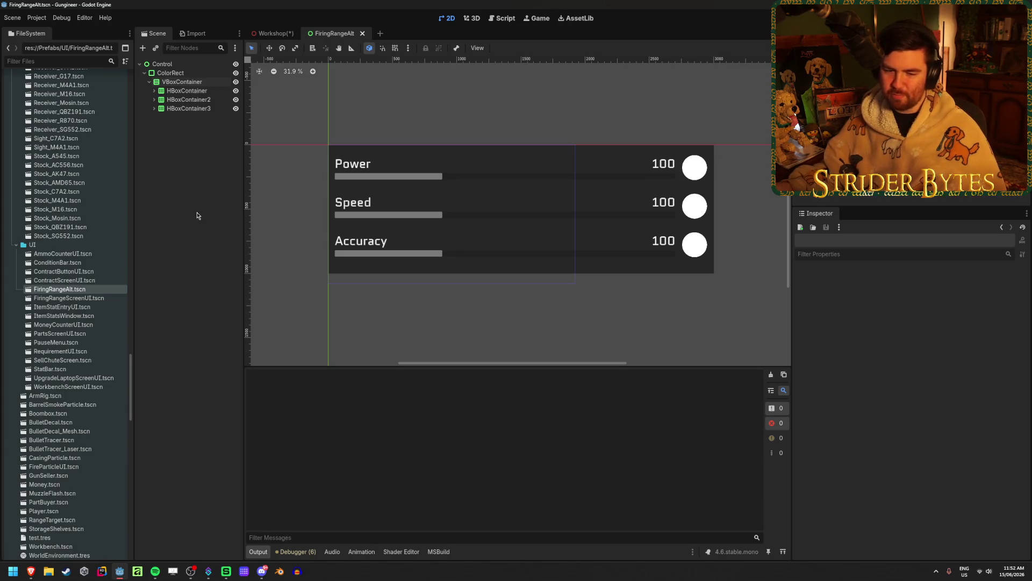
key("alt+Tab")
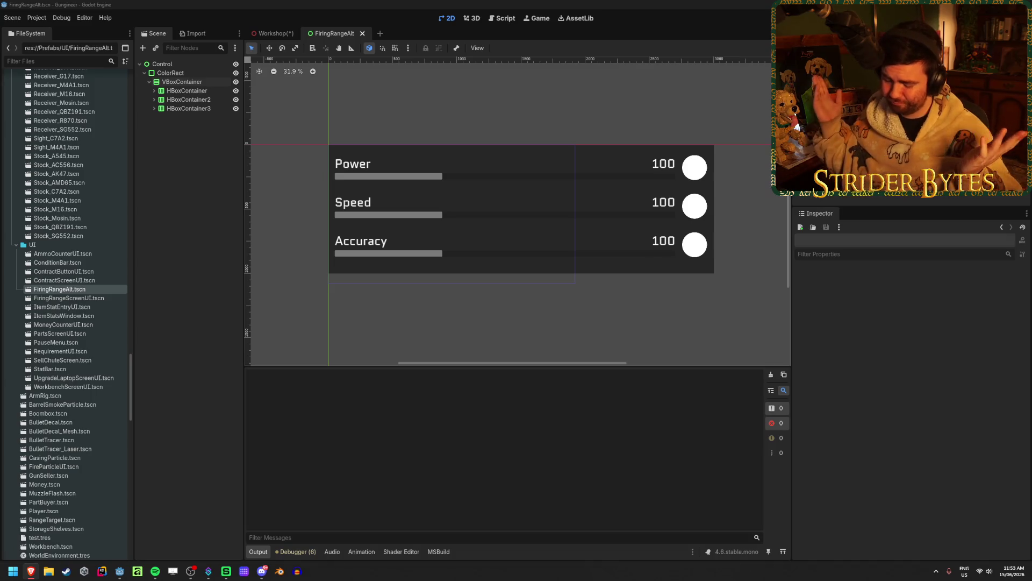
View the Workshop scene in Godot, clear the Output import errors, then reopen FiringRangeAlt.
left_click(625, 349)
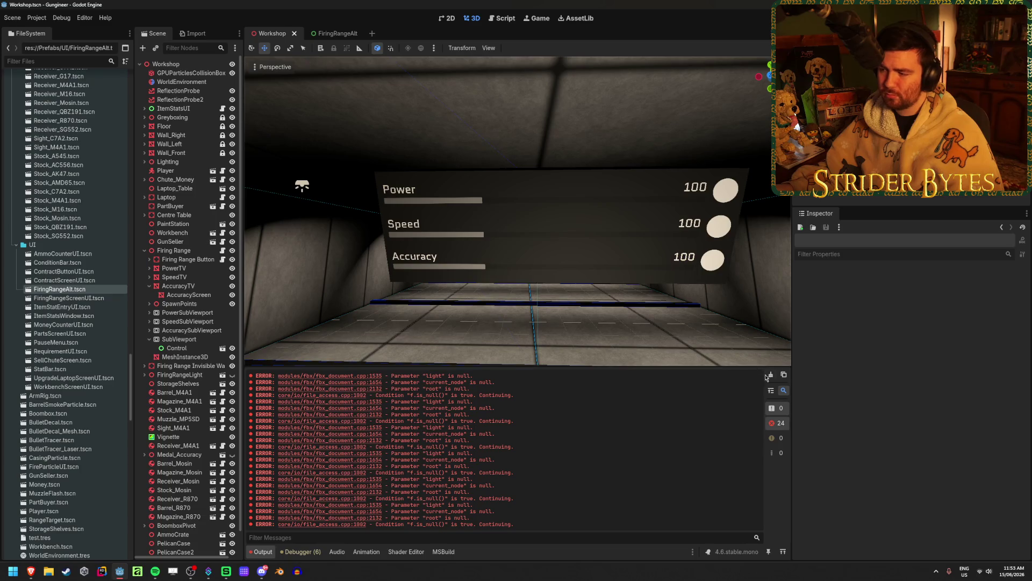
left_click(770, 374)
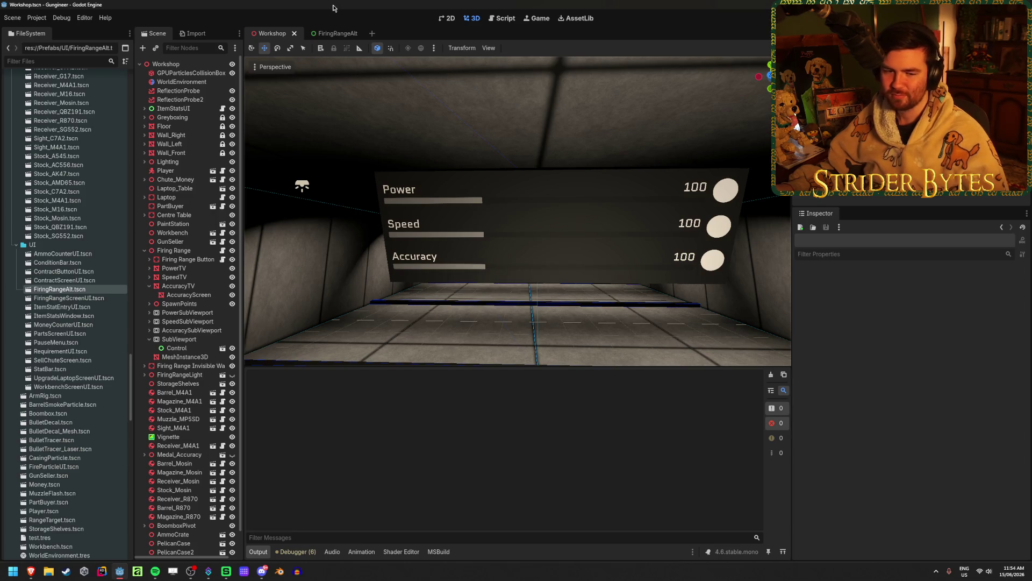
left_click(334, 32)
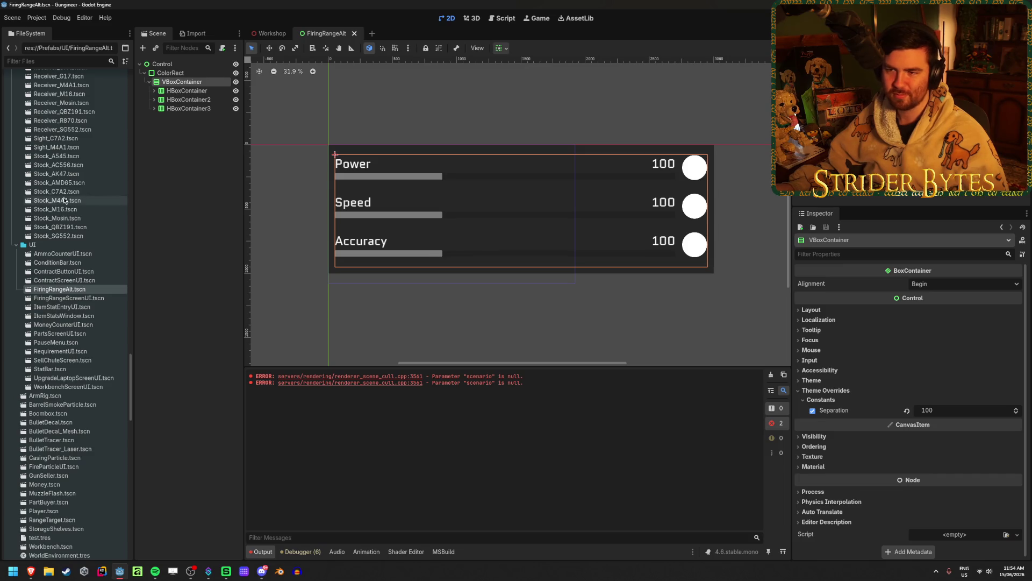
Add a new ColorRect child node under the root Control node.
left_click(161, 172)
left_click(186, 74)
left_click(144, 72)
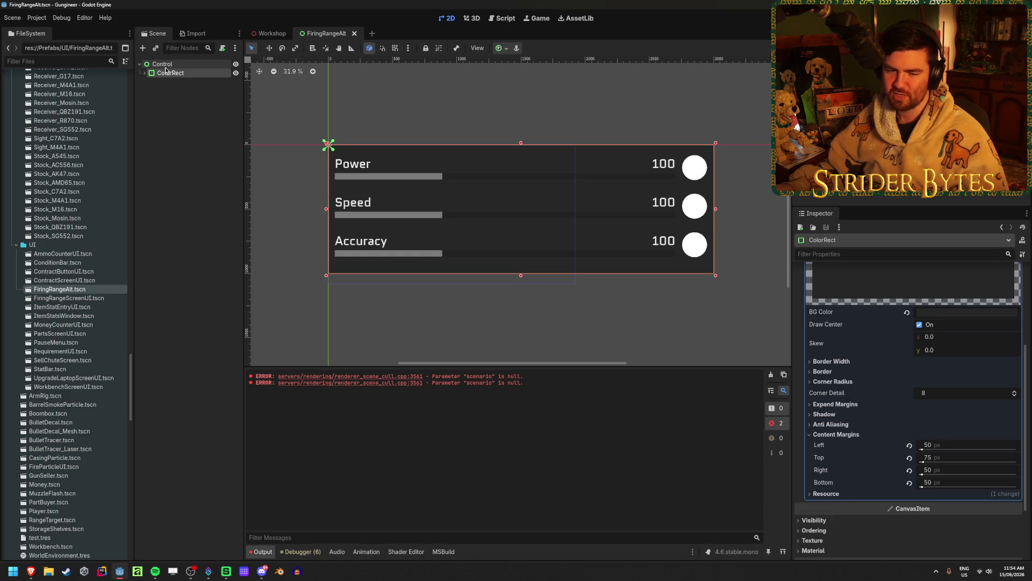
left_click(167, 63)
right_click(171, 64)
left_click(193, 74)
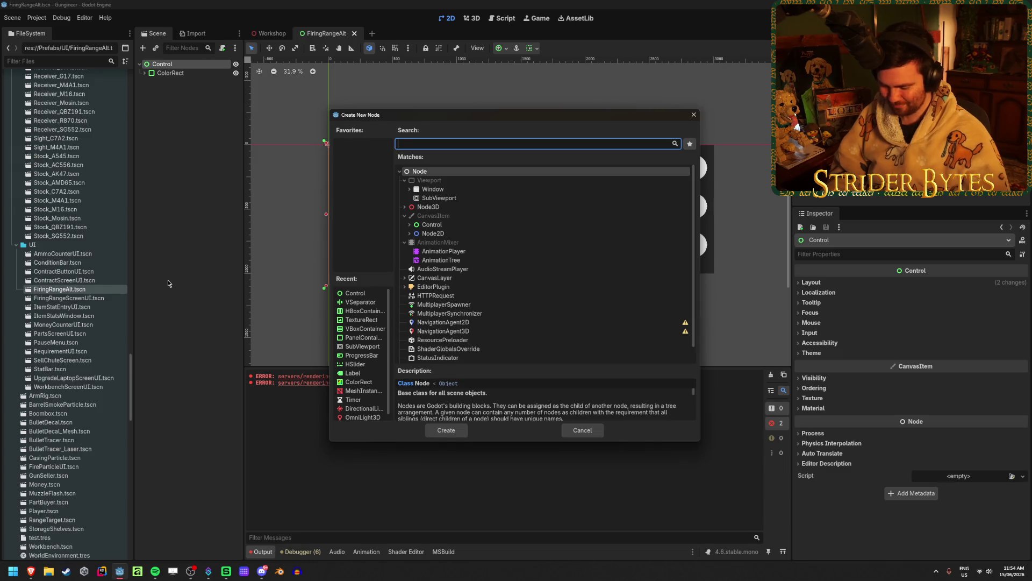
type("color")
key("Return")
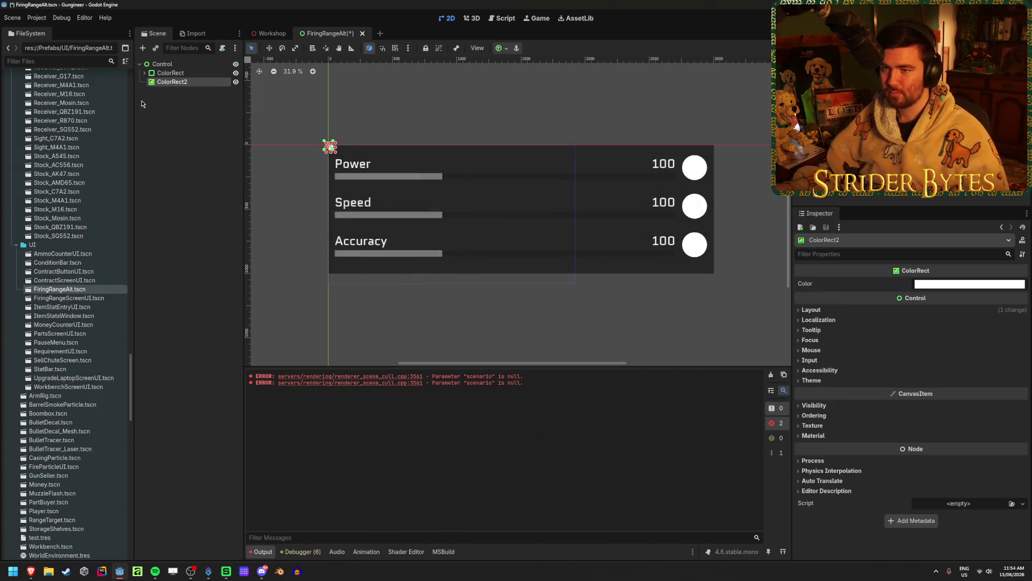
Give ColorRect2 Full Rect anchors and place it inside ColorRect after VBoxContainer.
left_click(505, 49)
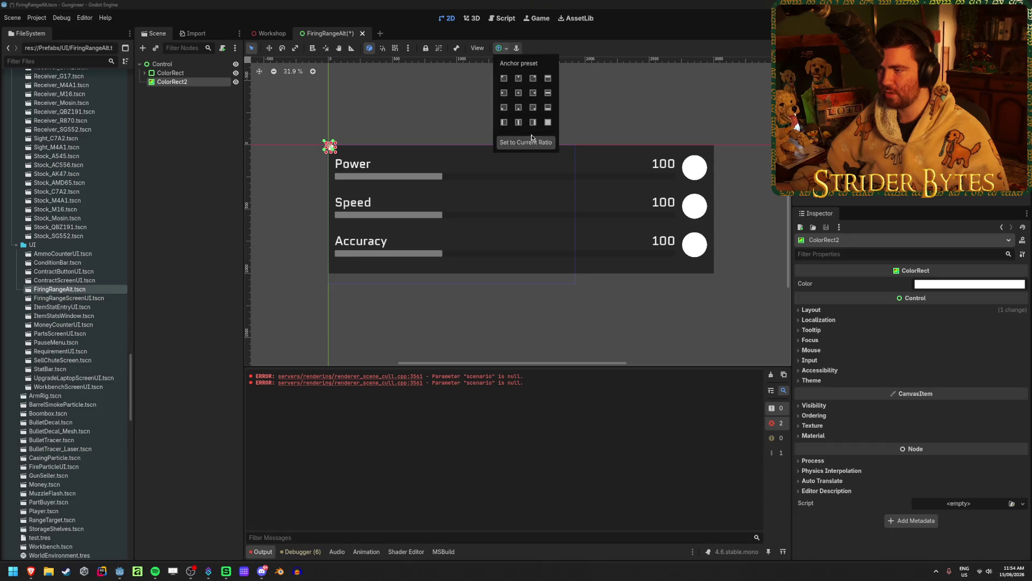
left_click(548, 122)
left_click(148, 74)
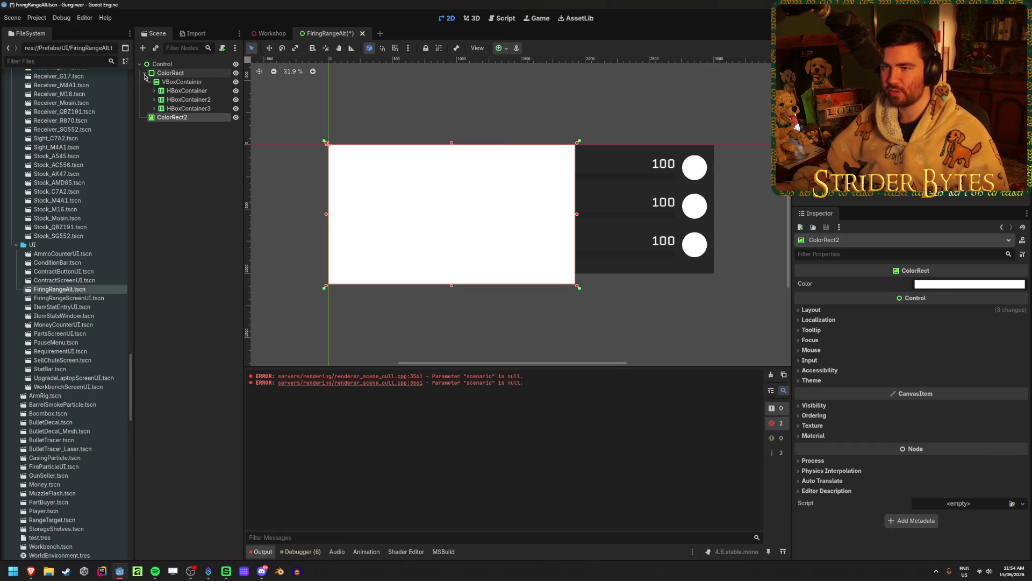
left_click_drag(172, 118, 179, 83)
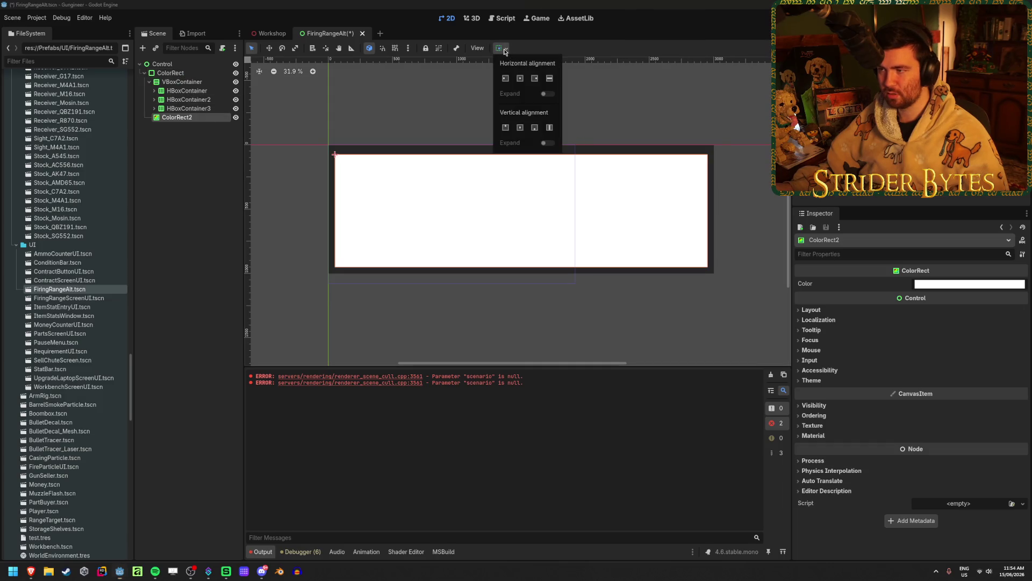
left_click(147, 82)
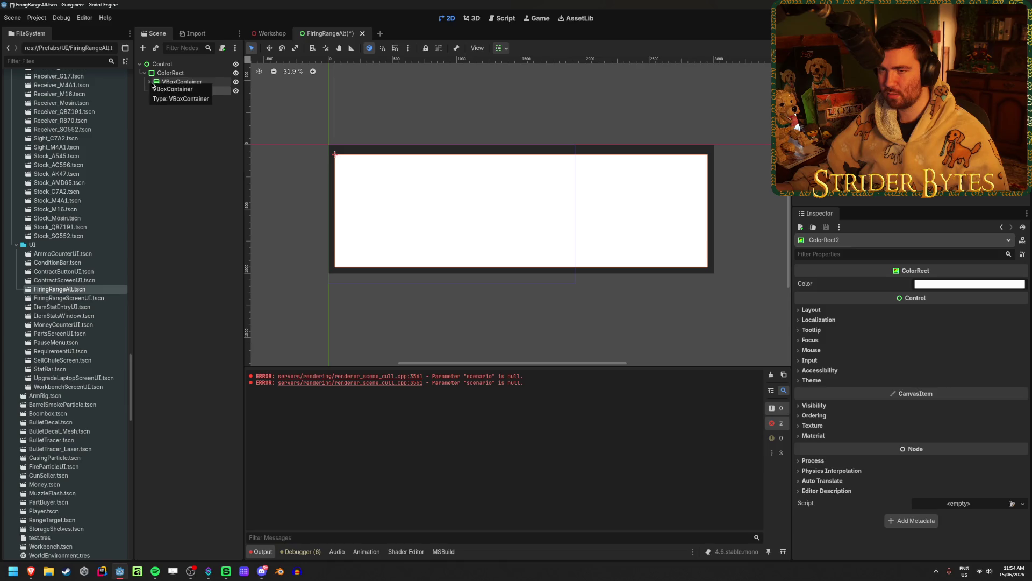
mouse_move(176, 91)
left_mouse_down()
mouse_move(179, 82)
mouse_move(161, 69)
mouse_move(159, 96)
mouse_move(144, 95)
mouse_move(144, 76)
mouse_move(153, 72)
mouse_move(156, 86)
mouse_move(168, 65)
left_mouse_up()
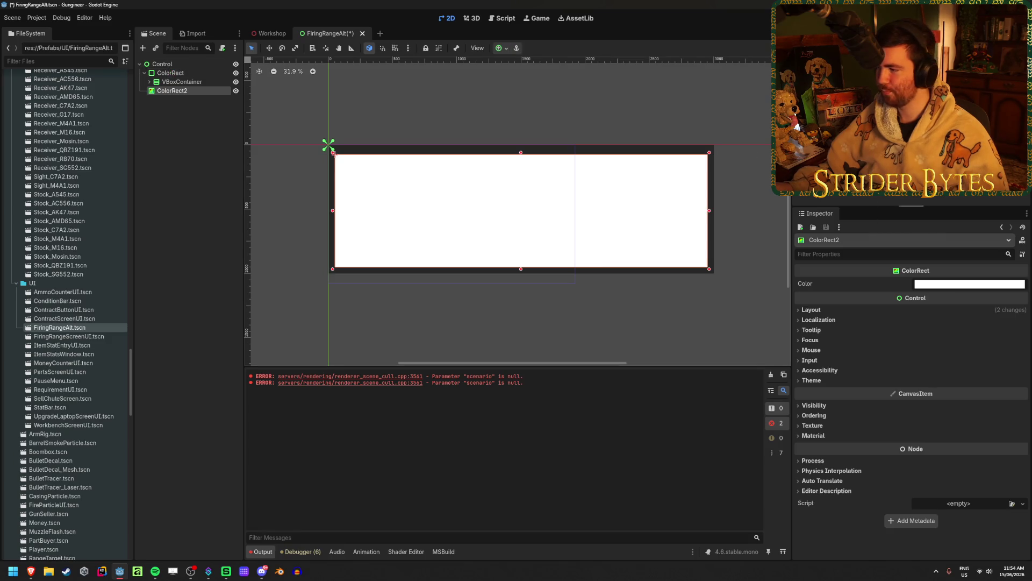
Set ColorRect2's Custom Minimum Size to 3000 × 1000 and save the scene.
left_click(812, 310)
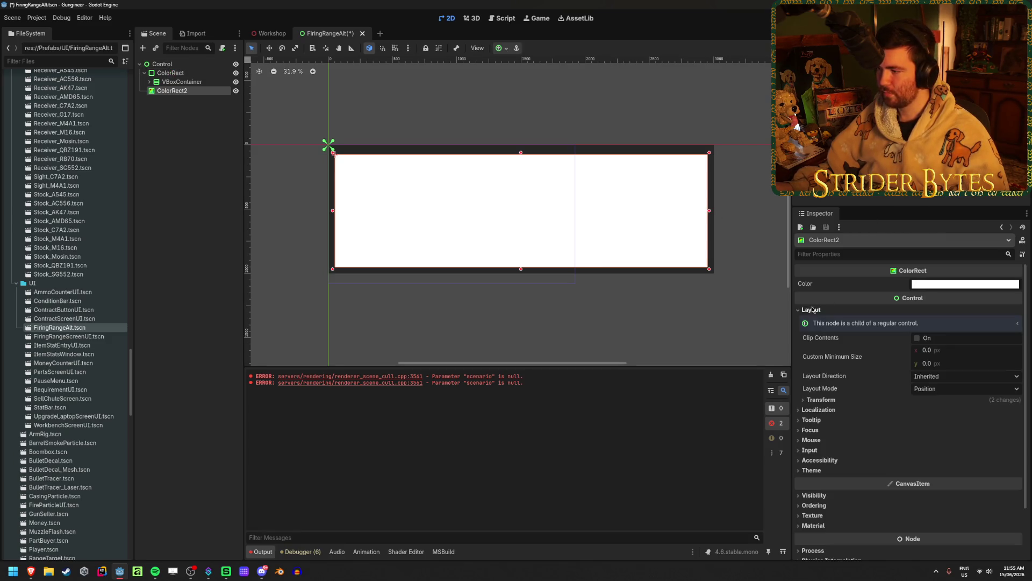
left_click(943, 350)
type("300")
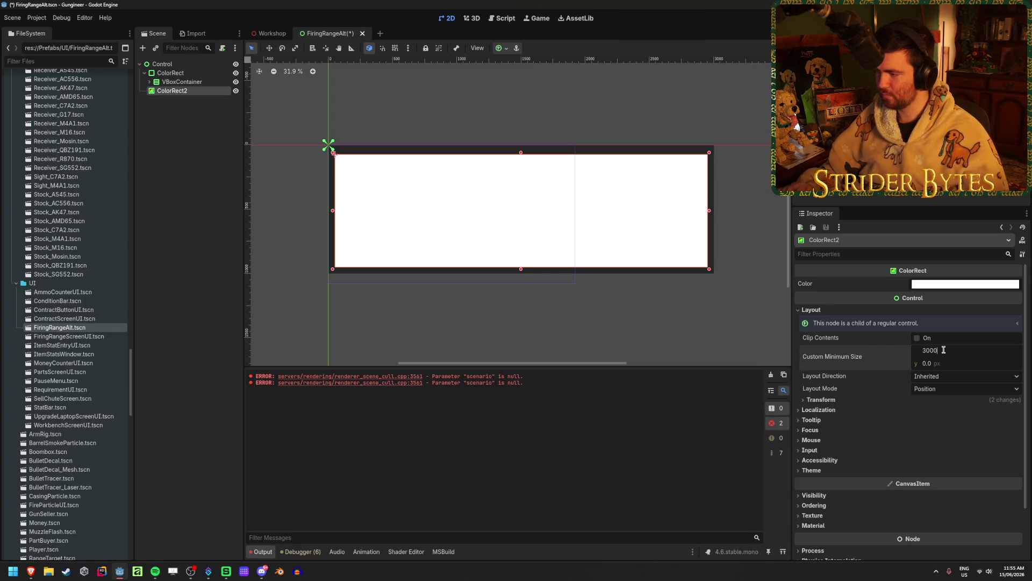
key("Tab")
type("1000")
key("Return")
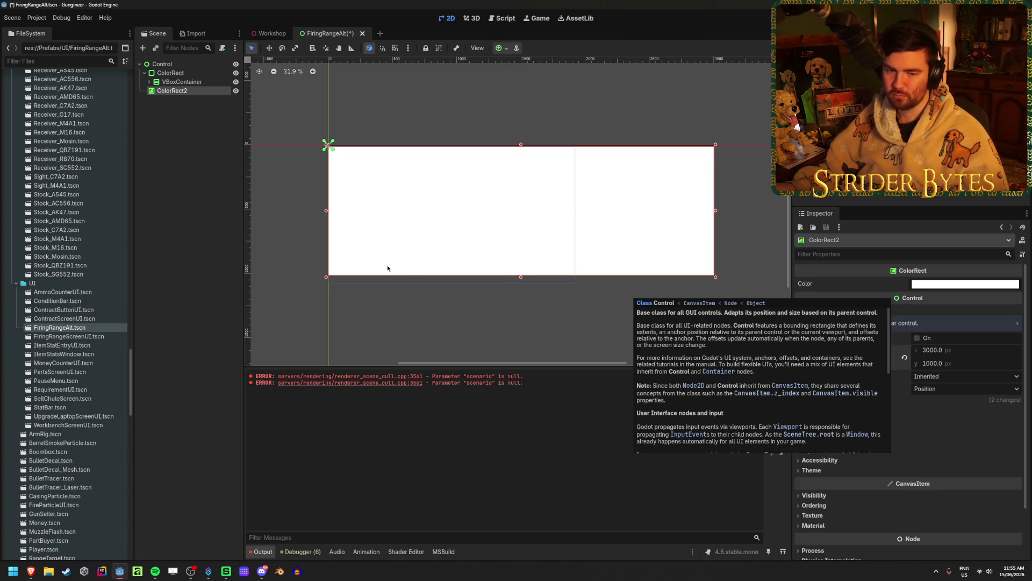
key("ctrl+s")
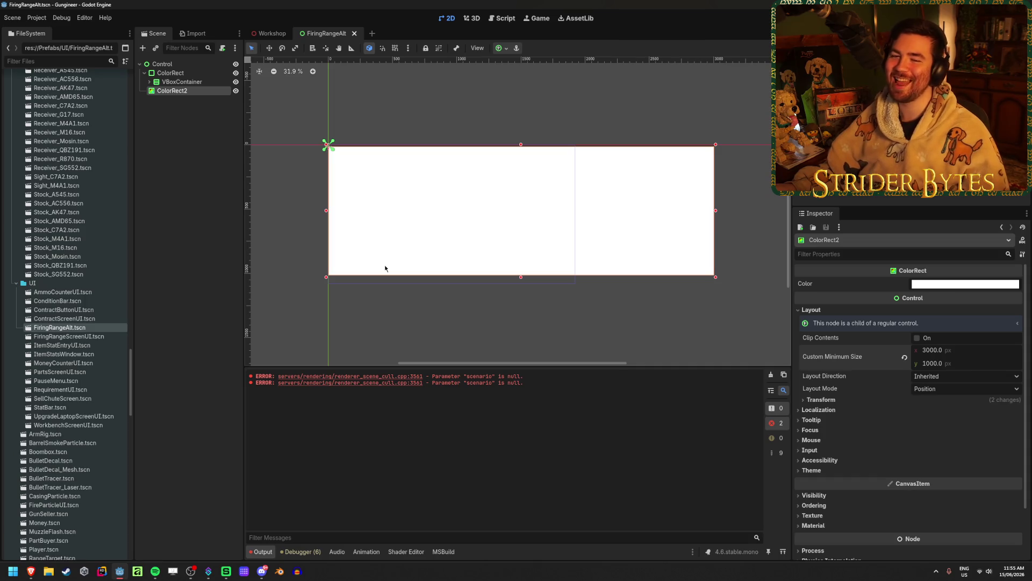
Give ColorRect2 a new ShaderMaterial in its Material settings.
scroll(817, 407, "down", 2)
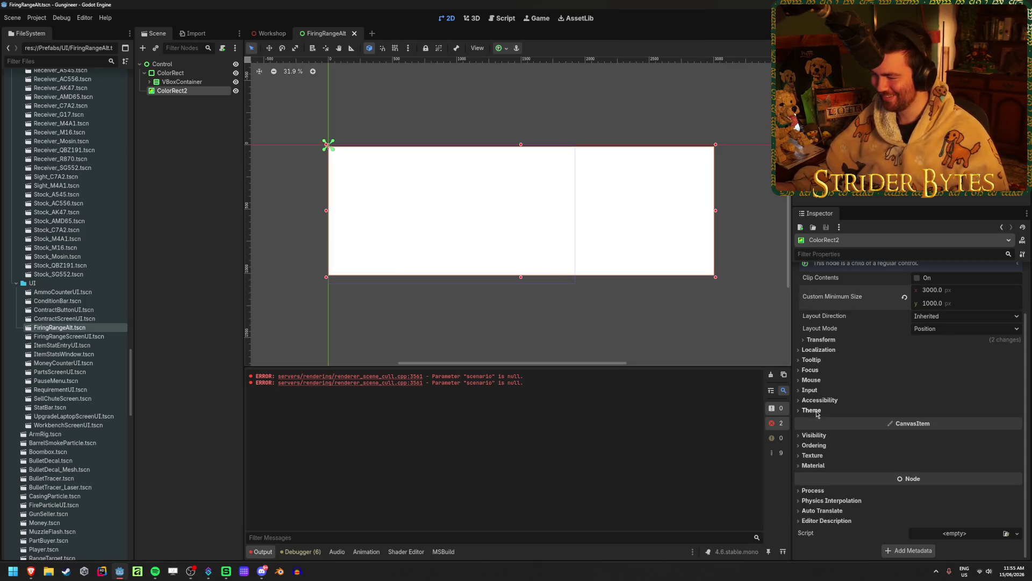
left_click(821, 456)
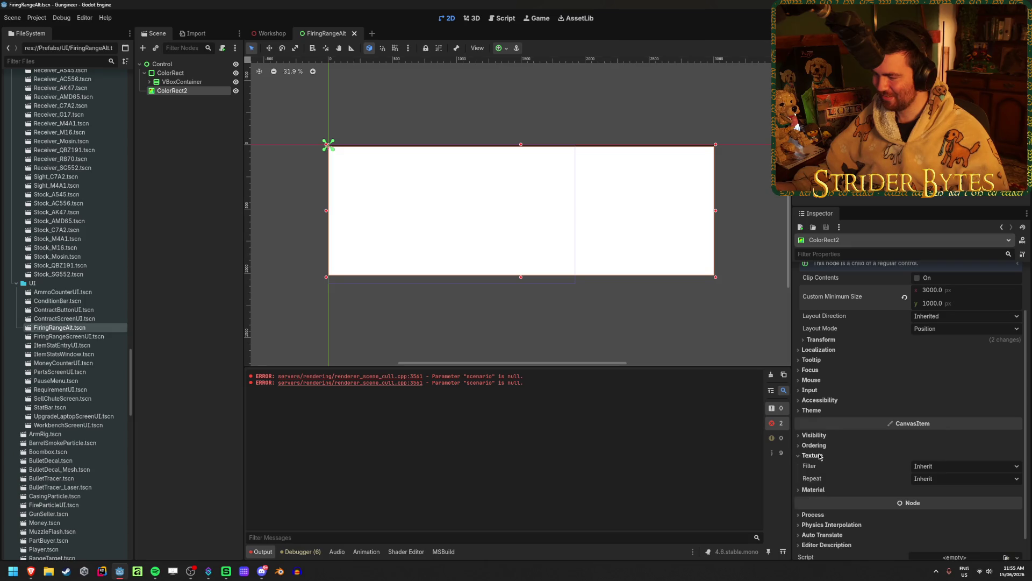
left_click(821, 456)
left_click(814, 466)
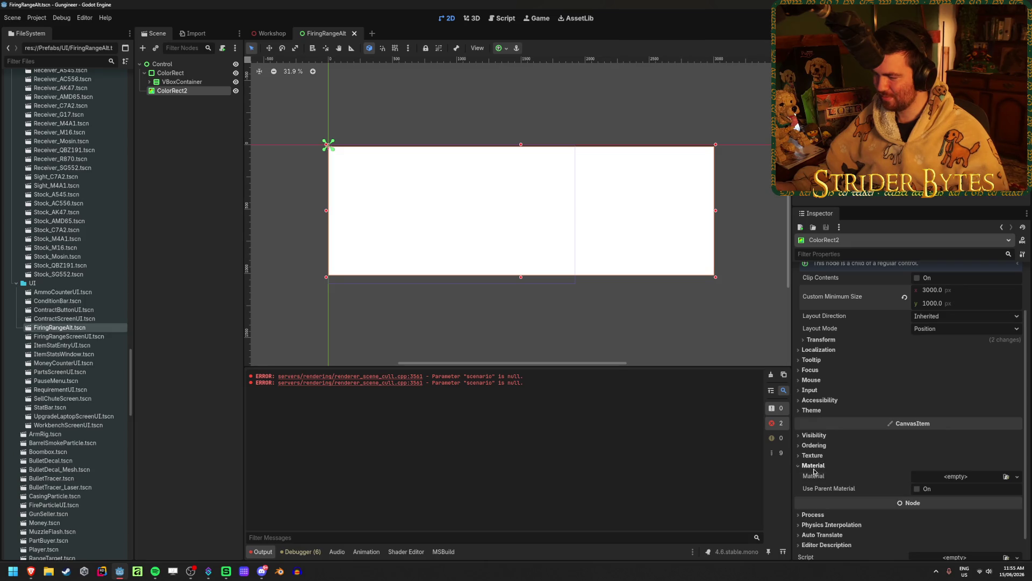
left_click(1007, 477)
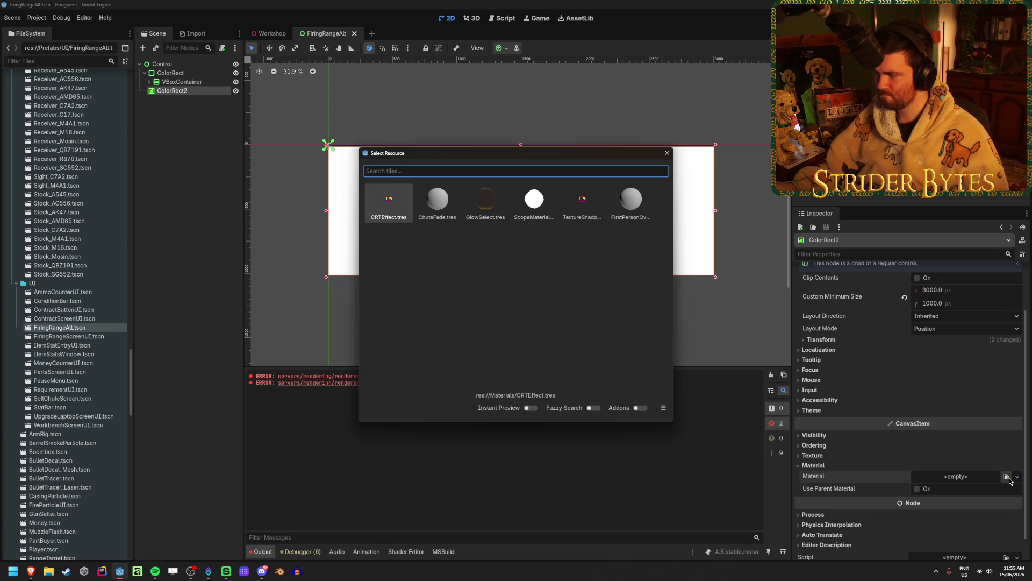
left_click(667, 153)
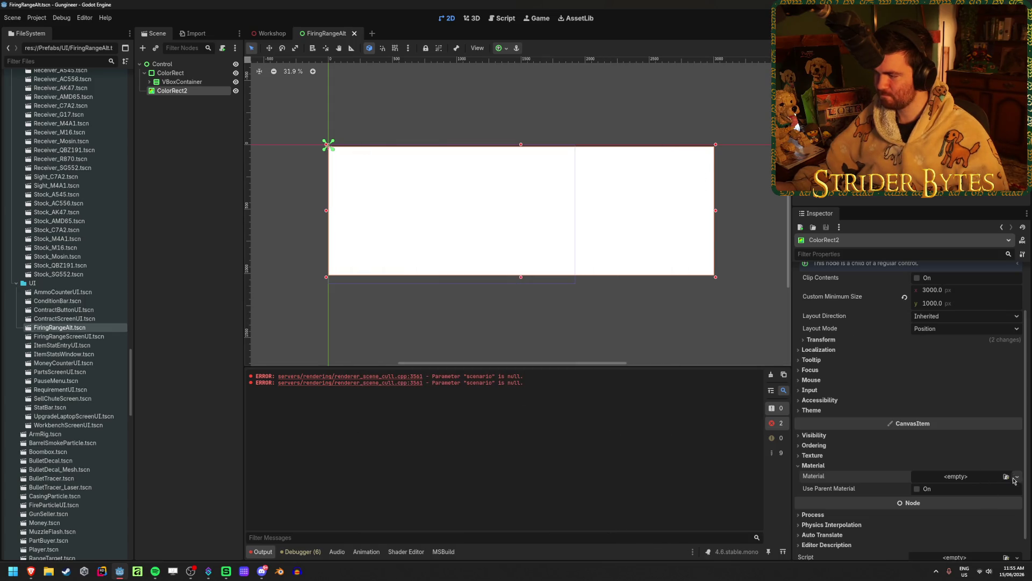
left_click(1014, 477)
left_click(975, 506)
Load ScreenStatic.gdshader into the material, save, and view the Workshop scene.
left_click(968, 447)
left_click(1004, 440)
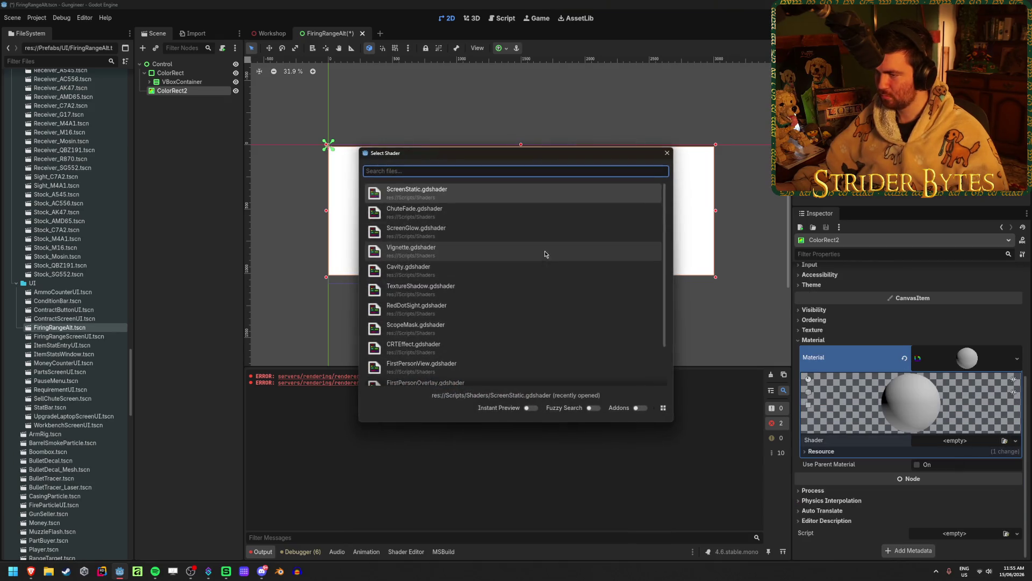
double_click(491, 191)
key("ctrl+s")
left_click(188, 180)
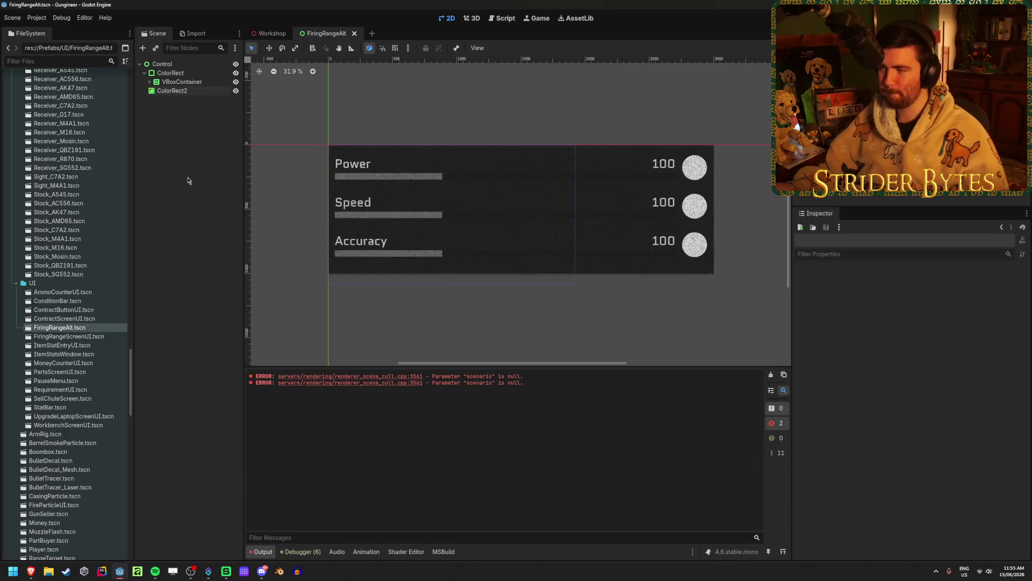
left_click(268, 34)
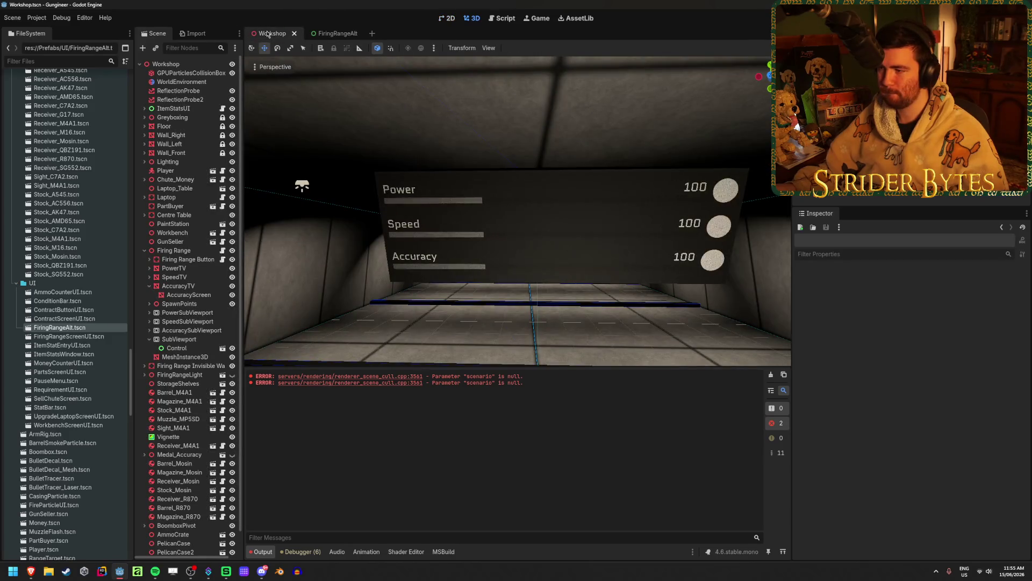
scroll(518, 211, "up", 5)
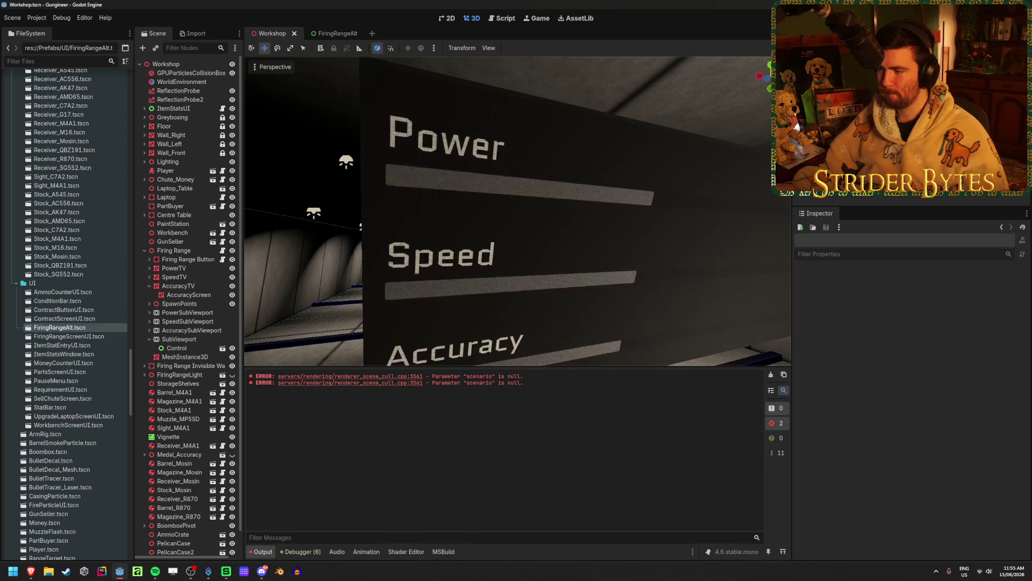
left_click_drag(518, 210, 452, 211)
mouse_move(518, 211)
left_mouse_down()
mouse_move(441, 211)
mouse_move(397, 151)
left_mouse_up()
key("w")
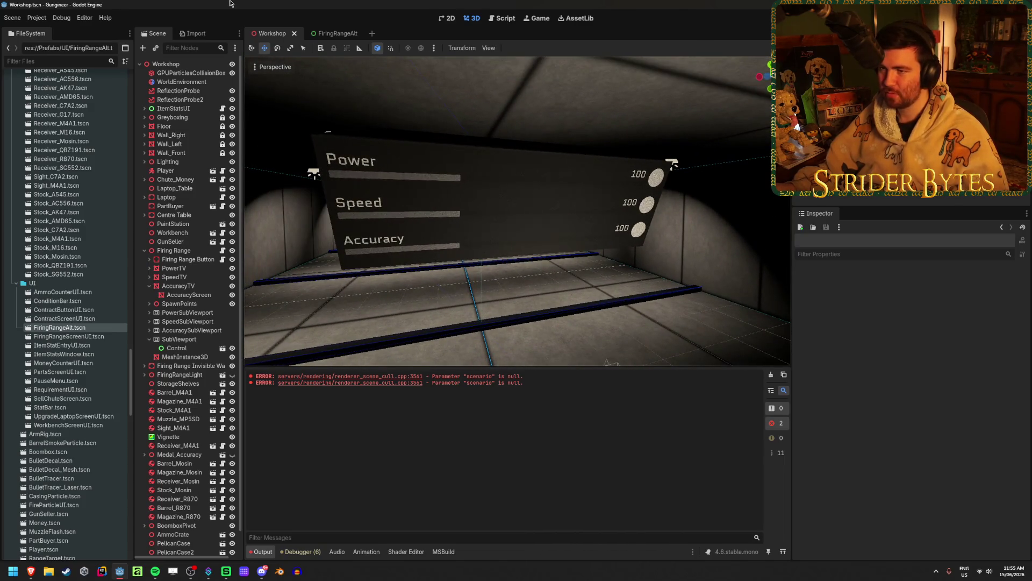
key("w")
mouse_move(416, 223)
left_mouse_down()
mouse_move(247, 168)
mouse_move(480, 236)
left_mouse_up()
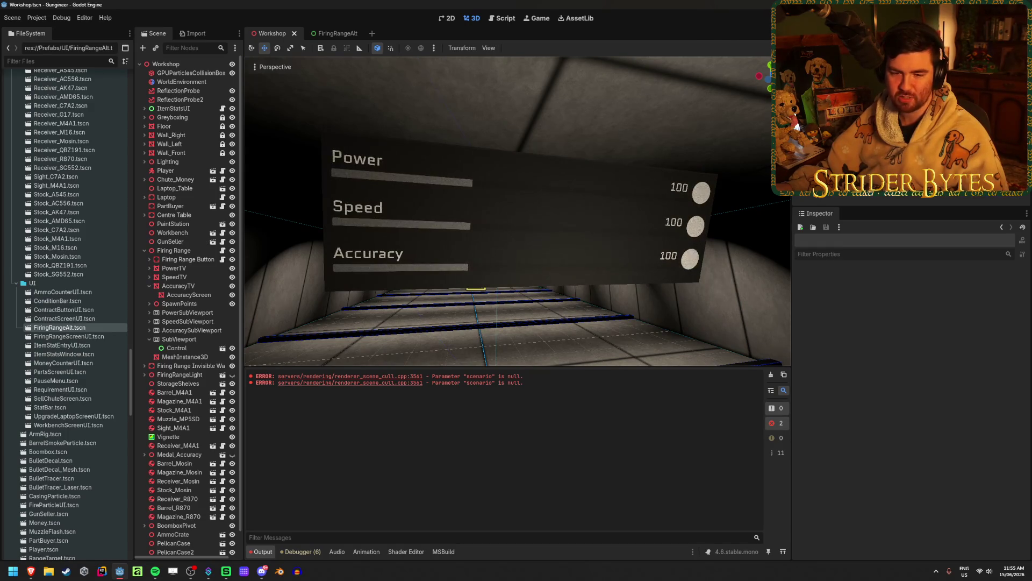
key("alt+Tab")
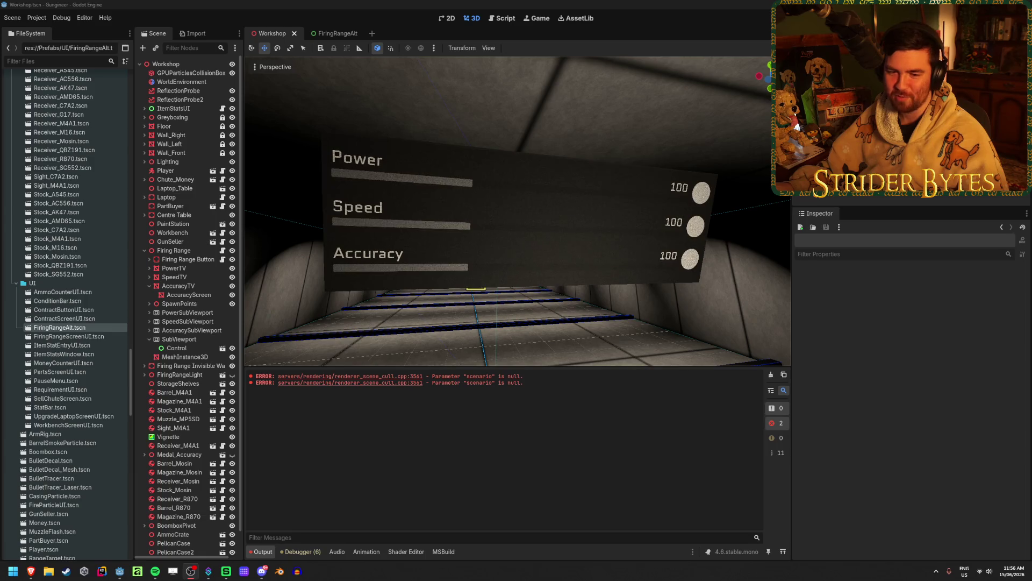
left_click(413, 68)
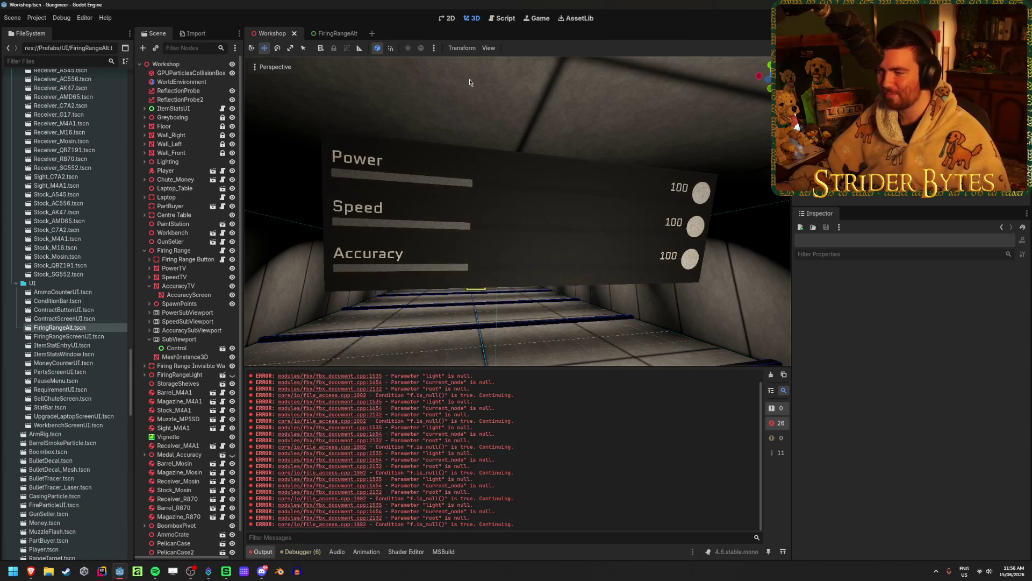
mouse_move(717, 202)
left_mouse_down()
mouse_move(364, 185)
mouse_move(654, 223)
mouse_move(511, 215)
mouse_move(536, 208)
left_mouse_up()
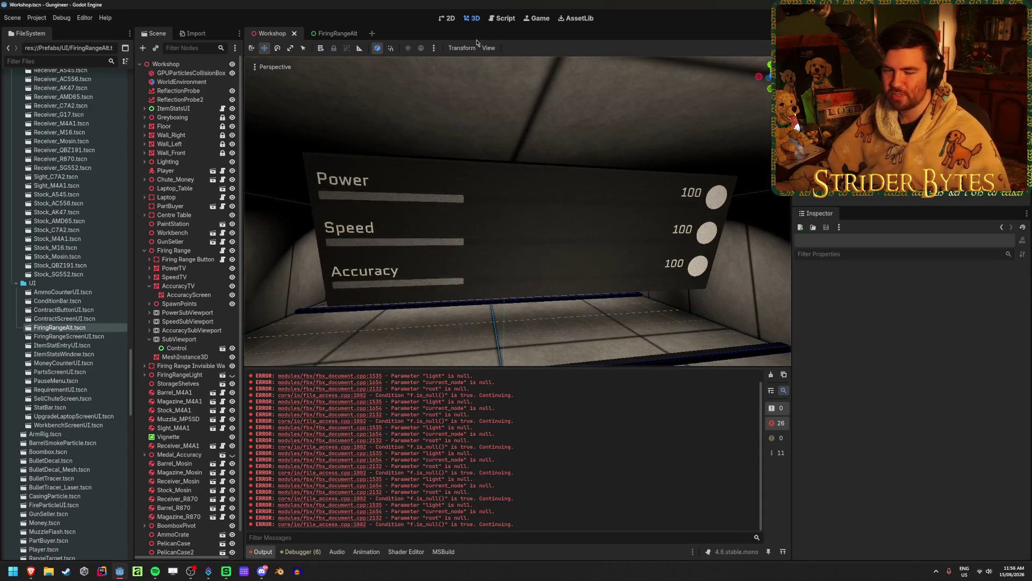
mouse_move(536, 207)
left_mouse_down()
mouse_move(501, 215)
mouse_move(574, 218)
left_mouse_up()
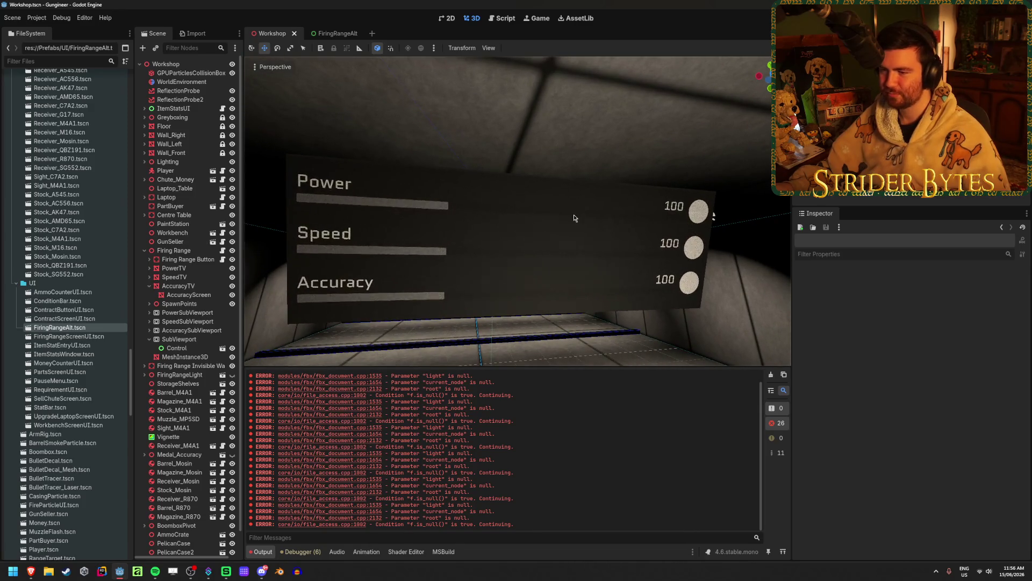
left_click(336, 33)
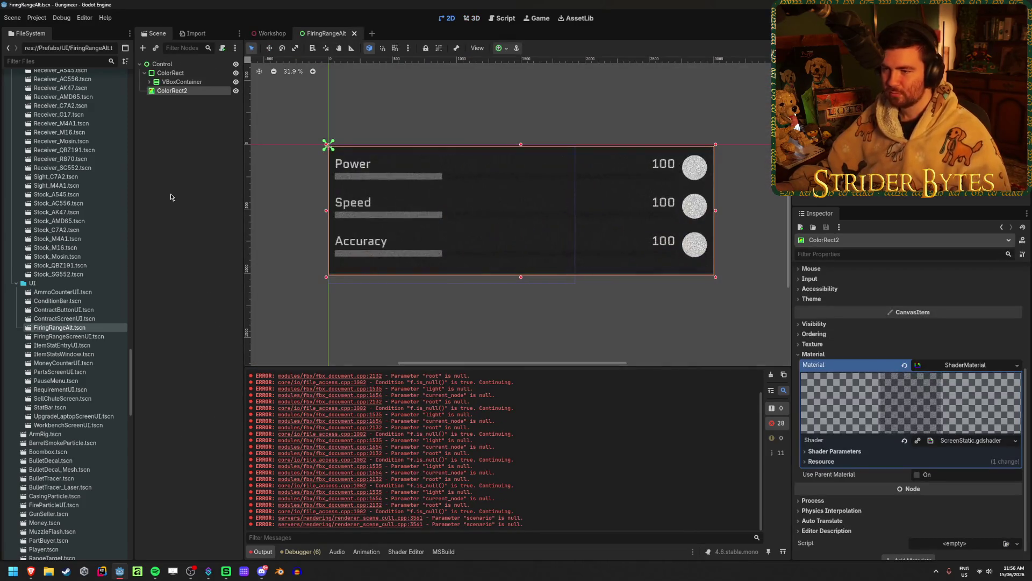
Expand the VBoxContainer stat rows and select the Power row's ProgressBar.
left_click(149, 82)
left_click(154, 109)
left_click(208, 153)
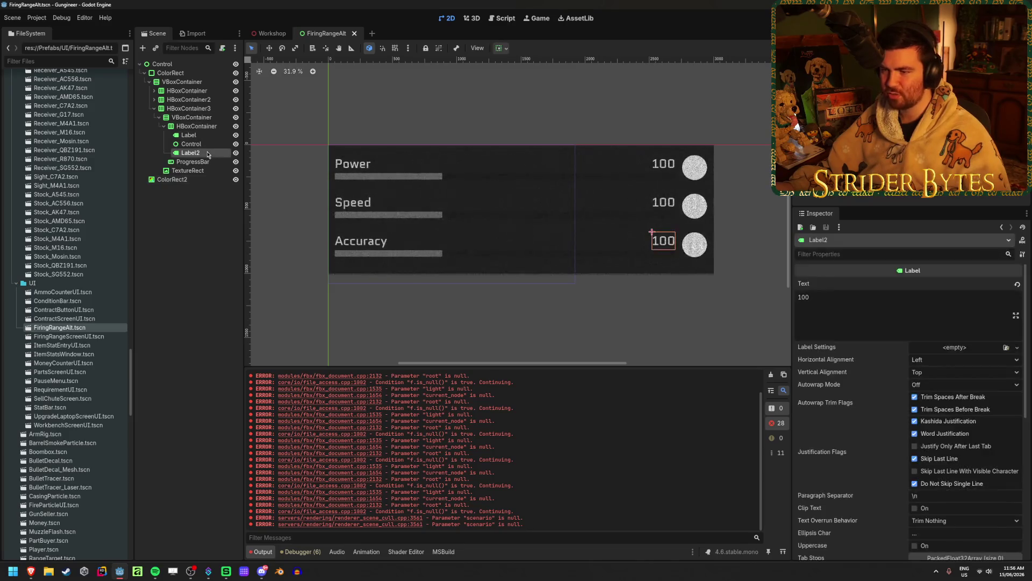
left_click(191, 144)
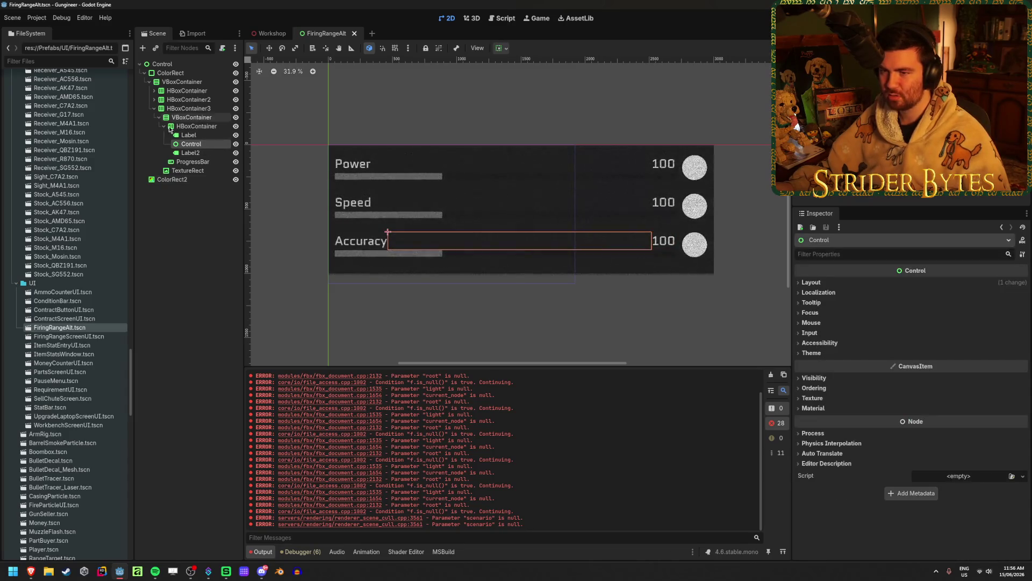
left_click(164, 126)
left_click(192, 135)
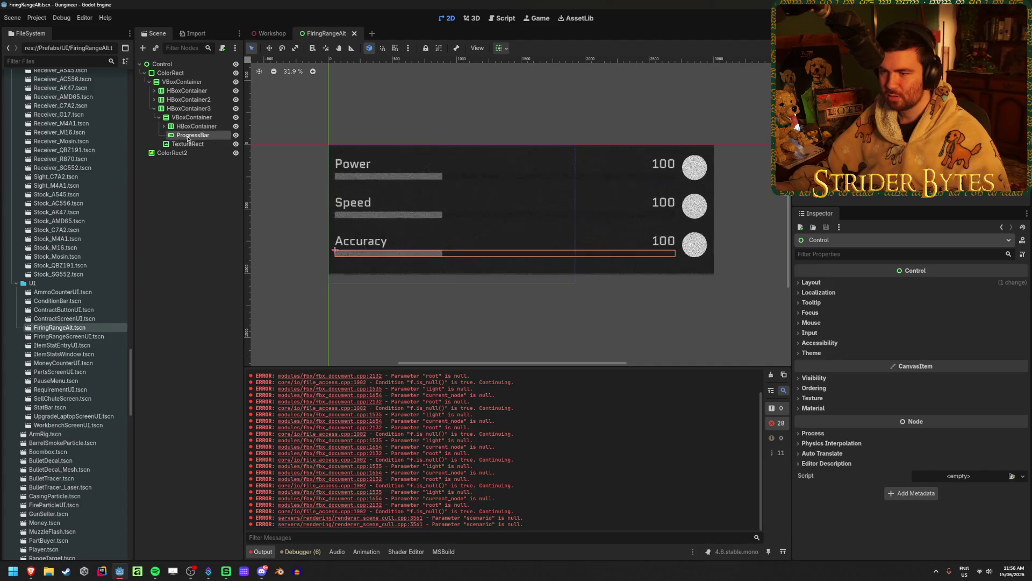
left_click(154, 91)
left_click(192, 117)
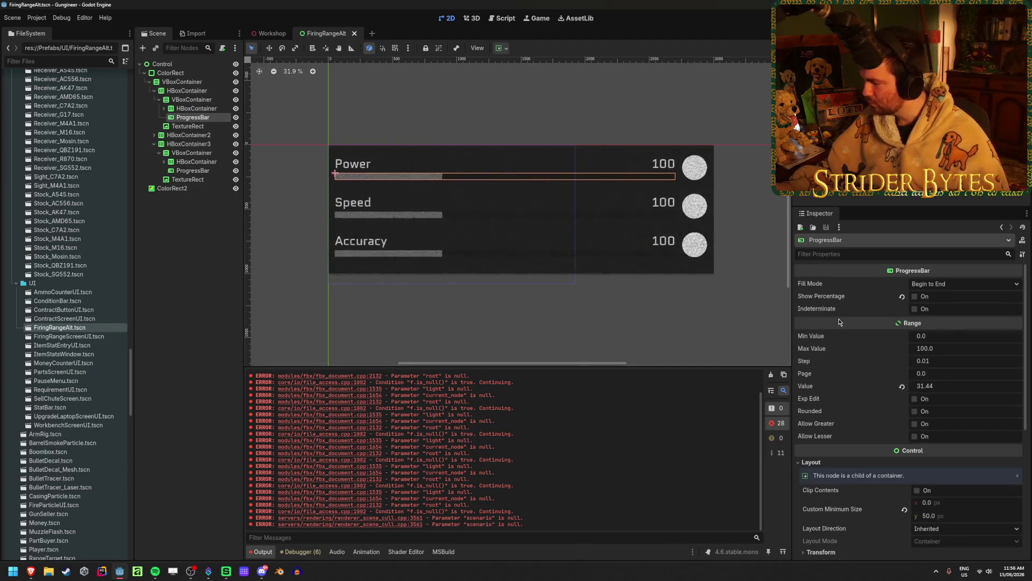
Enable Indeterminate on the Power bar and turn on Editor > Preview Indeterminate.
left_click(915, 309)
left_click(915, 310)
left_click(914, 309)
left_click(915, 320)
left_click(917, 330)
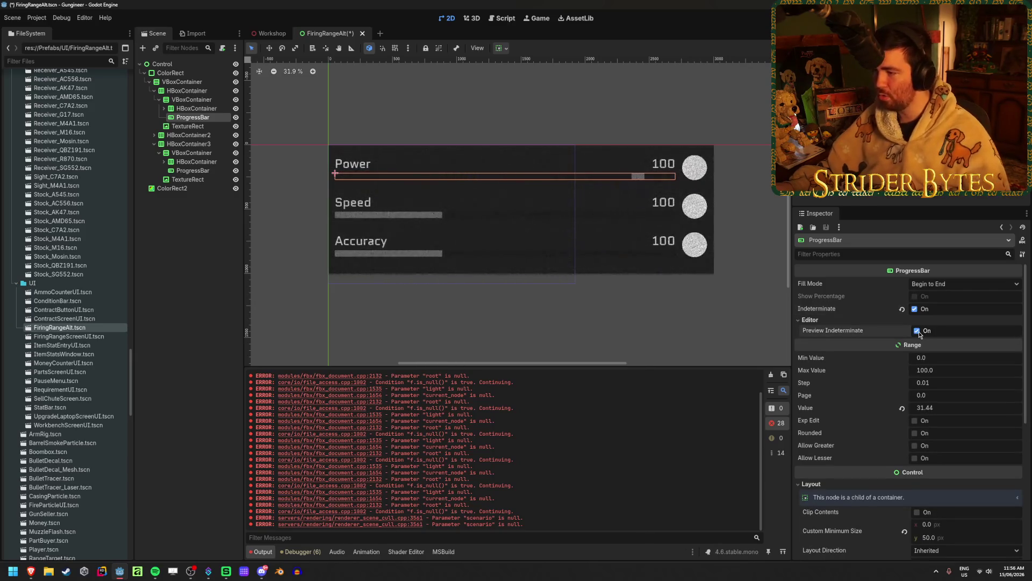